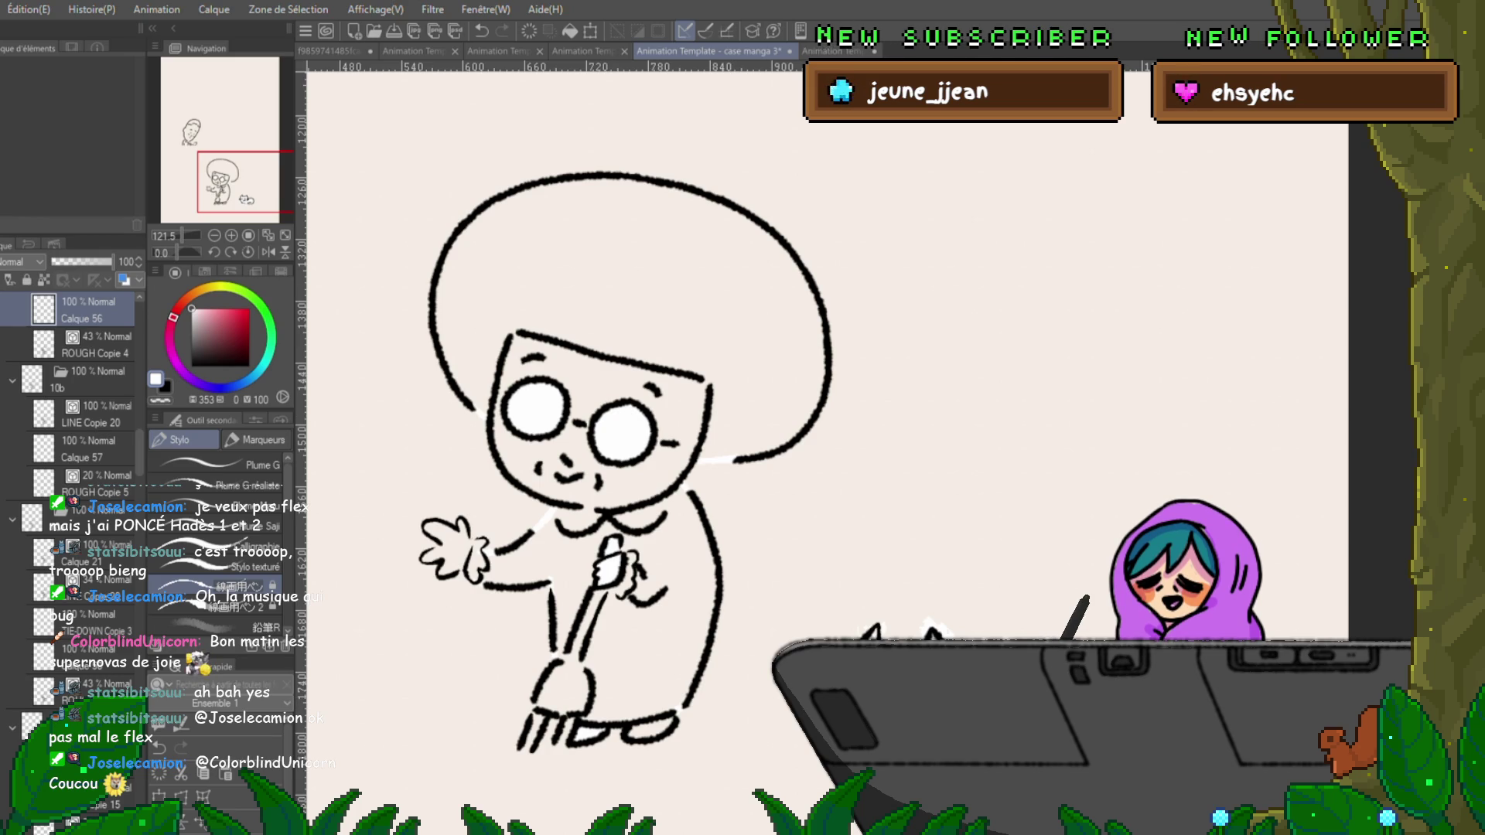
Flip back and forth between neighbouring drawings to preview the sweeping motion.
key(Right)
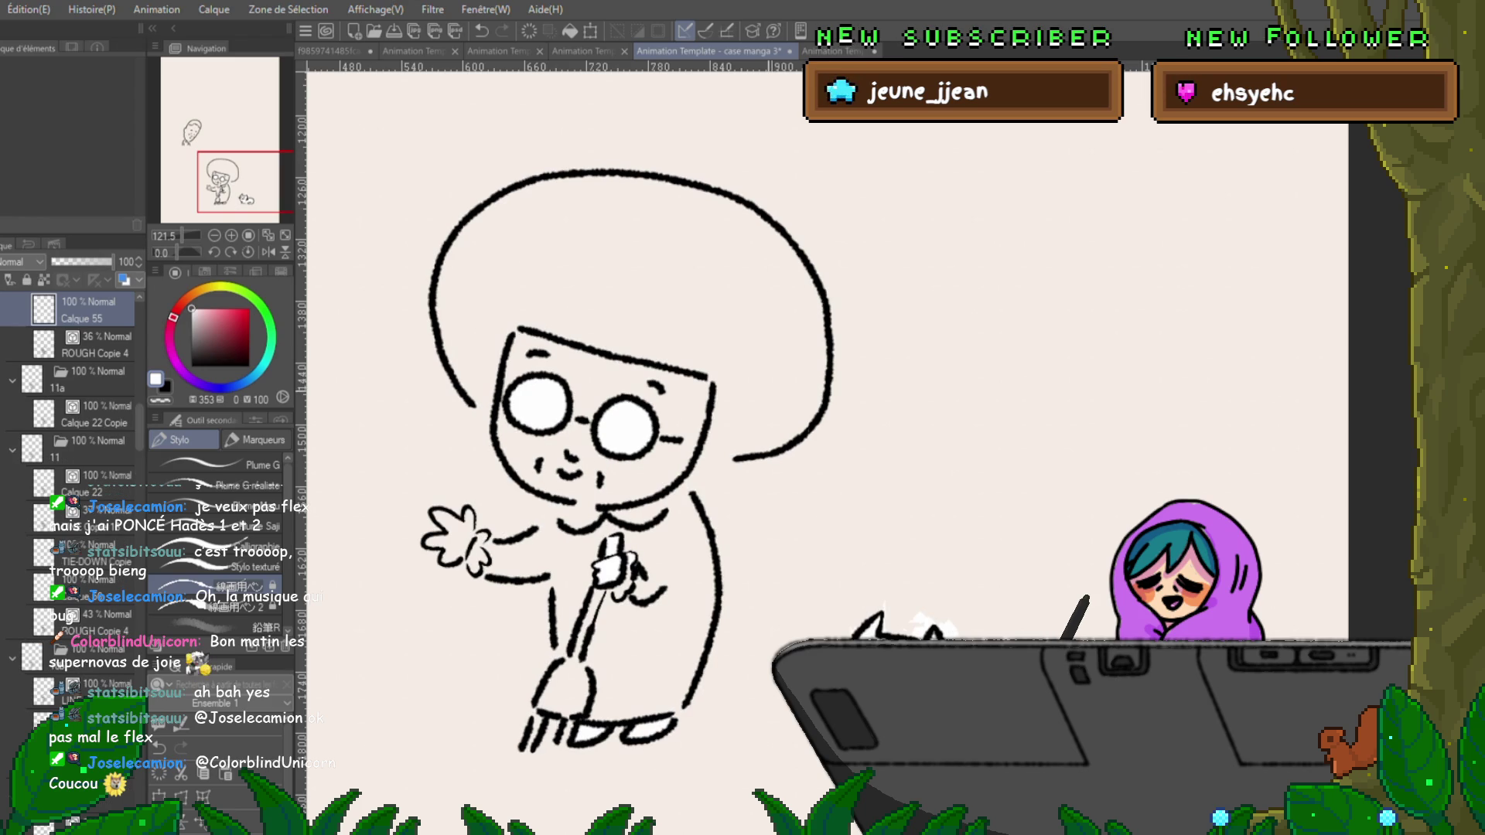
key(Left)
key(Right)
key(Left)
key(Right)
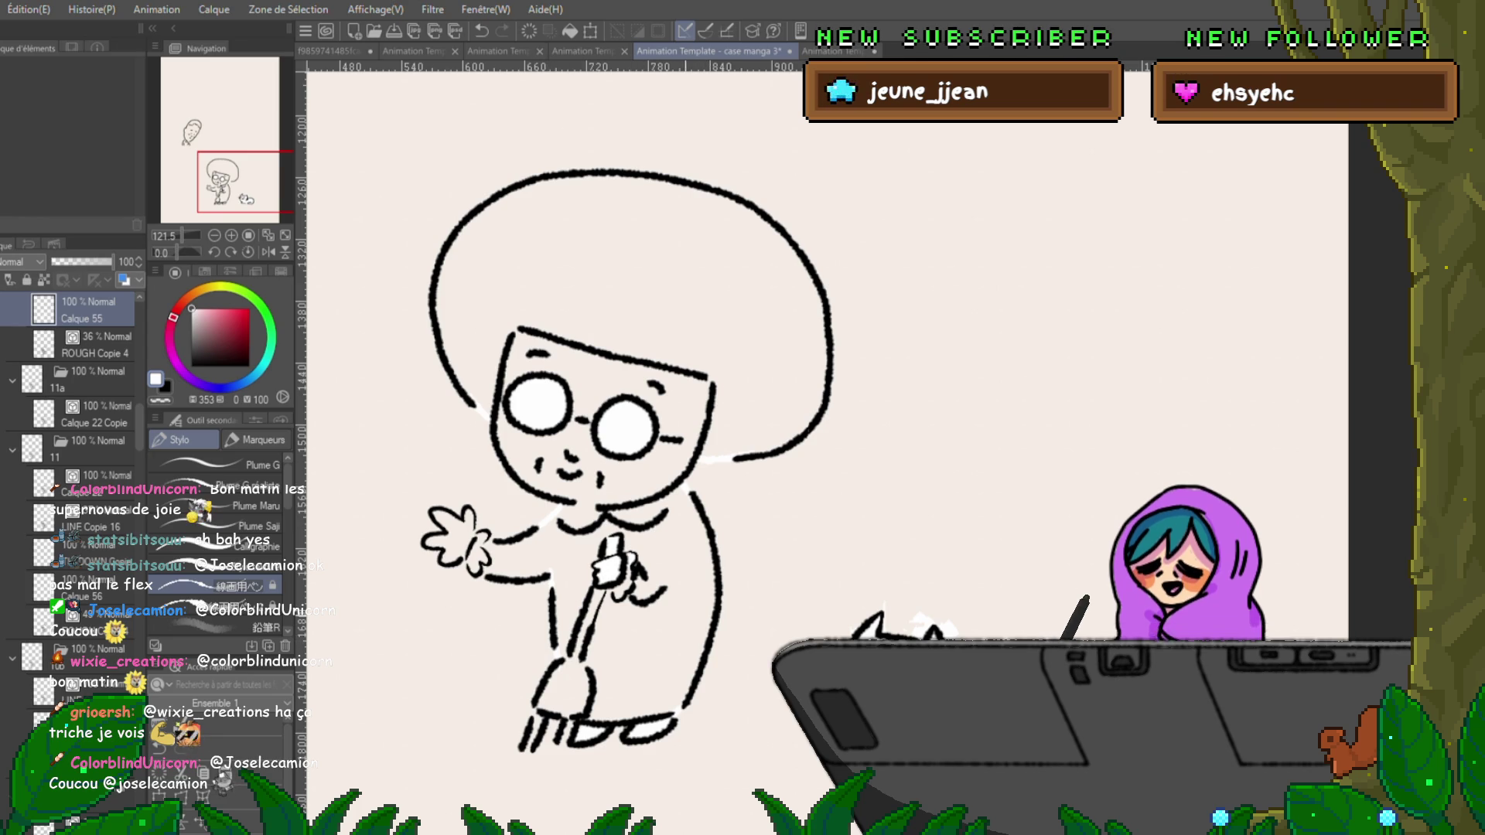
key(Left)
key(Right)
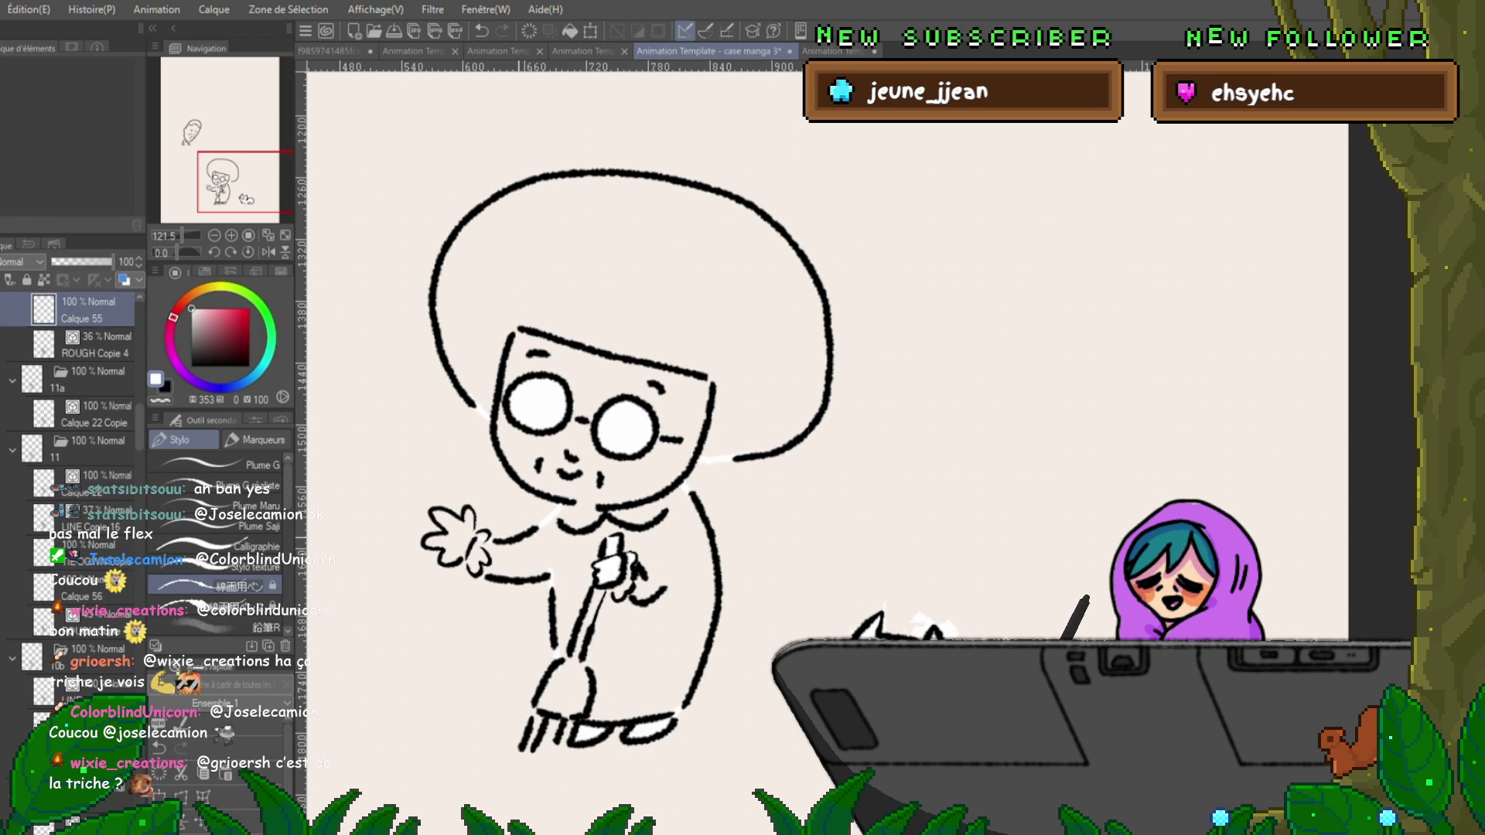
Compare the Calque 56, lowered-arm and Calque 55 poses, then advance to drawing 12.
click(85, 587)
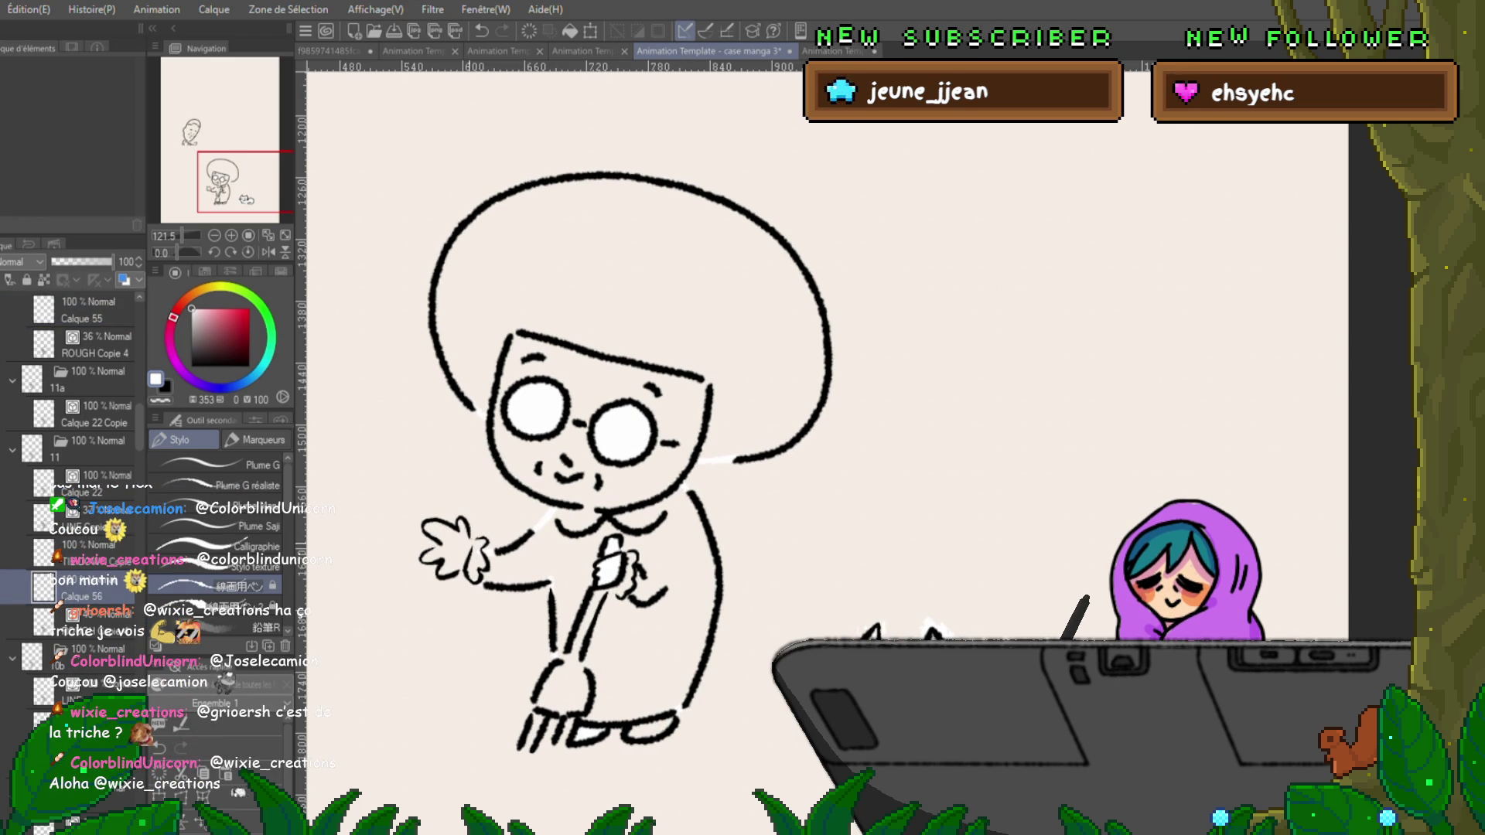
click(85, 723)
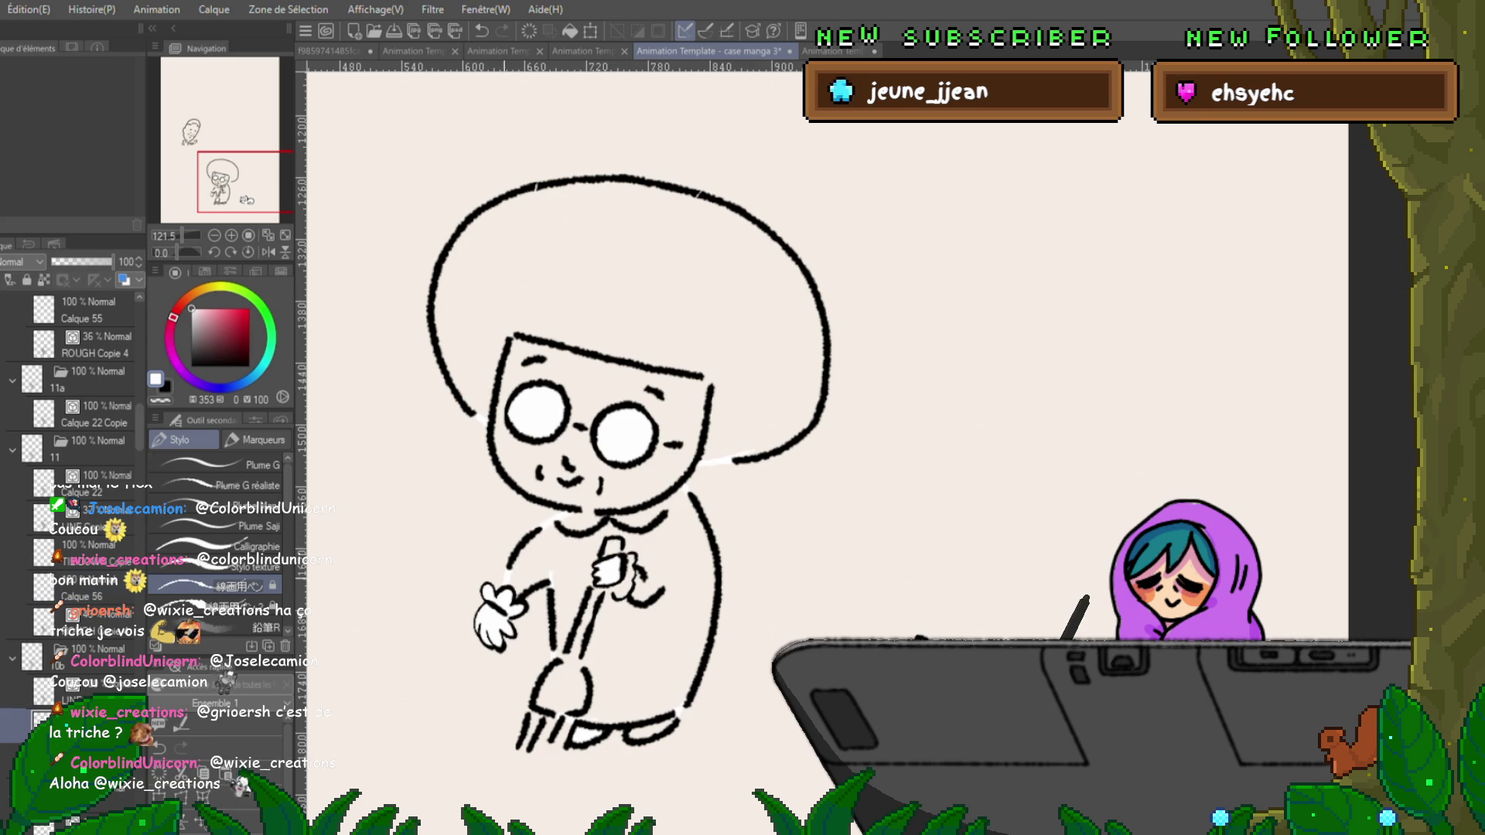
click(85, 588)
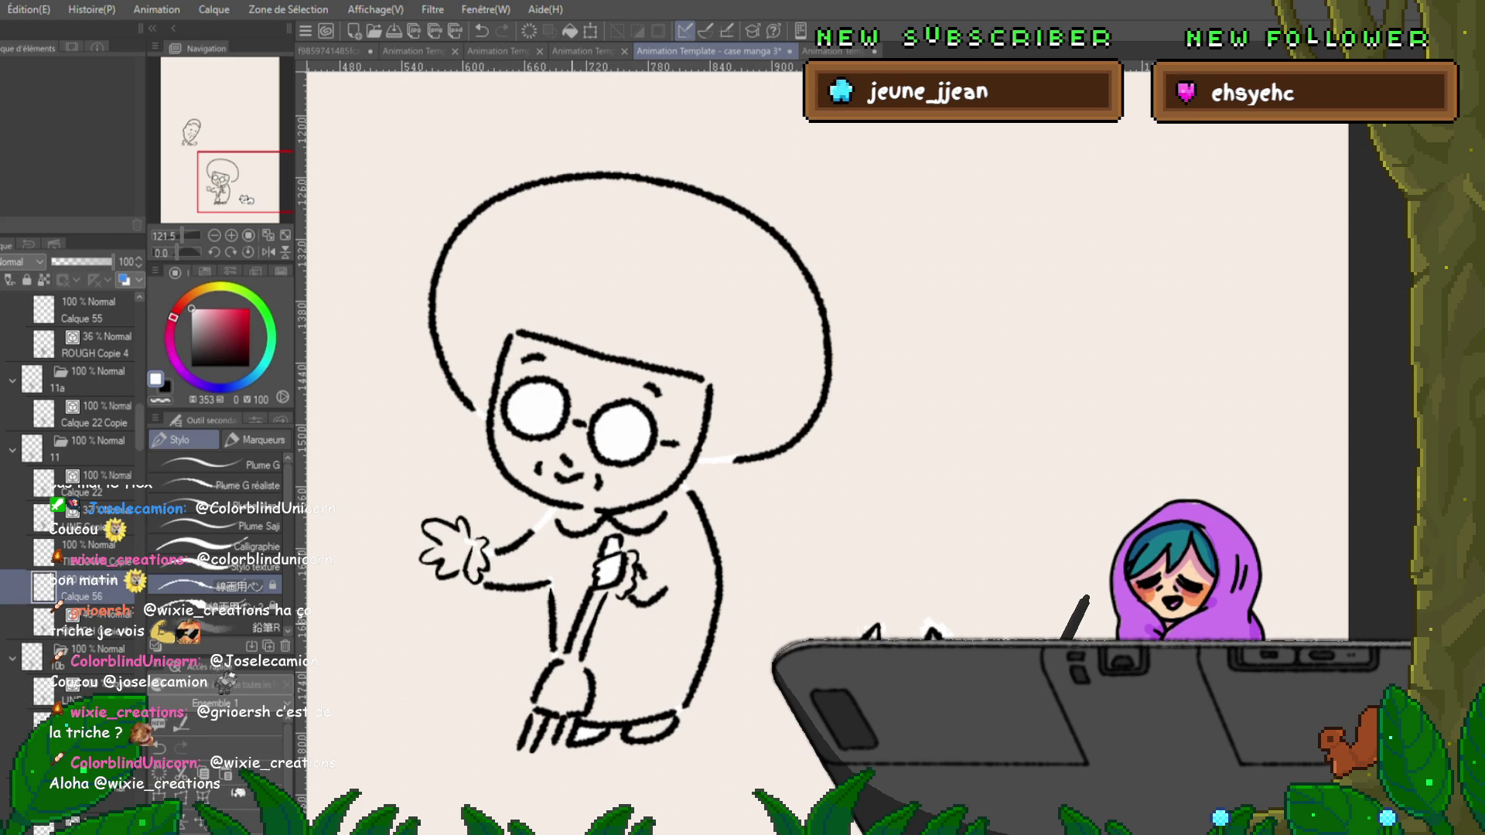
click(85, 309)
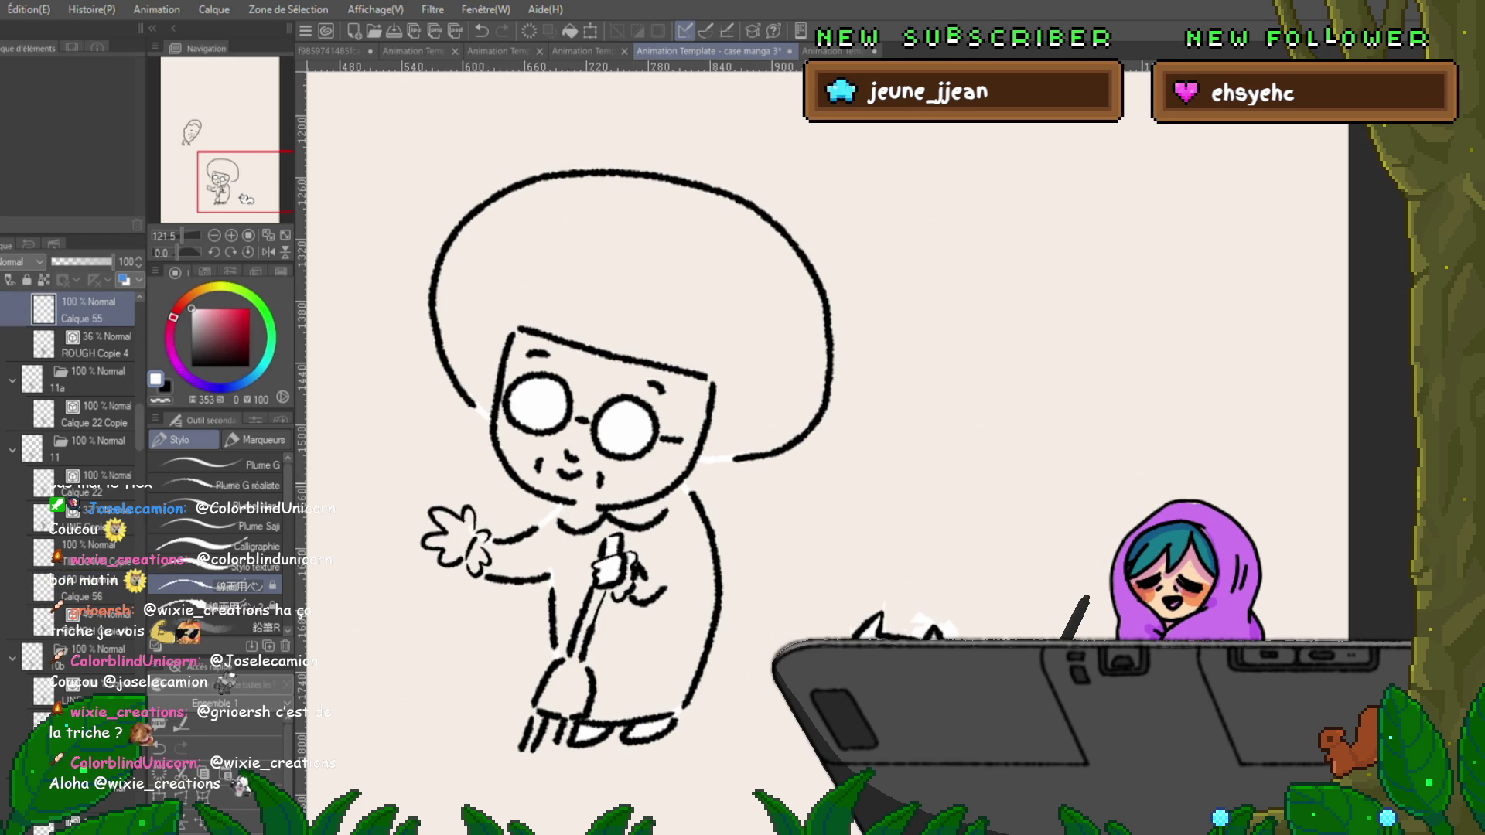
key(Right)
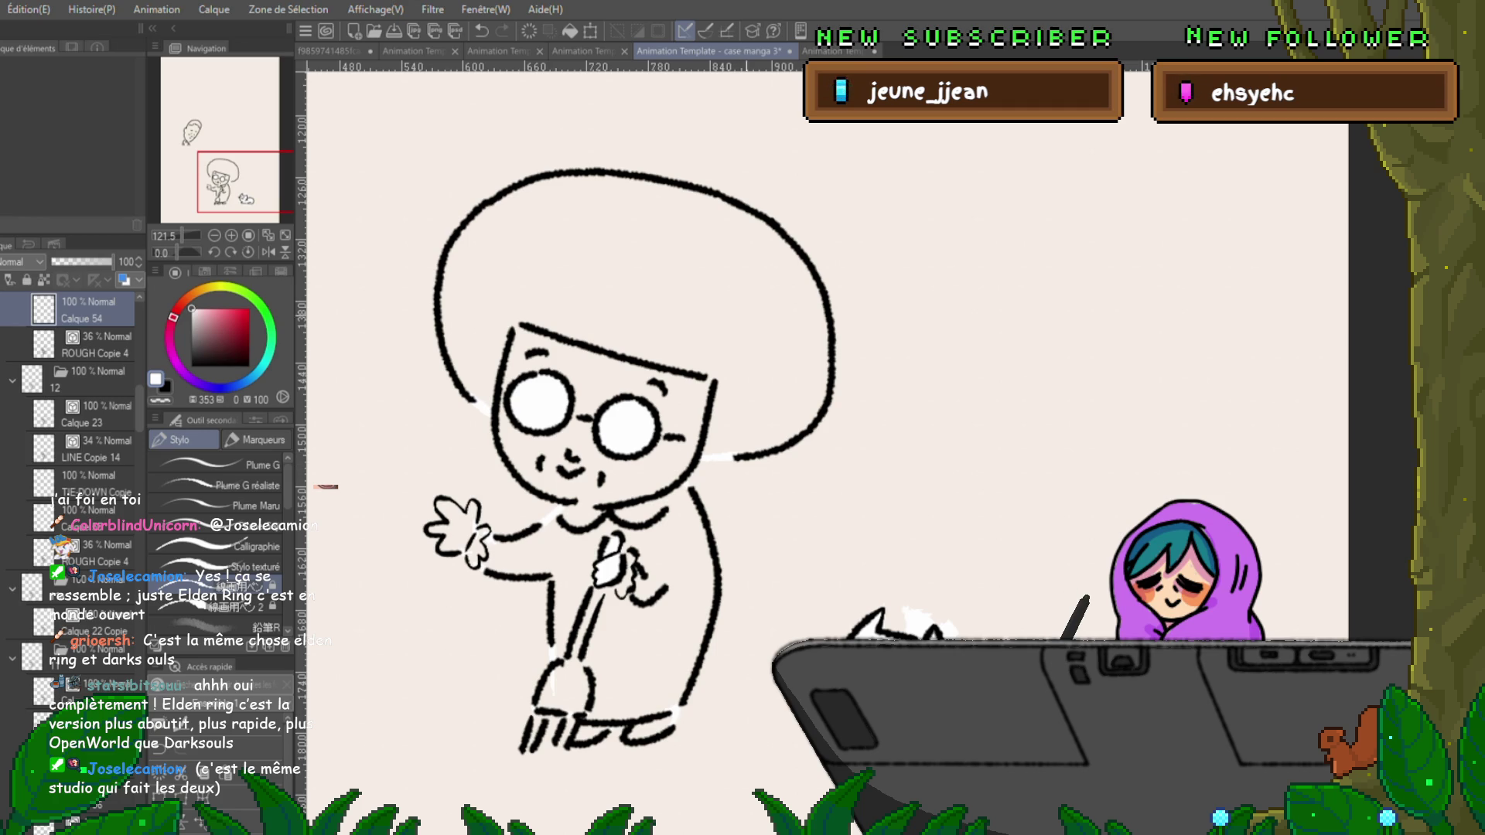
With drawing 12's outline inked, advance to animation drawing 13.
key(Right)
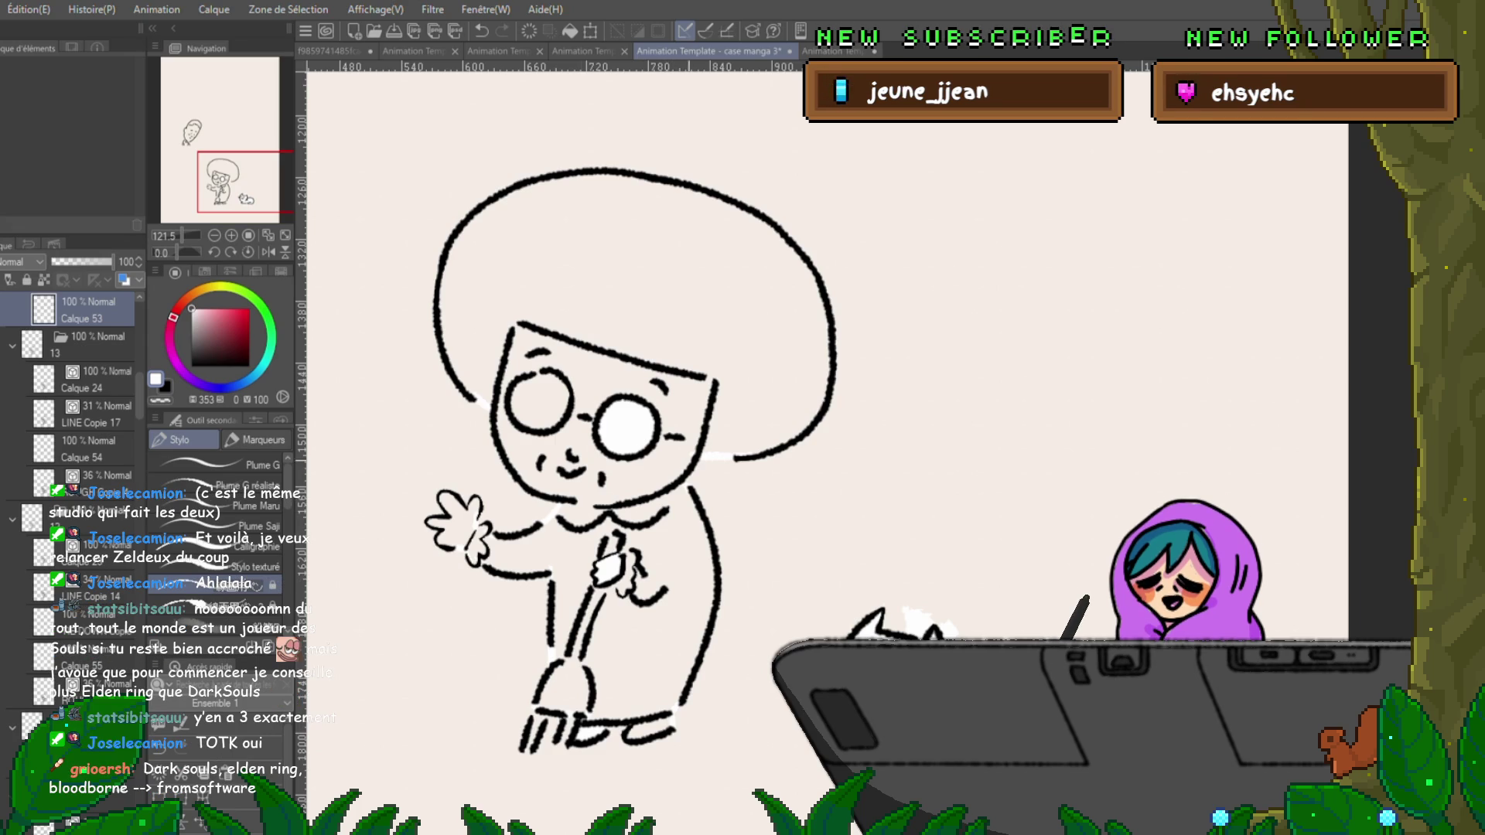
Step through drawings 14a and 15, then jump back to drawing 13.
key(ctrl+Right)
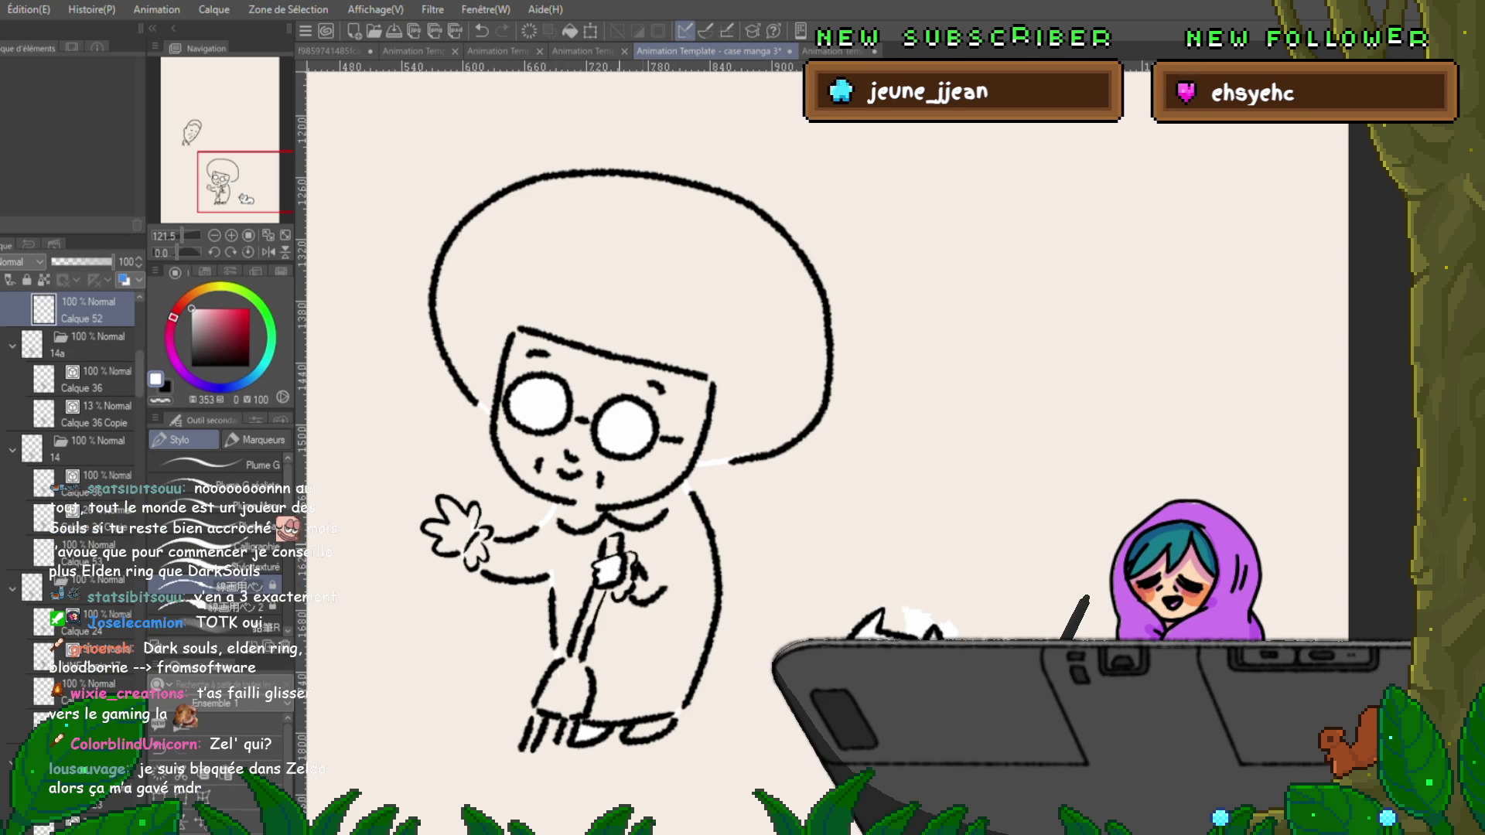
key(ctrl+Right)
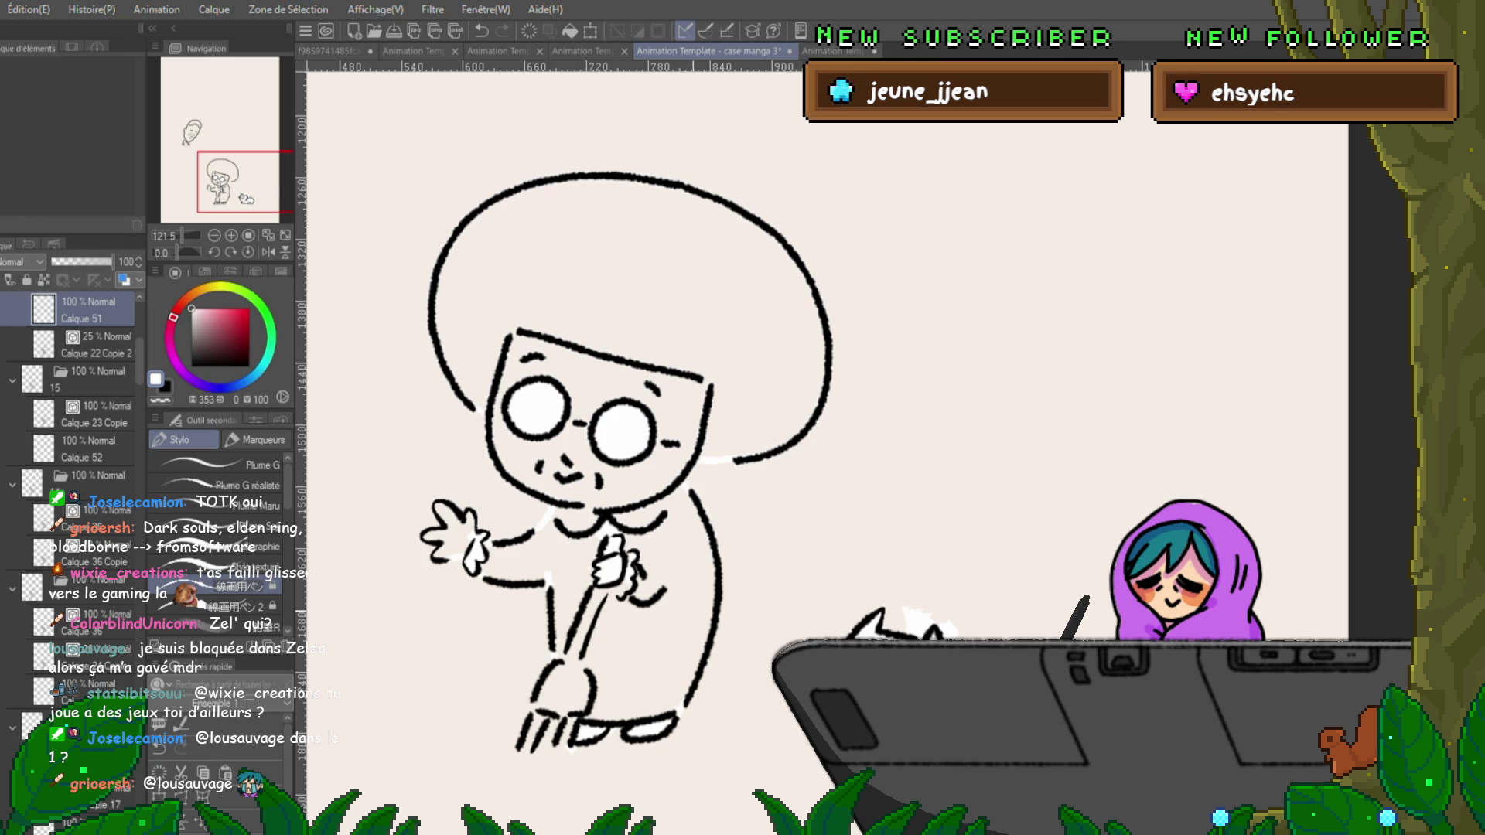
key(ctrl+Left)
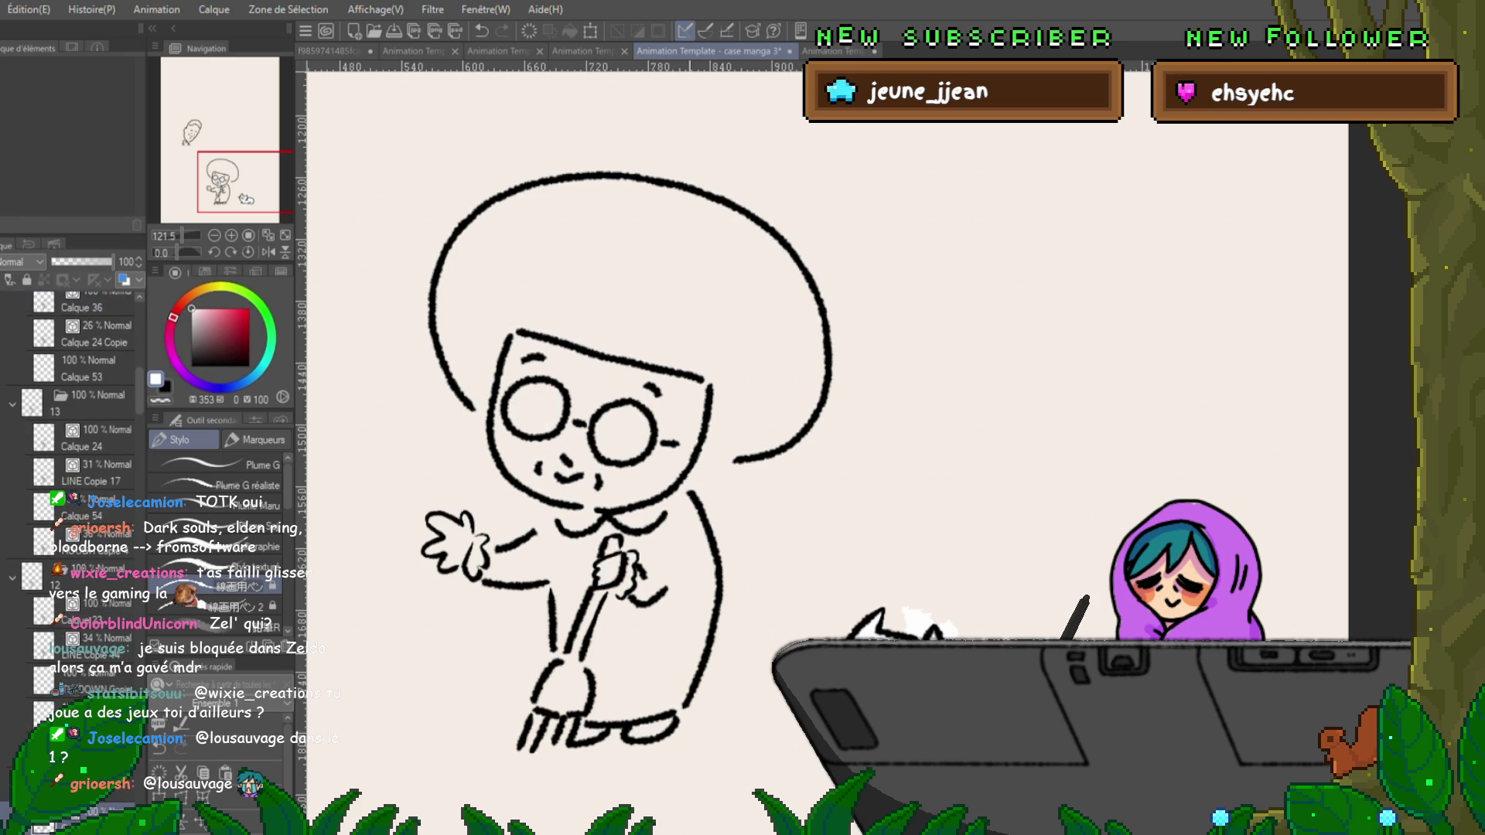
Undo the stray stroke beside the head and the extra layer added in folder 11a.
key(ctrl+z)
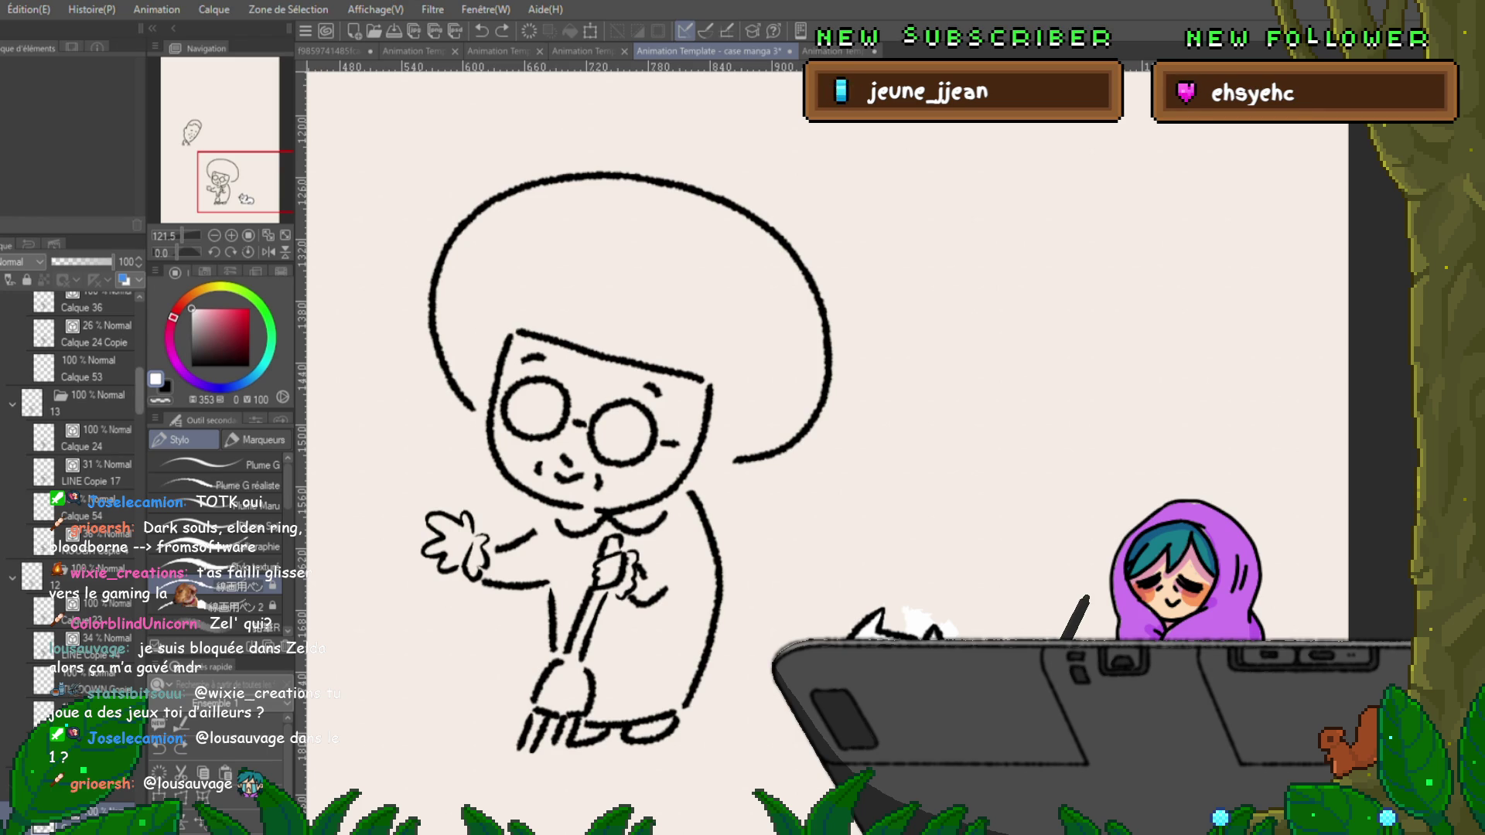
scroll(70, 464, down, 5)
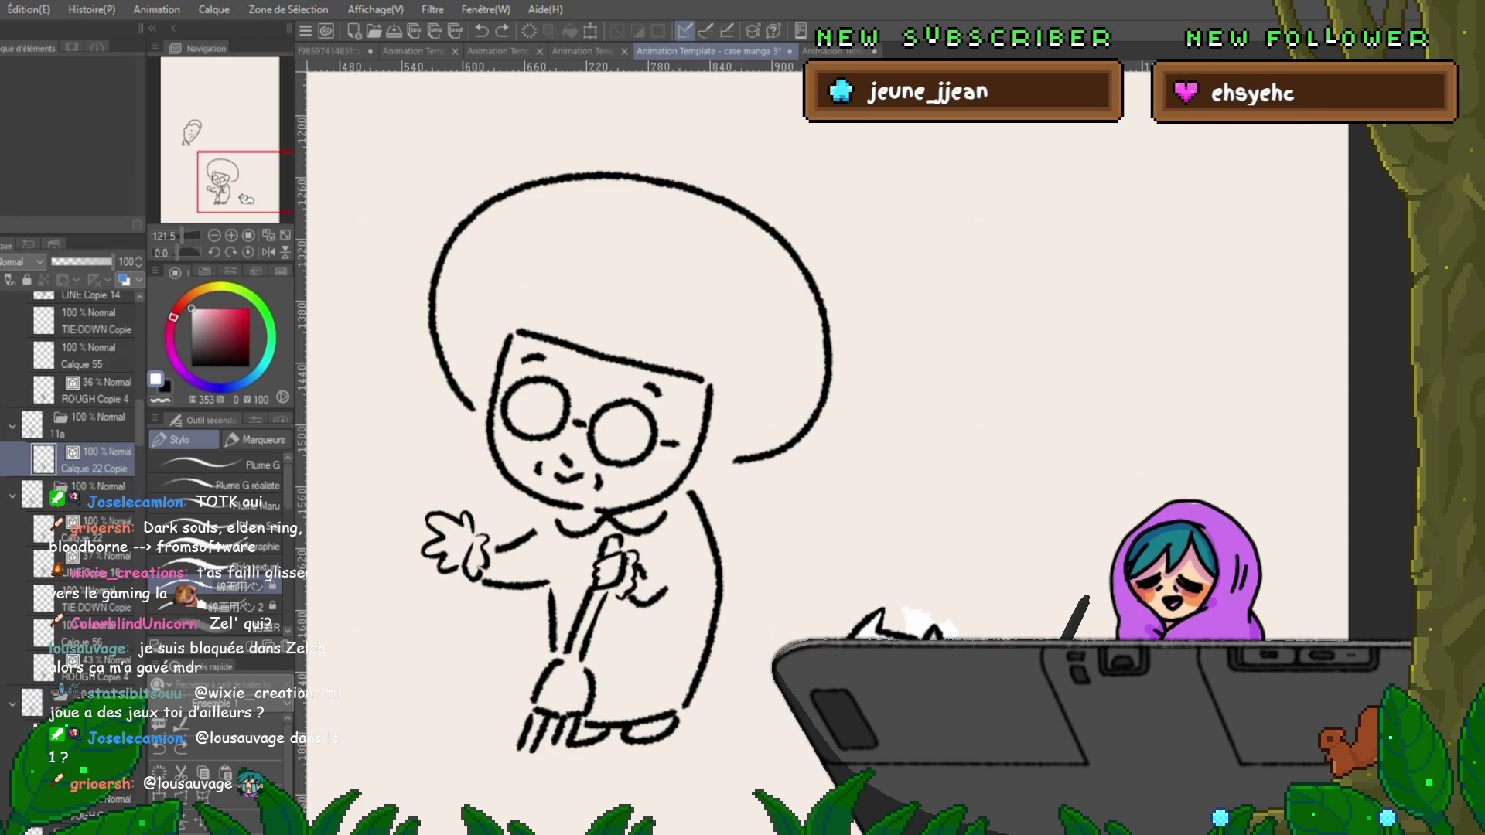
key(ctrl+shift+n)
key(ctrl+z)
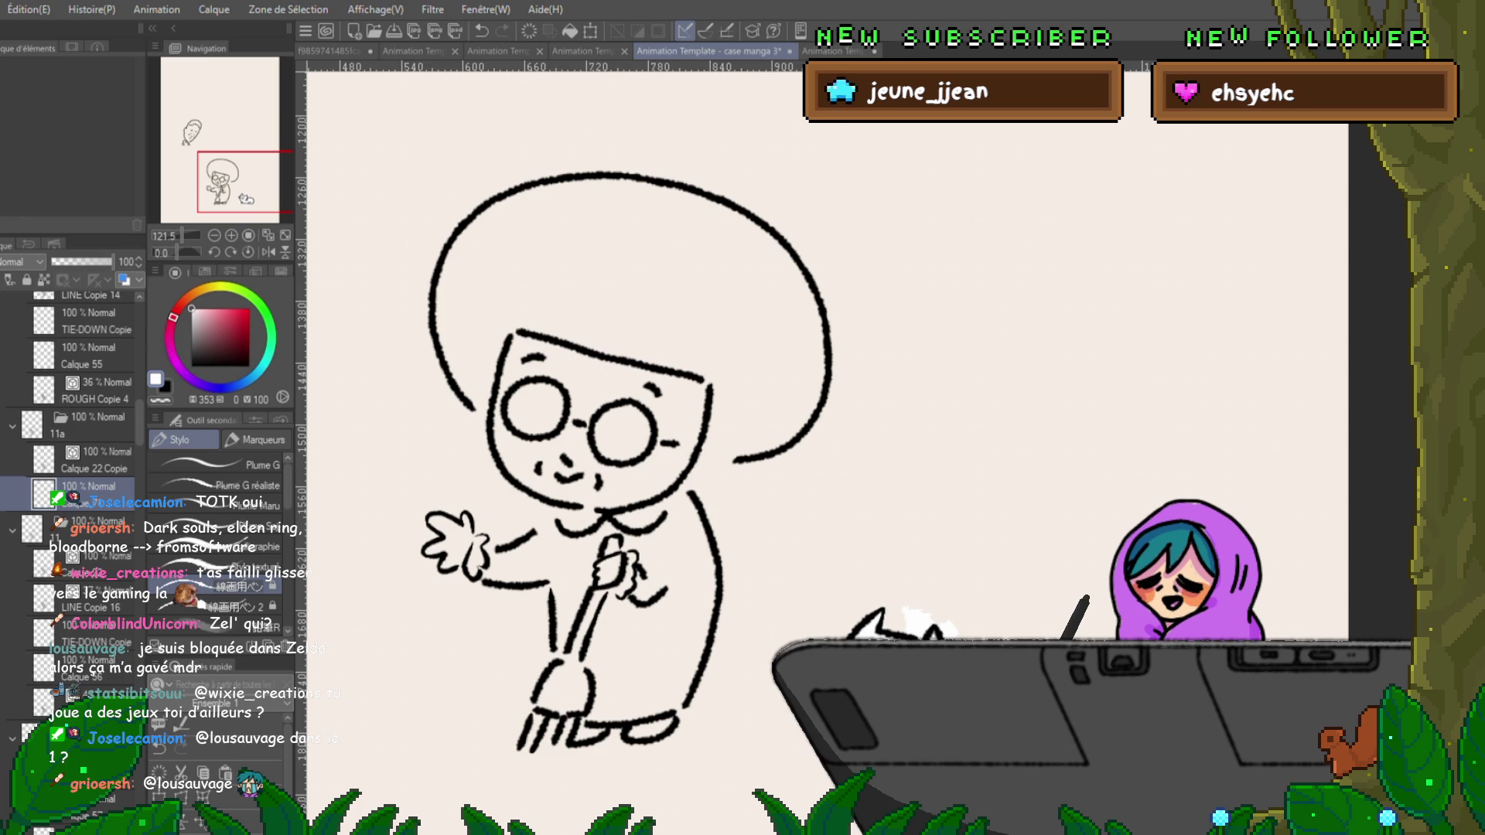
Save the animation, check the other open document, and create Calque 71 in folder 11a.
key(ctrl+s)
key(ctrl+shift+Tab)
key(ctrl+Tab)
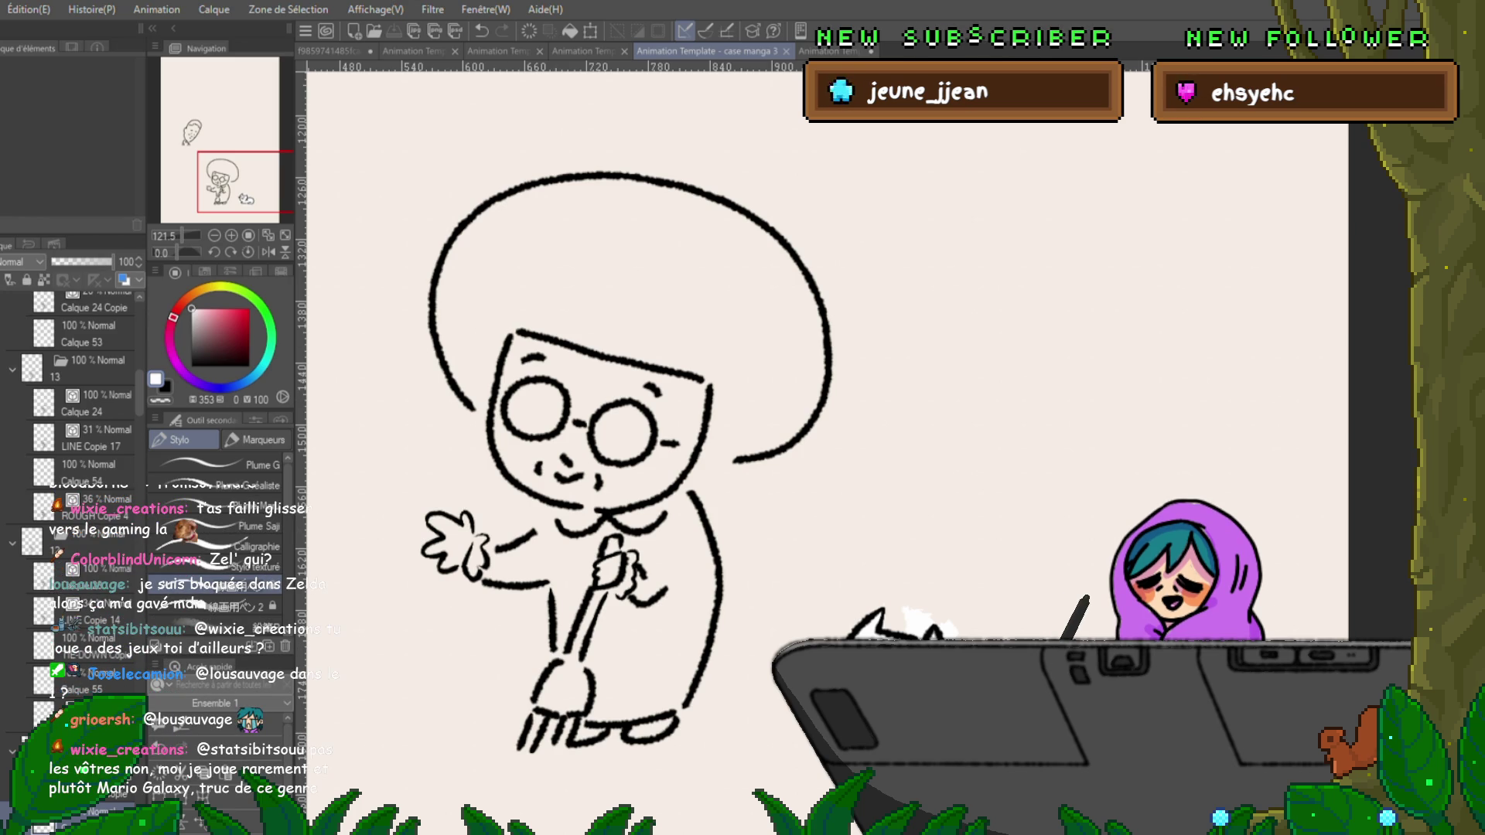
key(ctrl+z)
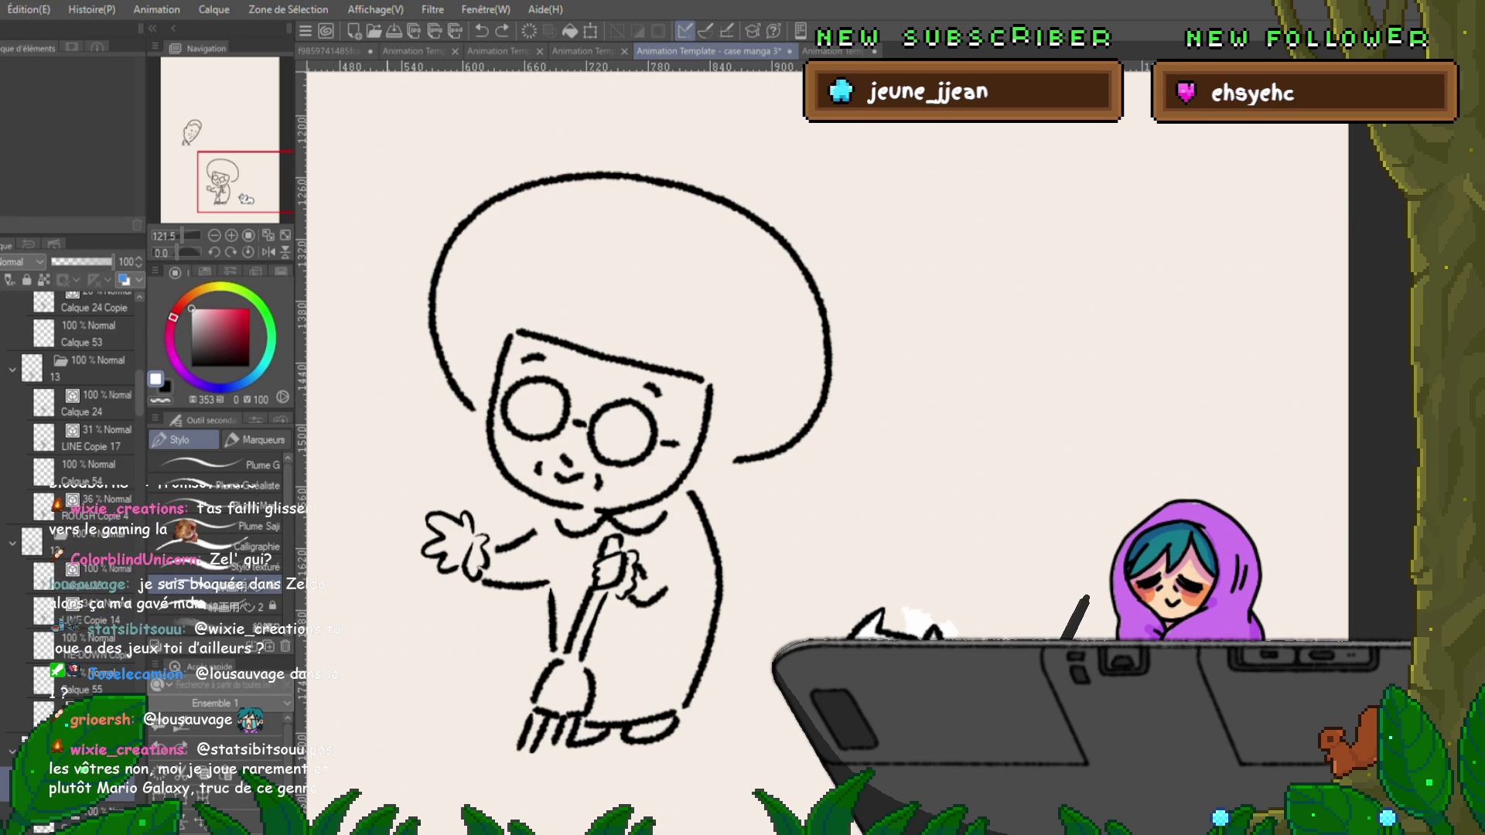
key(ctrl+shift+n)
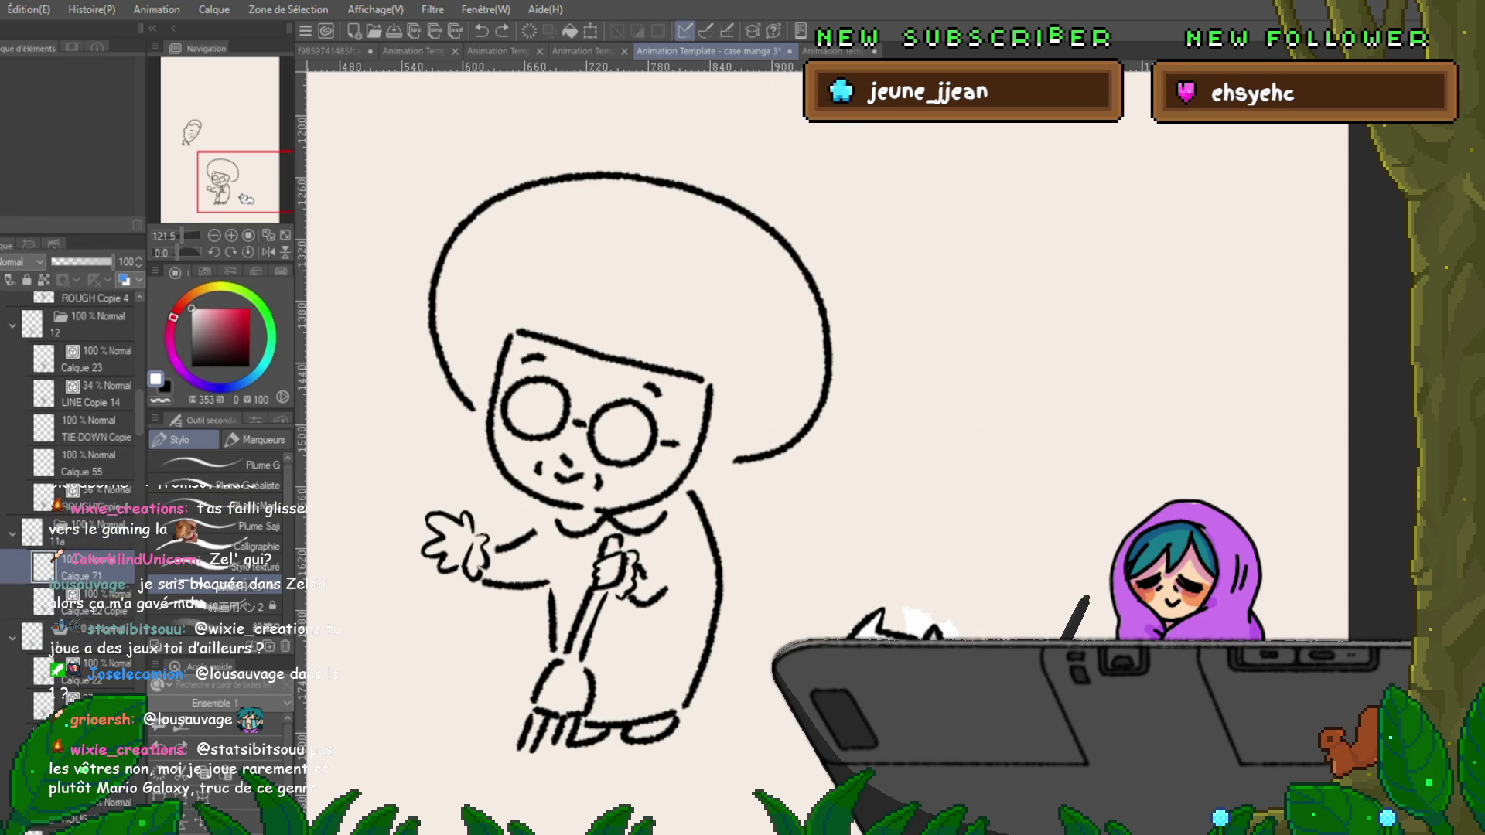
Move Calque 71 below Calque 22 Copie and paint white fill beside the hair outline.
drag(85, 576, 85, 611)
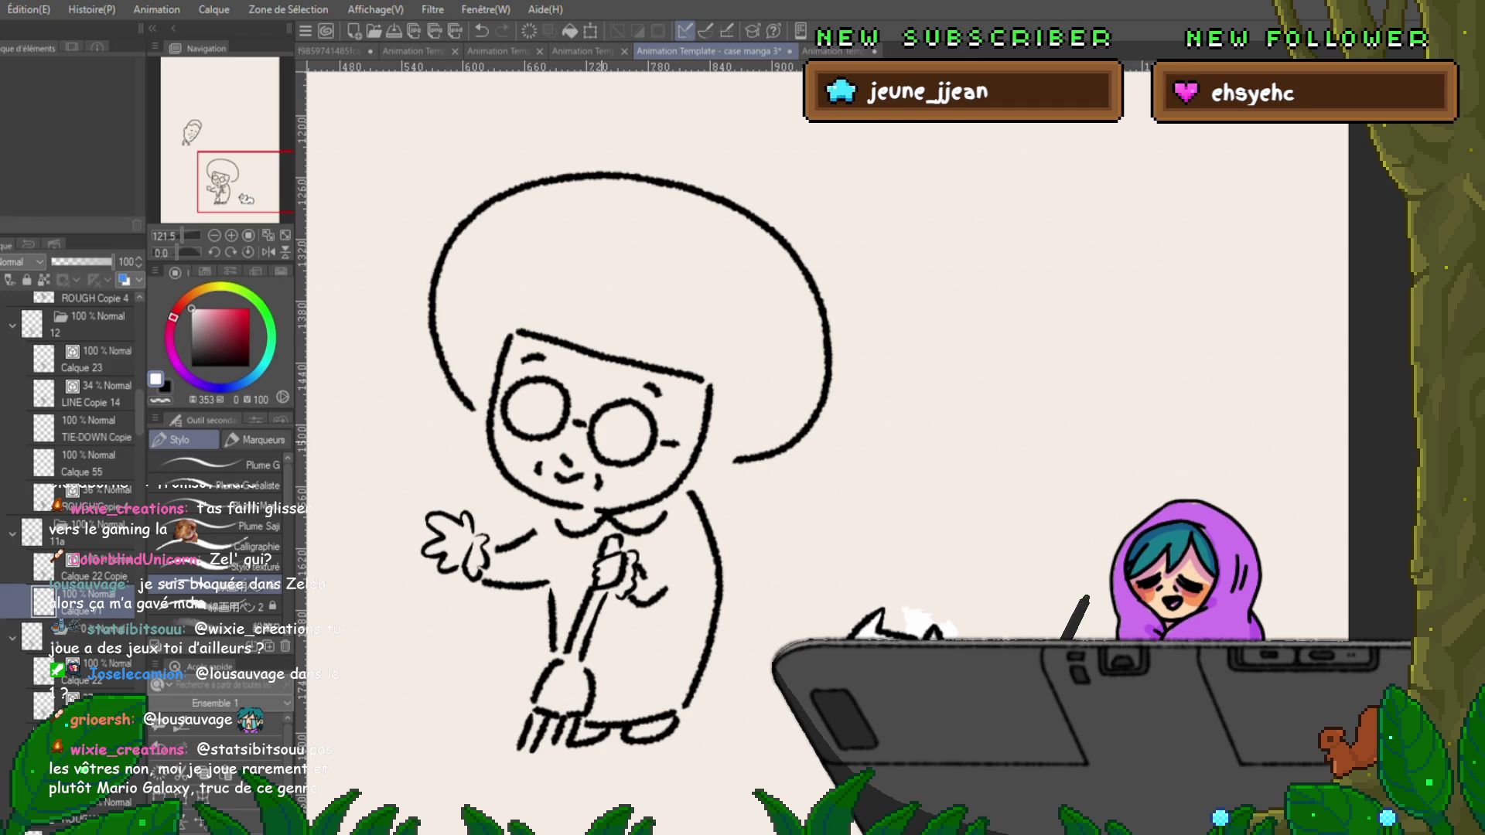
drag(731, 458, 698, 461)
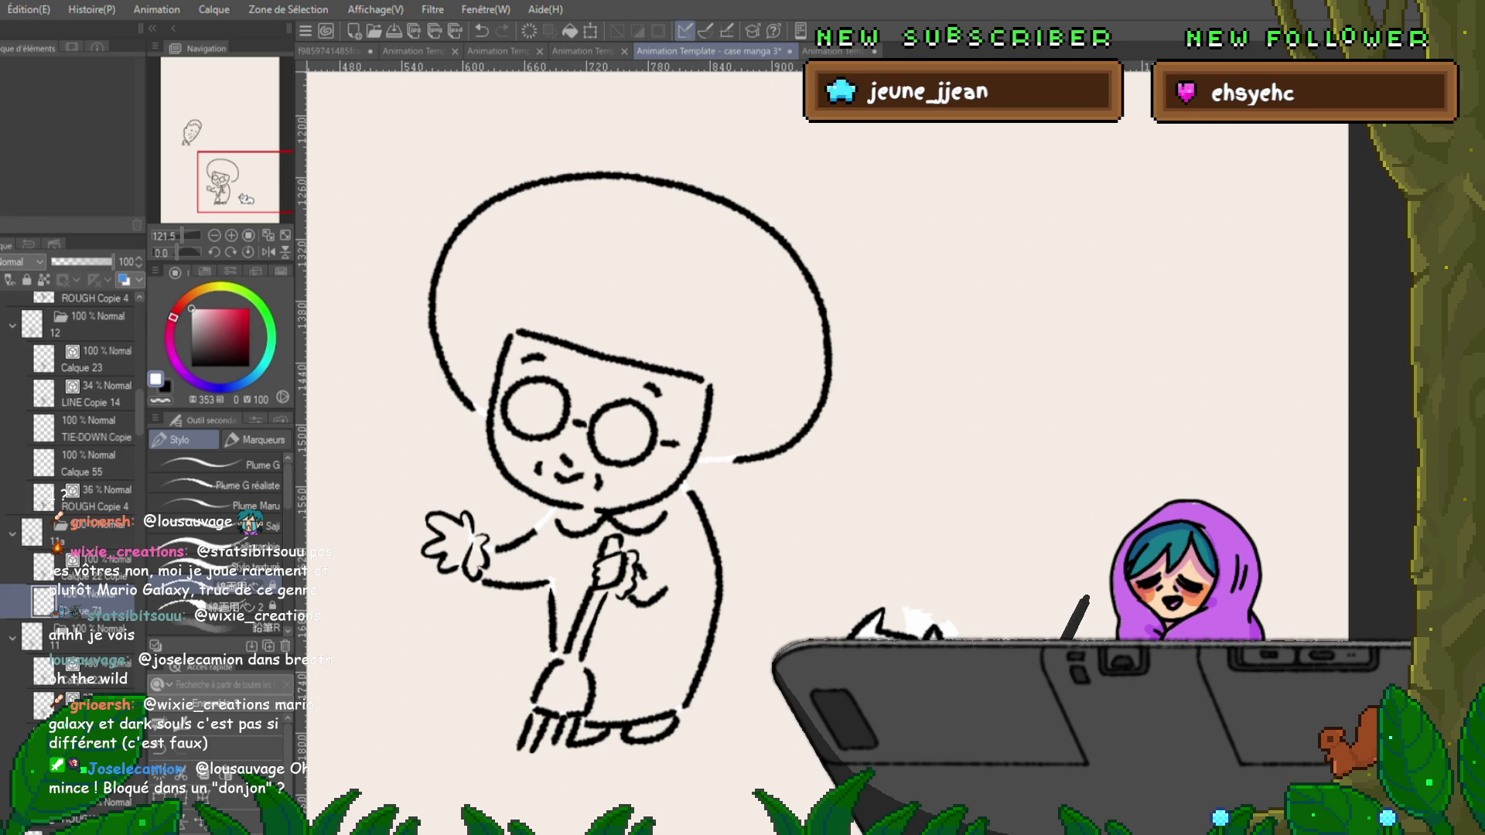
Step forward to drawing 14a and scroll the Layer palette up to its layers.
key(ctrl+Right)
key(ctrl+Right)
key(ctrl+Right)
key(ctrl+Right)
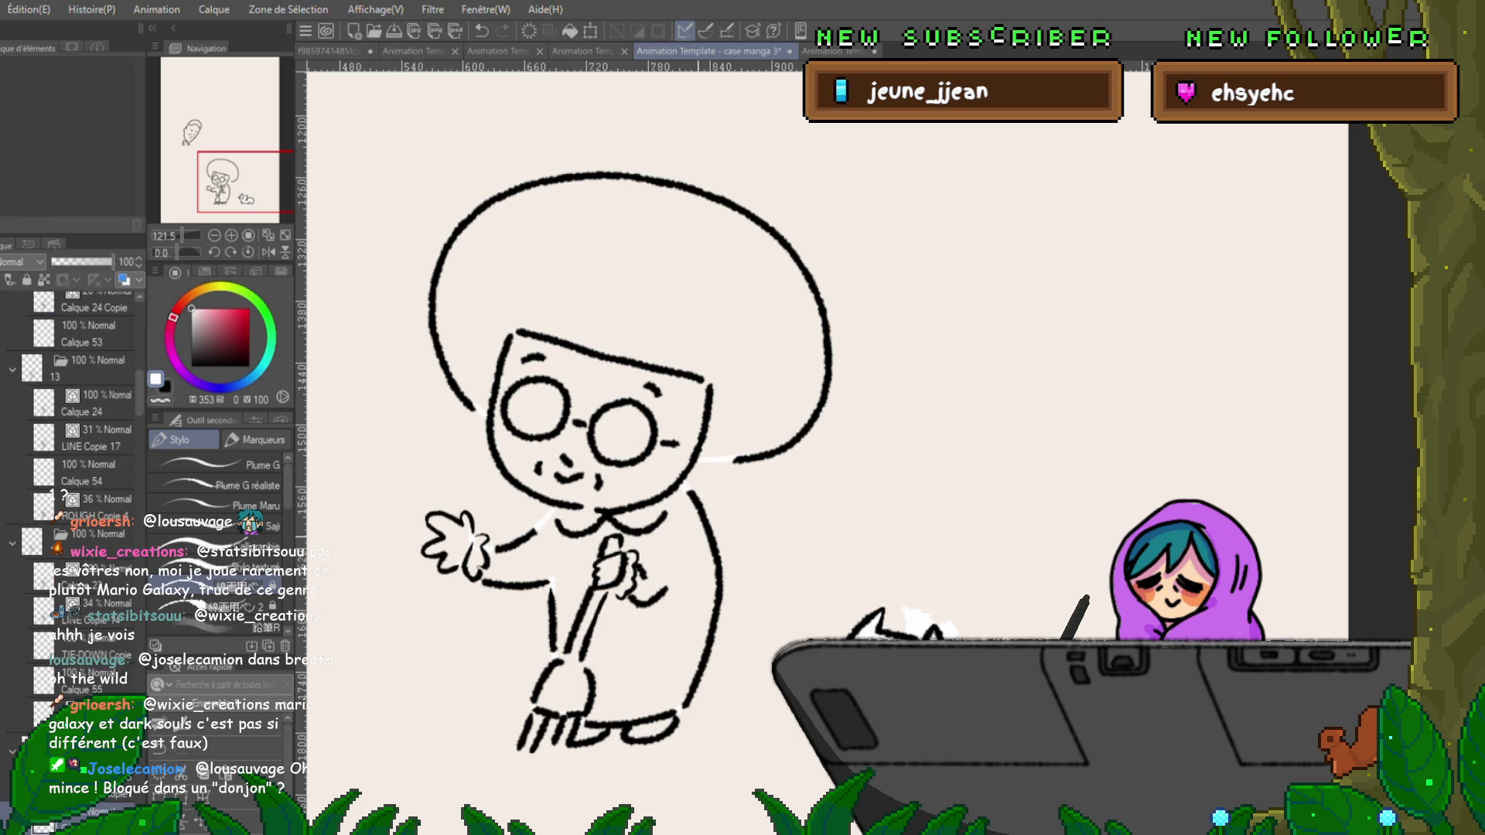
key(ctrl+Right)
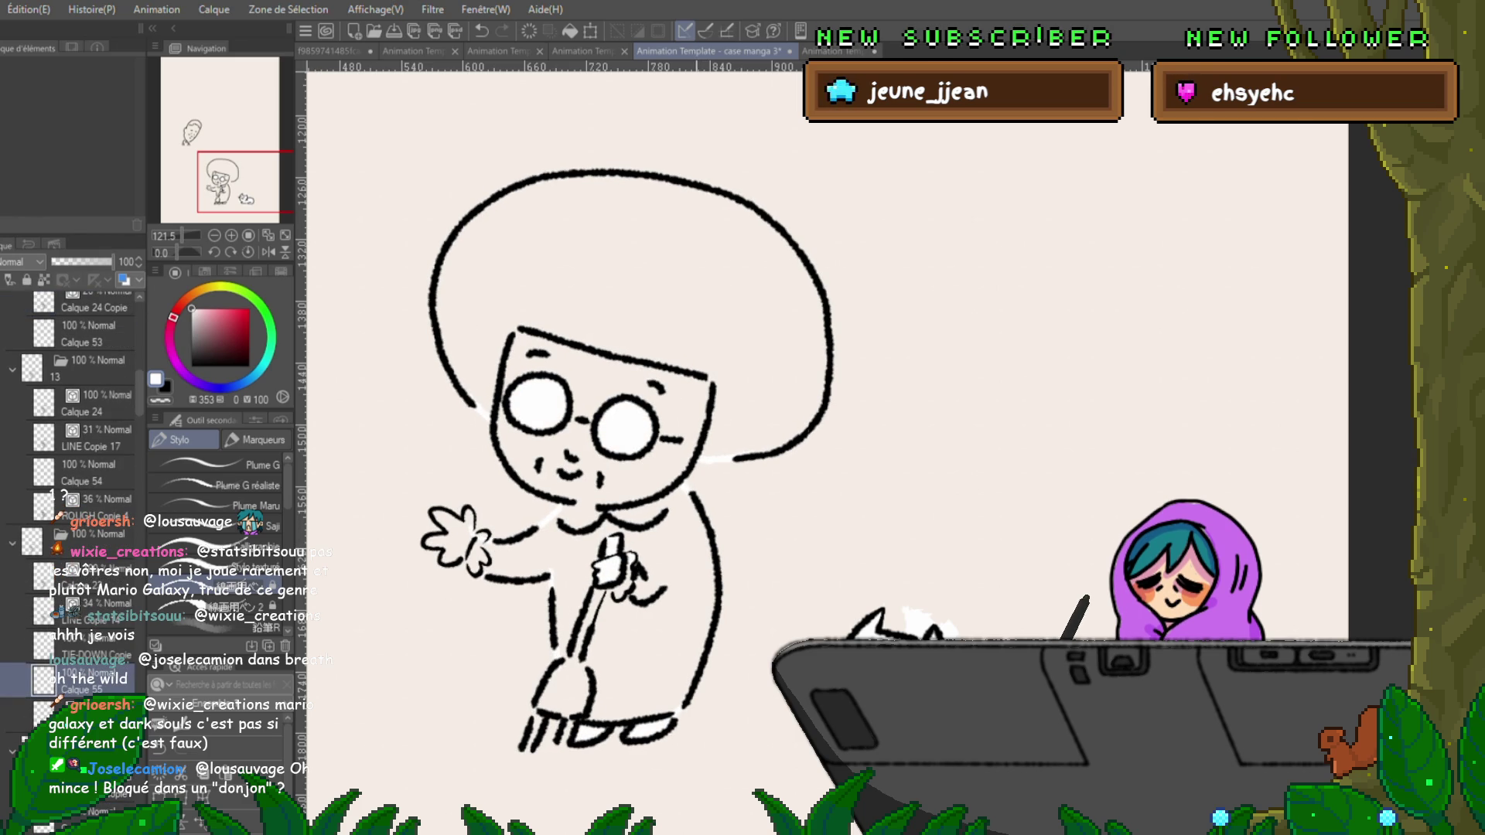
key(Right)
key(Right)
key(Right)
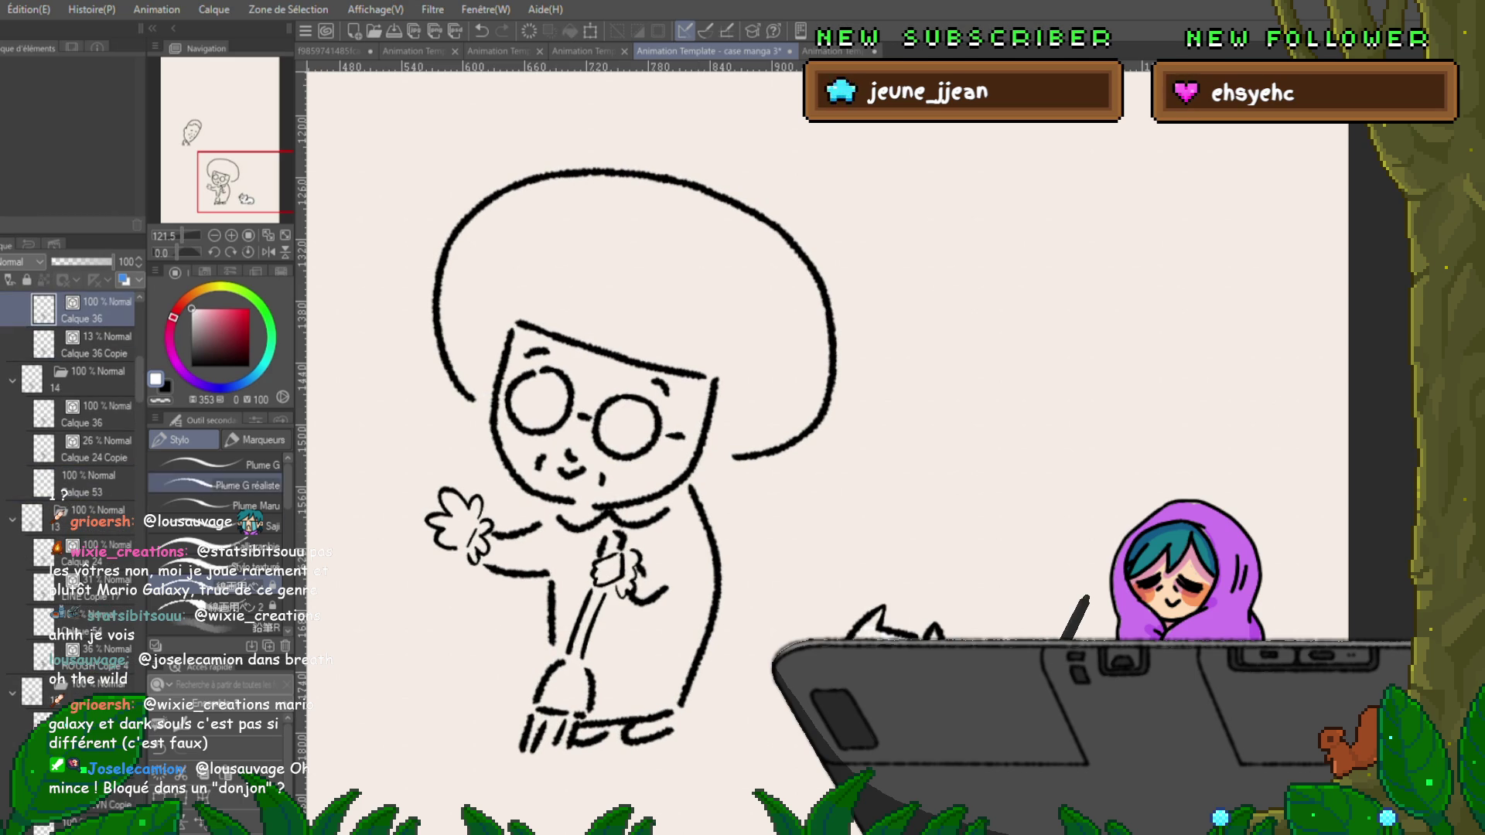
scroll(78, 379, up, 2)
scroll(71, 386, up, 2)
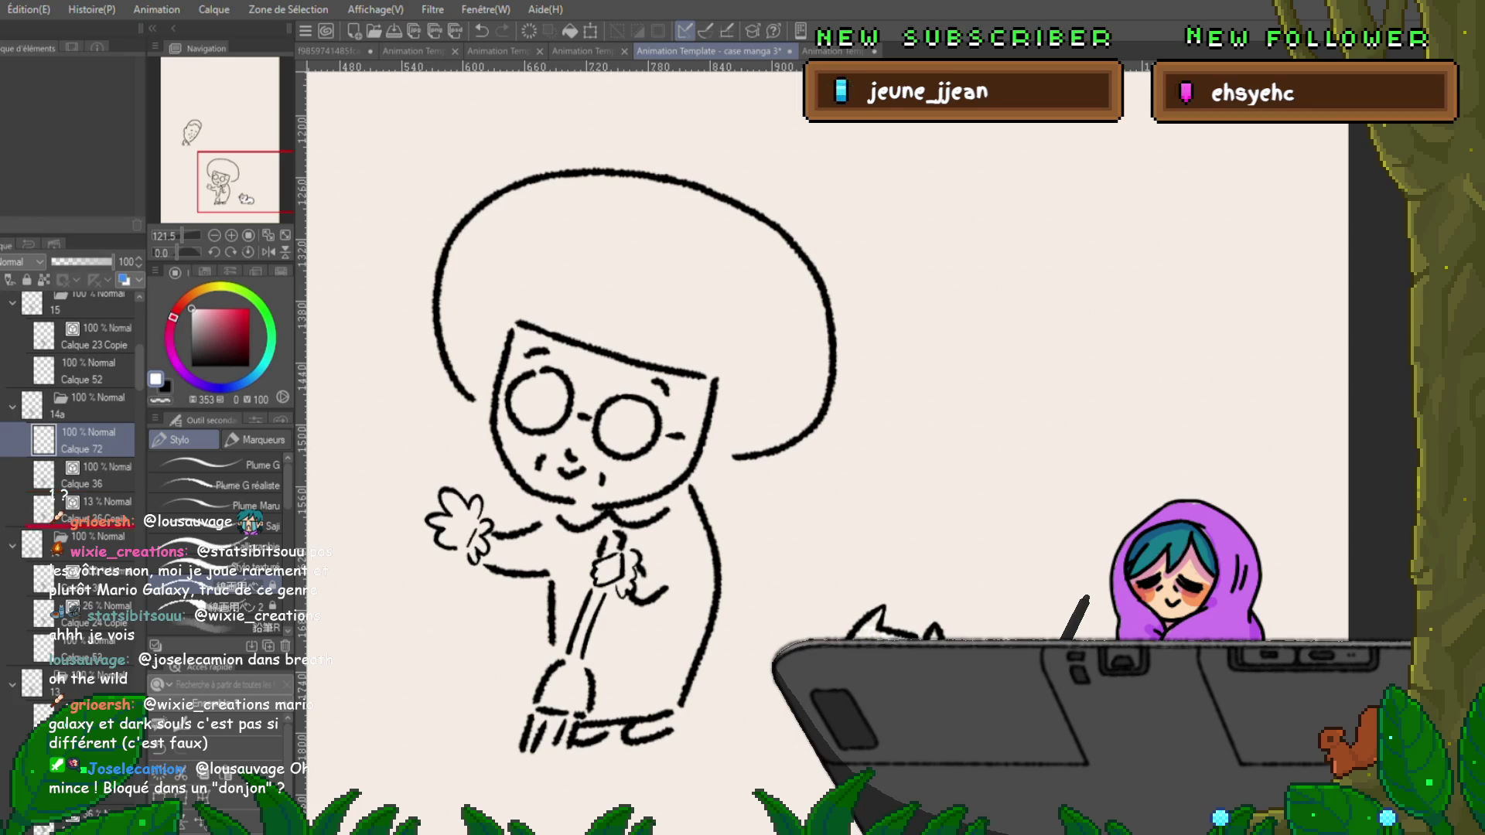
Paint white fill on Calque 72 in folder 14a, then check the neighbouring filled cel.
click(85, 510)
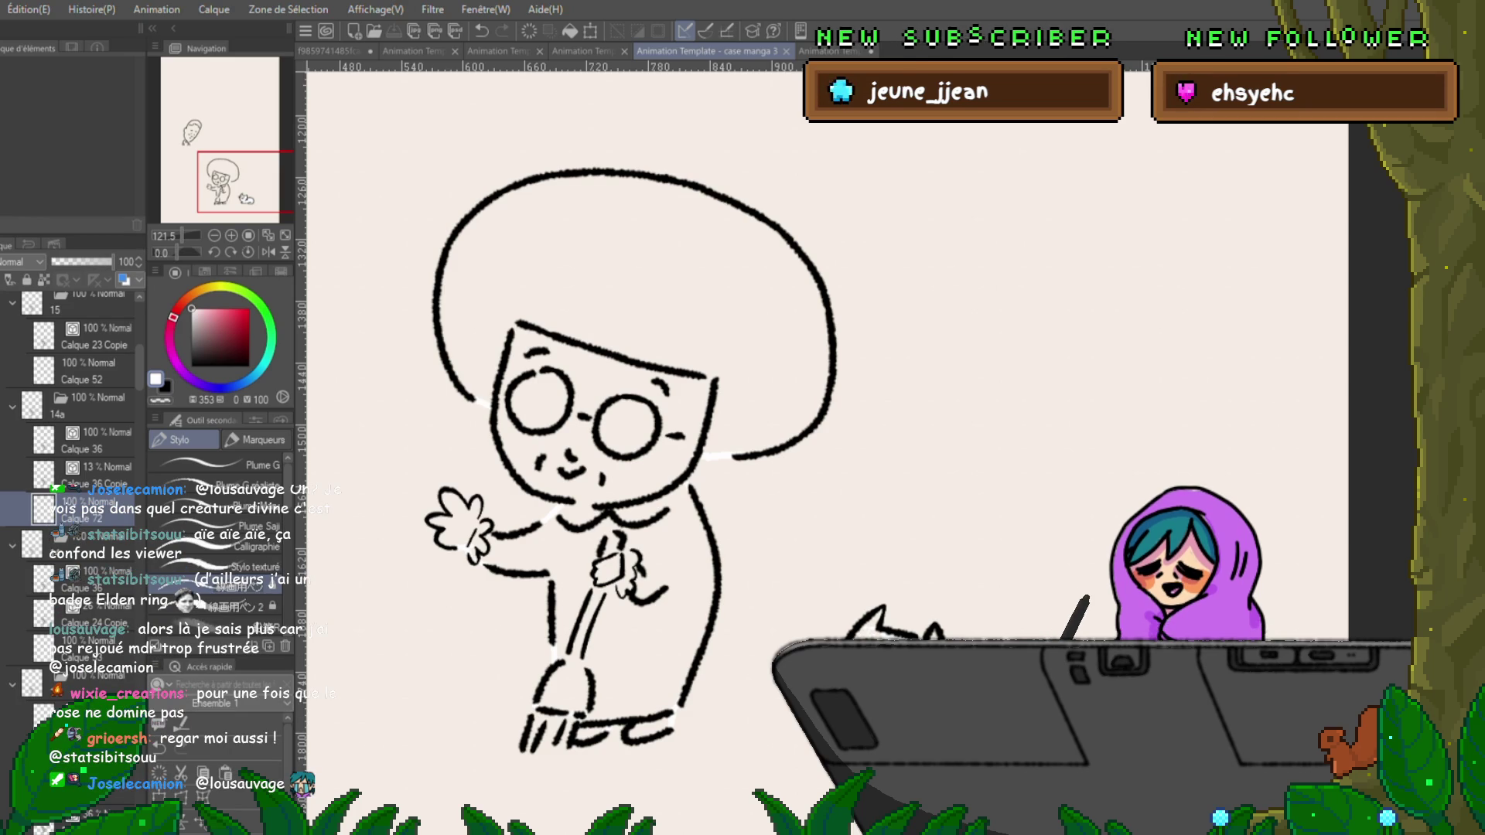
click(77, 646)
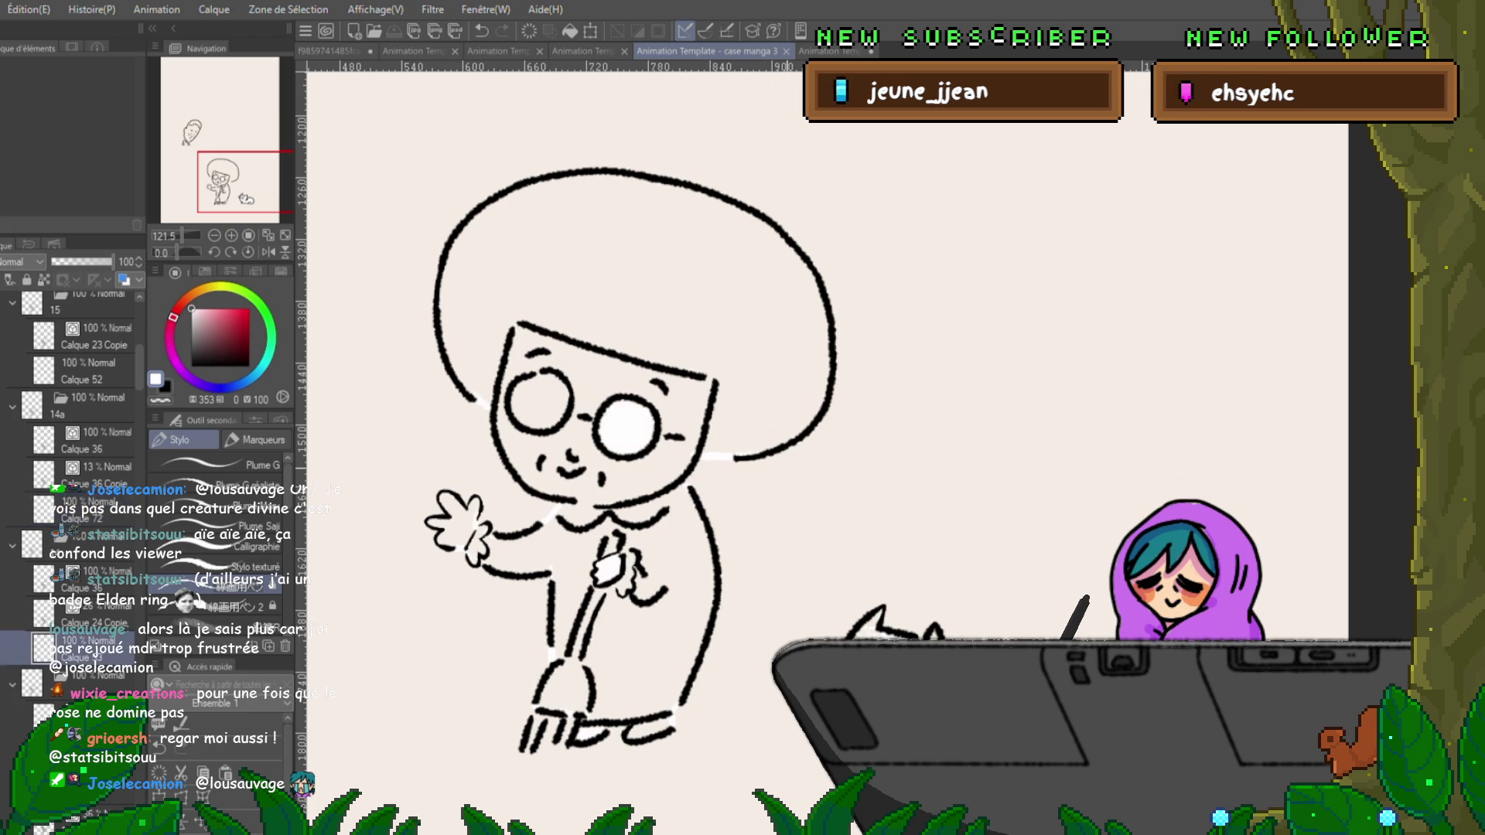
Return to the unfilled cel and lasso-fill the hair, face, neck and body white.
click(78, 508)
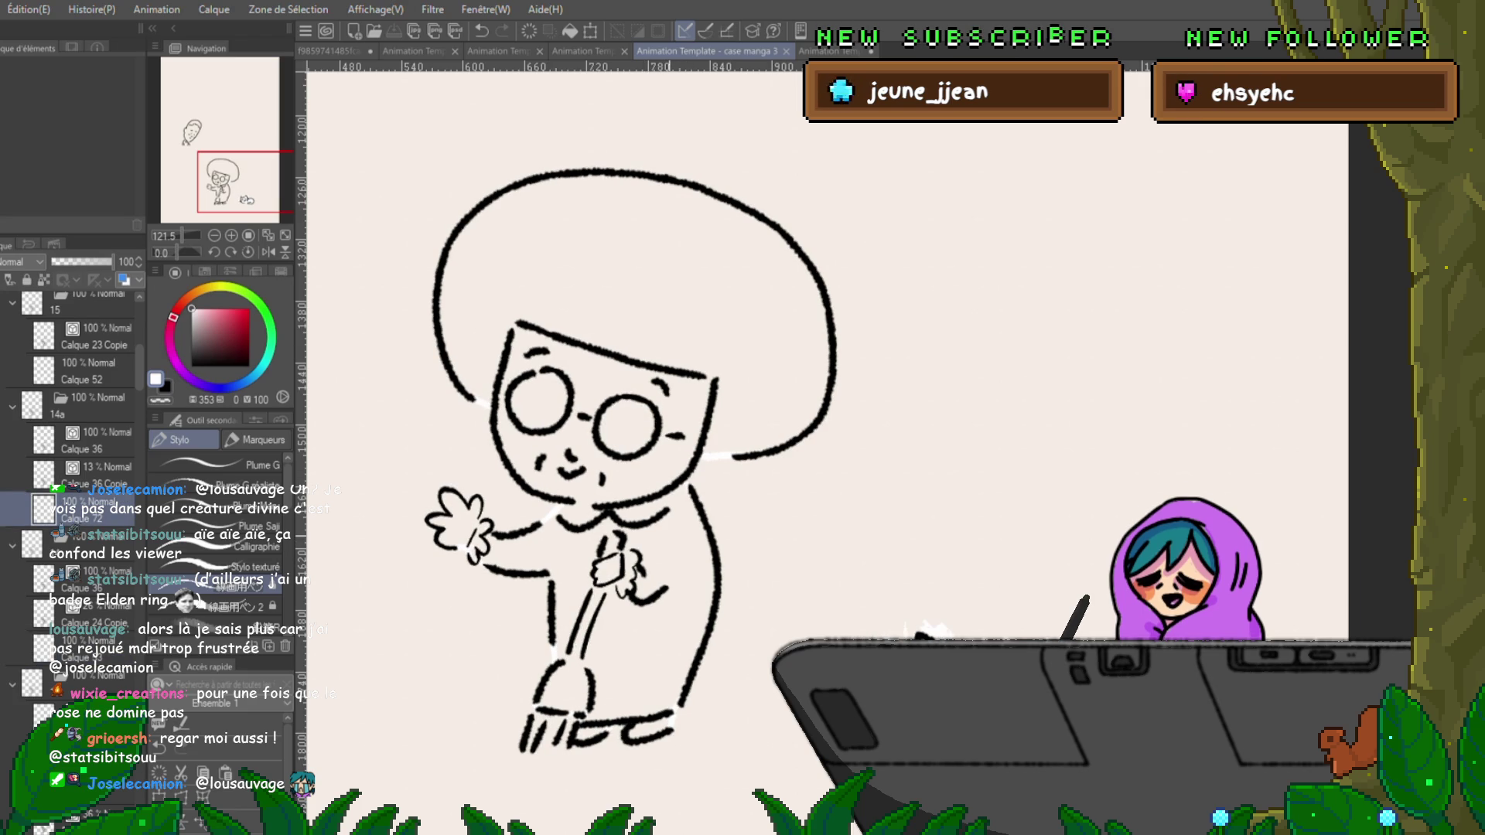
key(g)
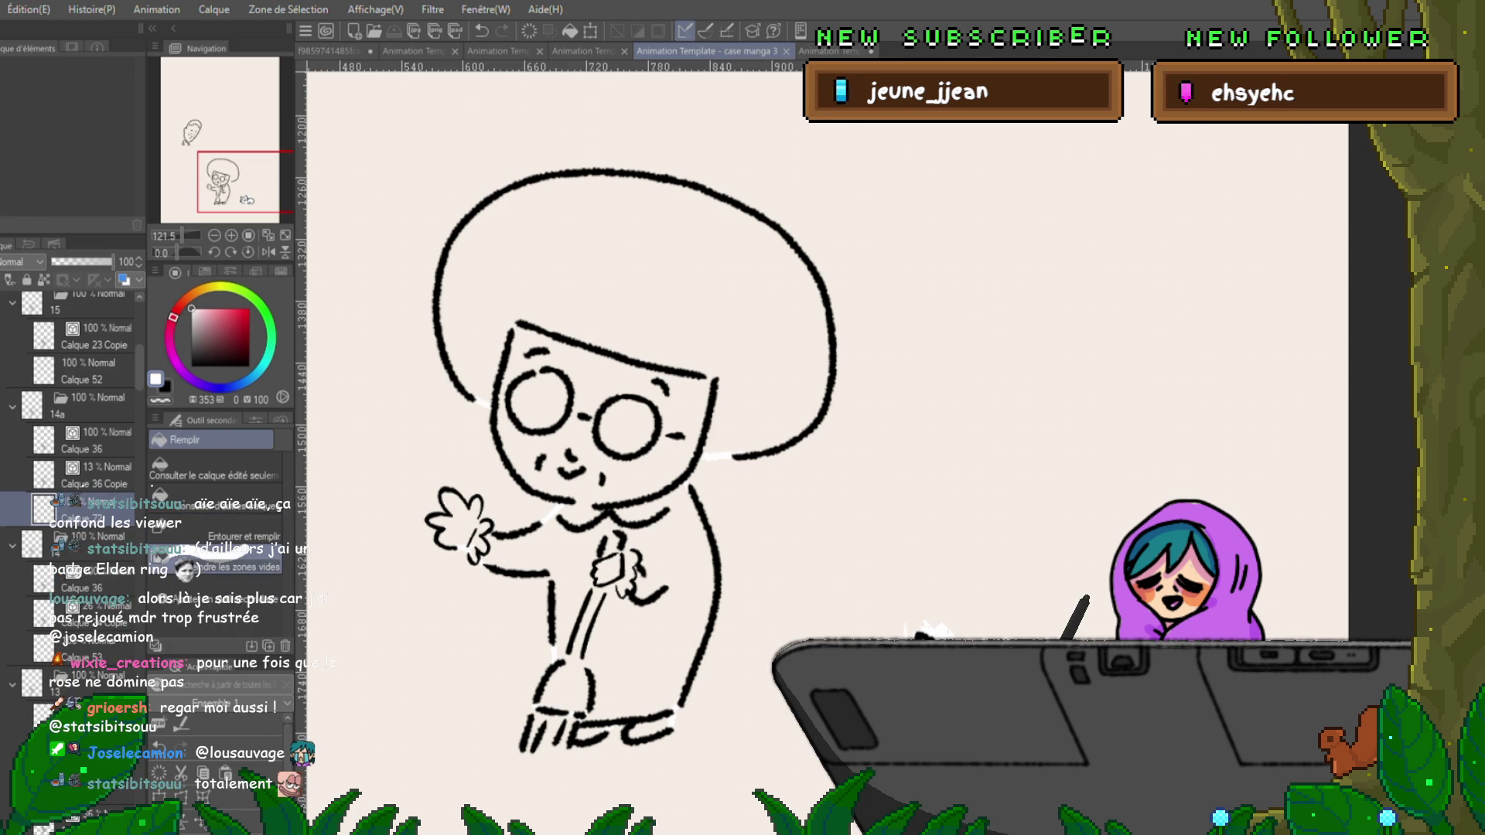
mouse_move(812, 325)
mouse_down()
mouse_move(719, 232)
mouse_move(510, 487)
mouse_move(464, 626)
mouse_move(649, 765)
mouse_move(859, 309)
mouse_up()
mouse_move(719, 364)
mouse_down()
mouse_move(611, 325)
mouse_move(595, 565)
mouse_up()
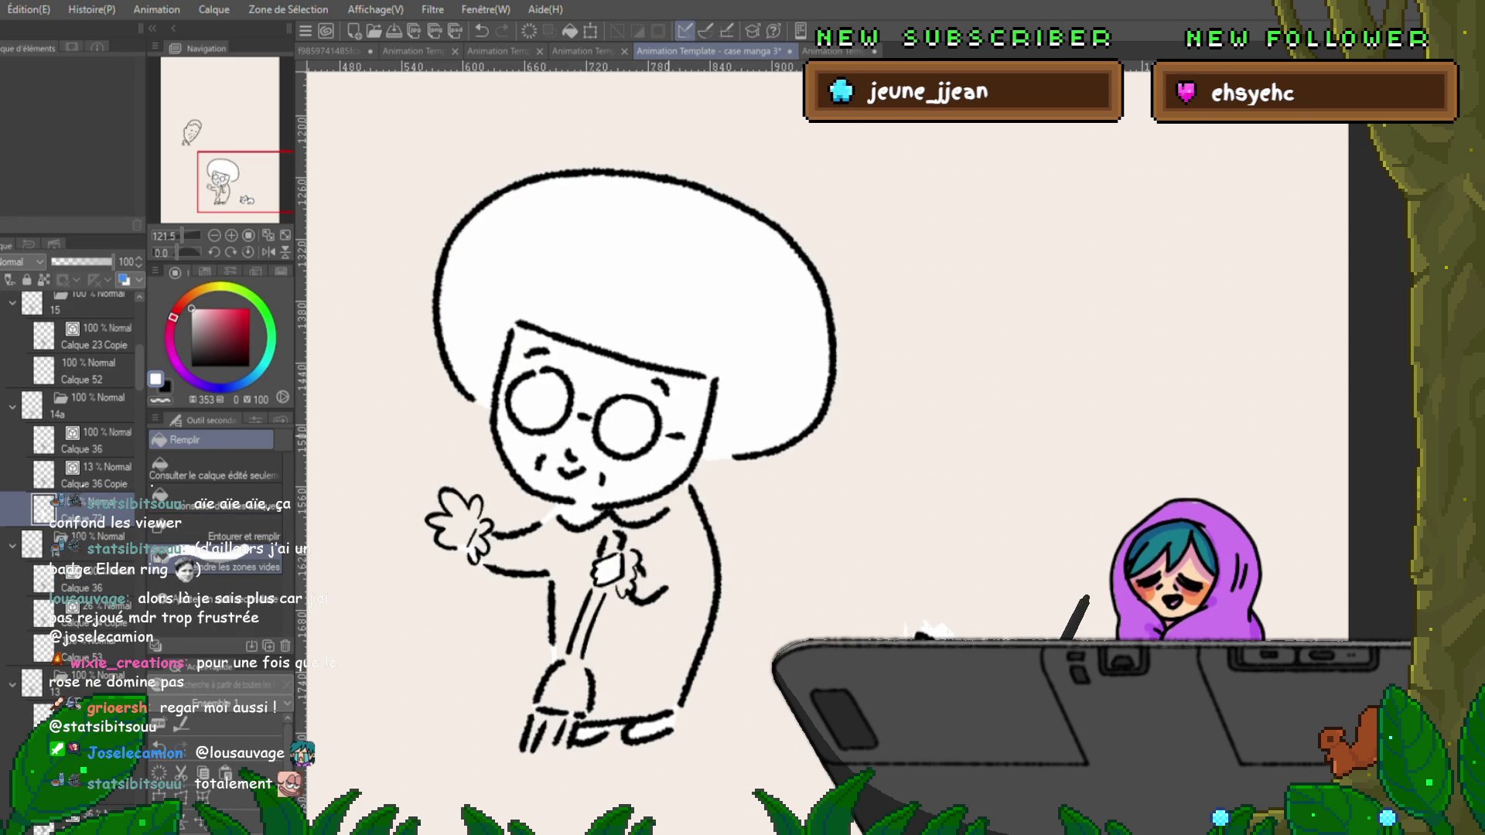
mouse_move(650, 433)
mouse_down()
mouse_move(719, 557)
mouse_move(541, 773)
mouse_move(448, 449)
mouse_move(433, 479)
mouse_up()
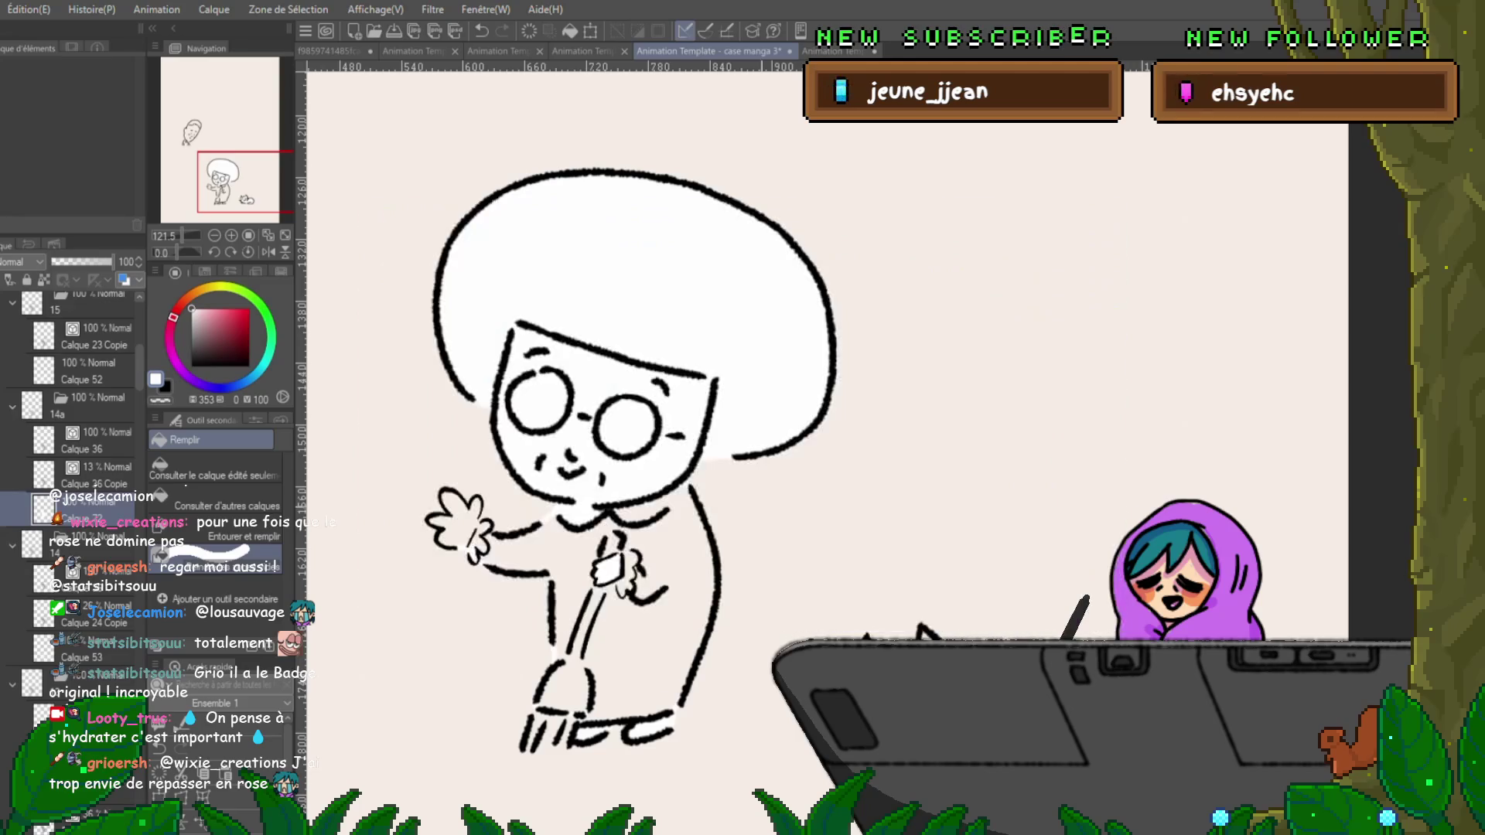
Fill the hair, face and body white on the next frames, then zoom out.
key(Return)
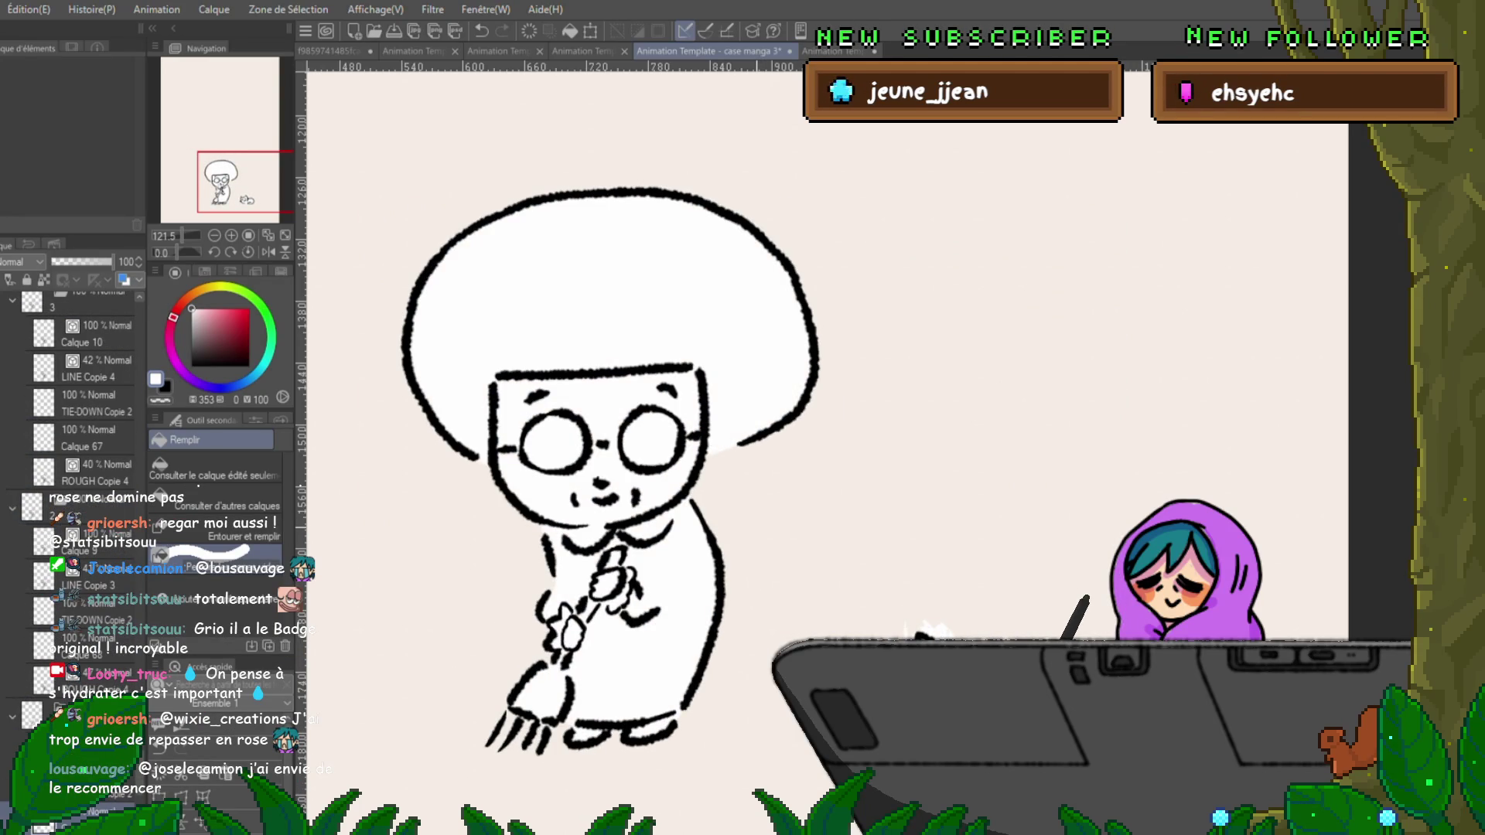
mouse_move(479, 232)
mouse_down()
mouse_move(588, 333)
mouse_move(743, 310)
mouse_up()
mouse_move(731, 451)
mouse_down()
mouse_move(448, 642)
mouse_move(649, 742)
mouse_move(758, 526)
mouse_up()
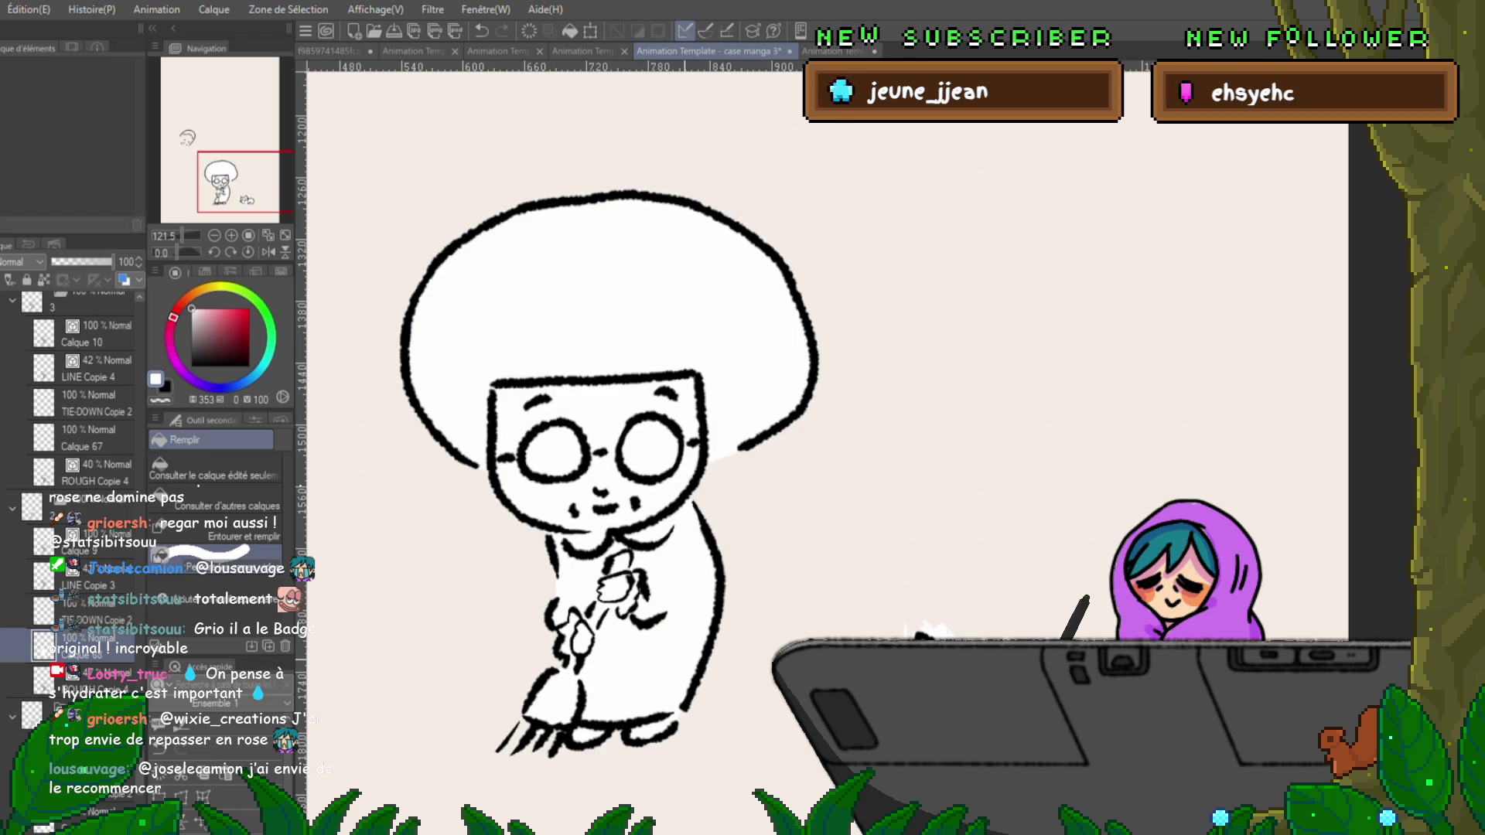
click(85, 438)
mouse_move(712, 494)
mouse_down()
mouse_move(653, 186)
mouse_move(456, 472)
mouse_move(557, 657)
mouse_move(688, 681)
mouse_move(634, 317)
mouse_move(511, 421)
mouse_up()
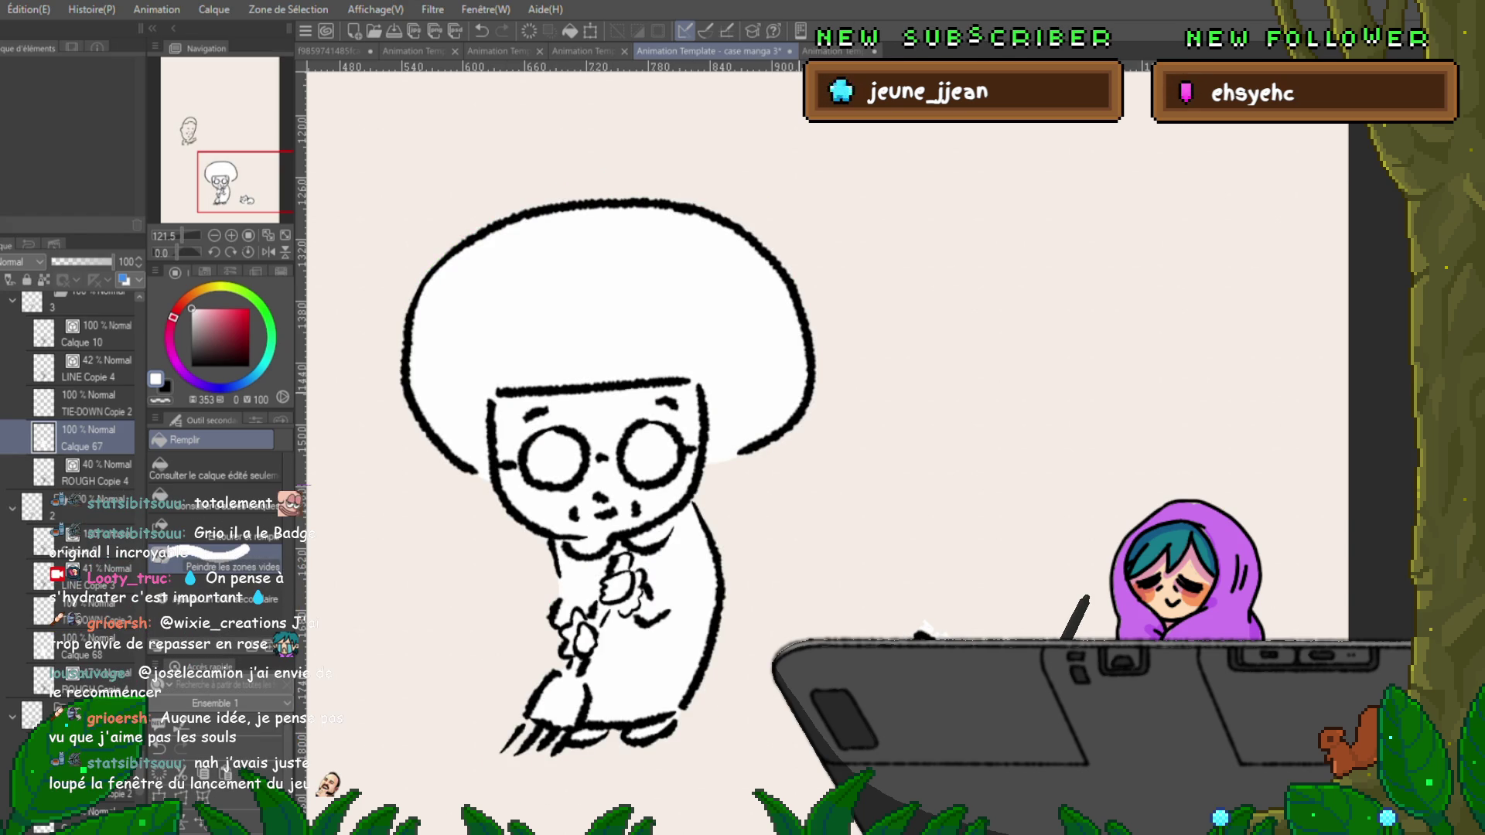
key(ctrl+z)
mouse_move(654, 503)
mouse_down()
mouse_move(804, 363)
mouse_move(533, 286)
mouse_move(479, 494)
mouse_move(495, 719)
mouse_move(711, 541)
mouse_move(596, 433)
mouse_move(534, 321)
mouse_up()
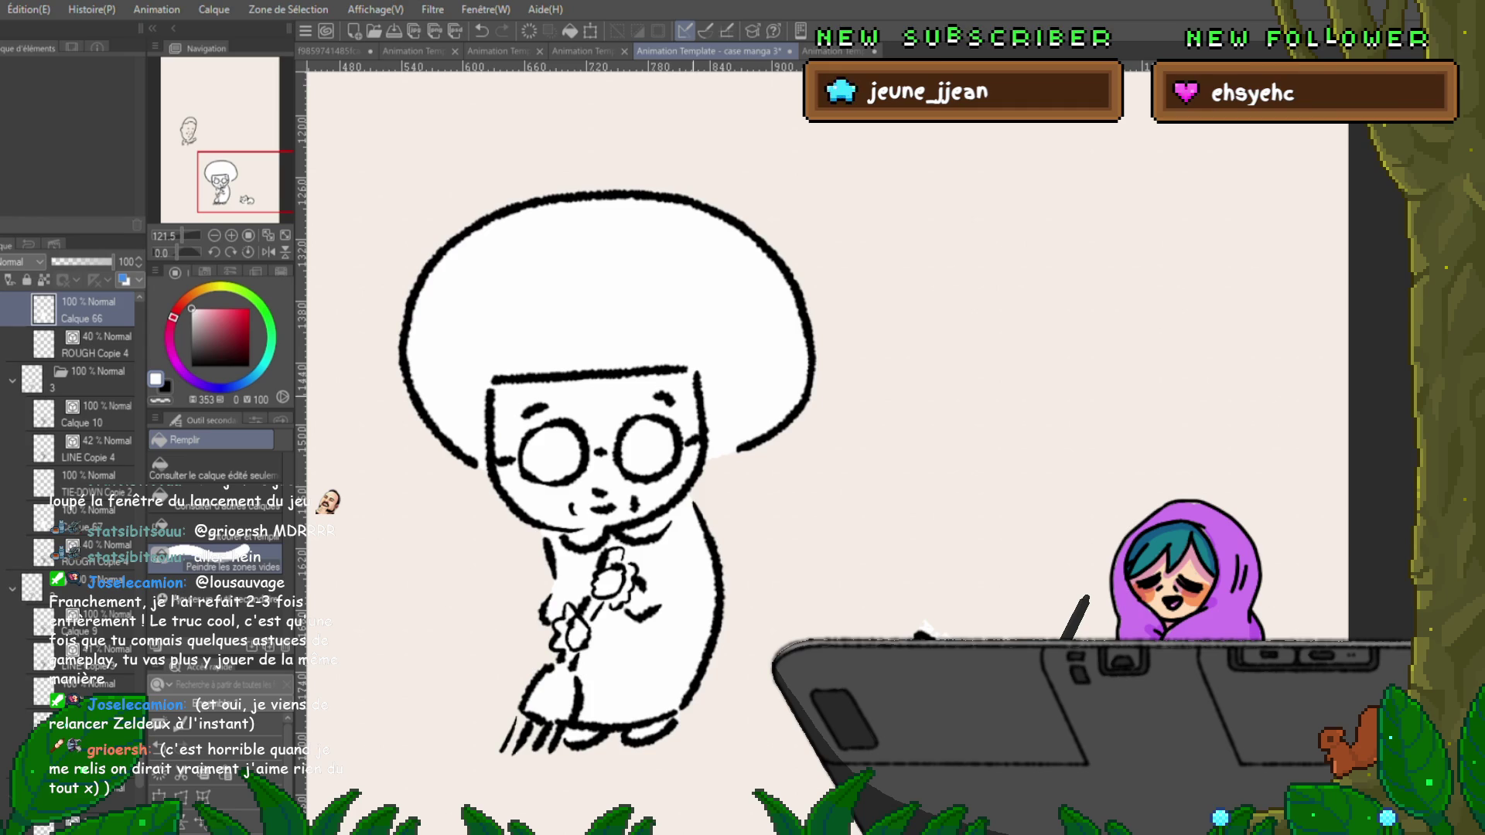
key(ctrl+minus)
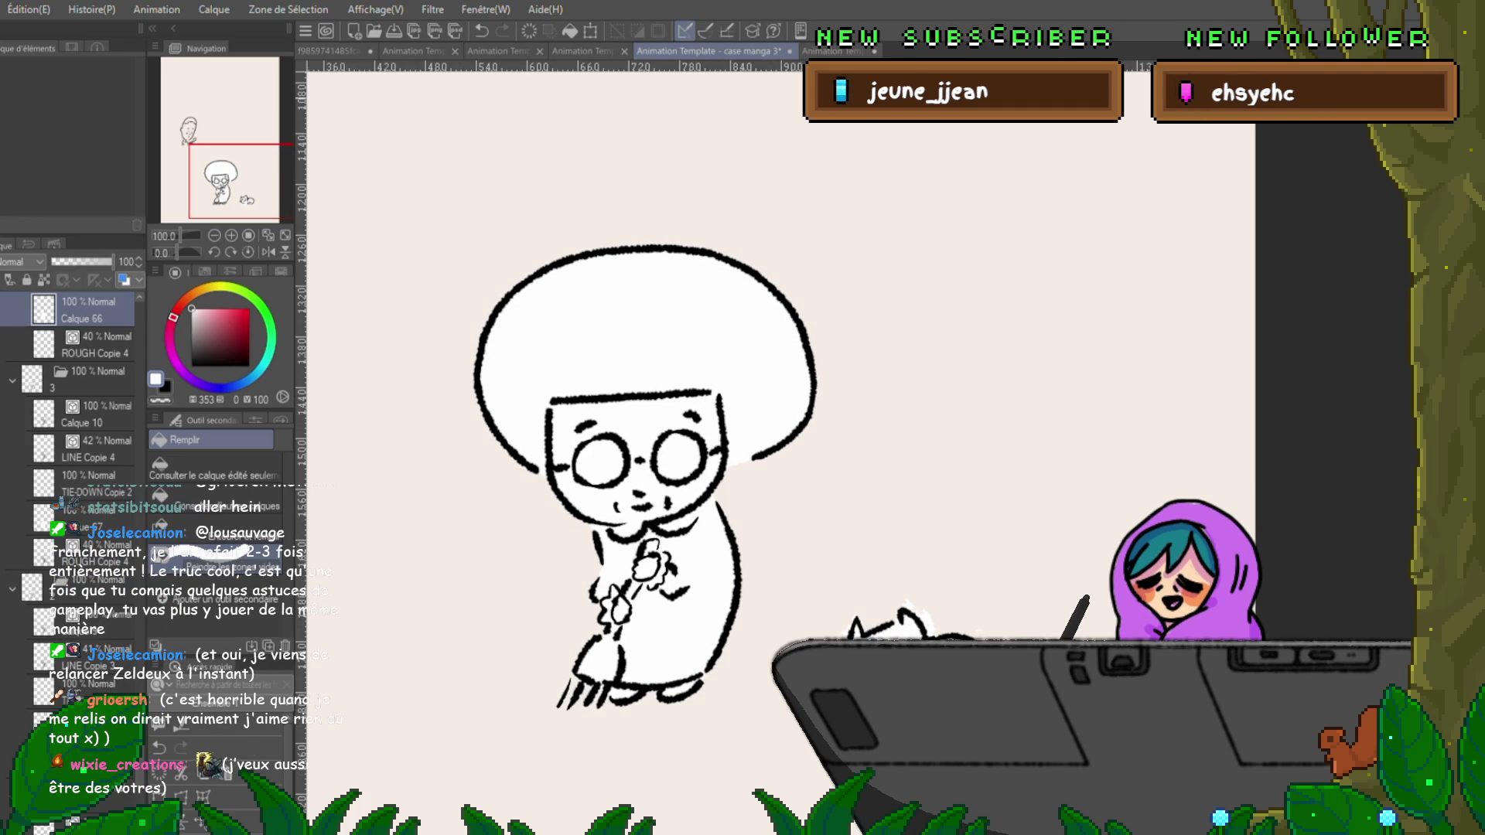
Advance several frames and fill the old woman's hair white, including its right side.
key(ctrl+Right)
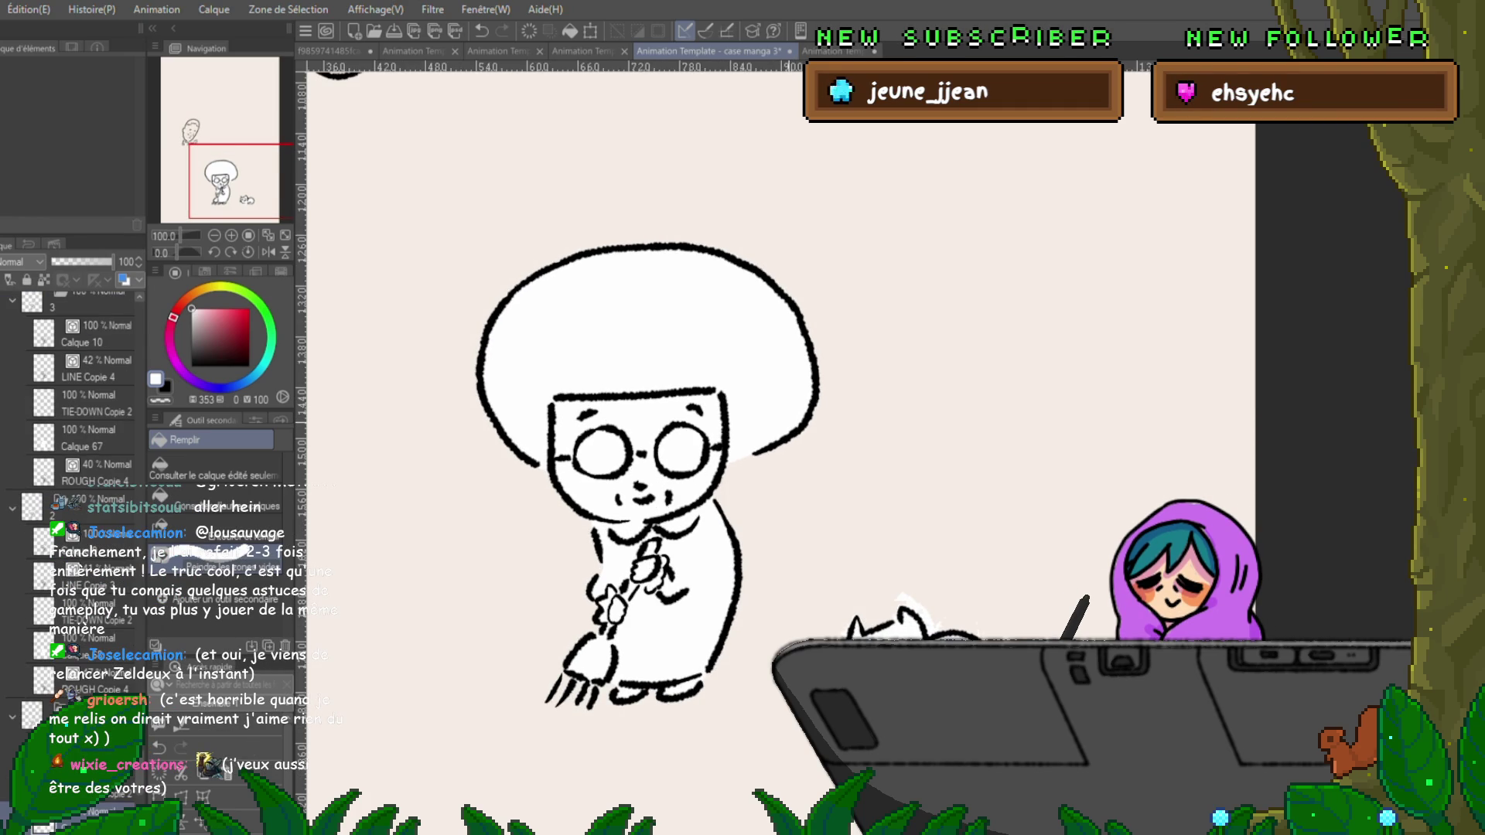
key(ctrl+Right)
key(ctrl+Right)
key(ctrl+Right)
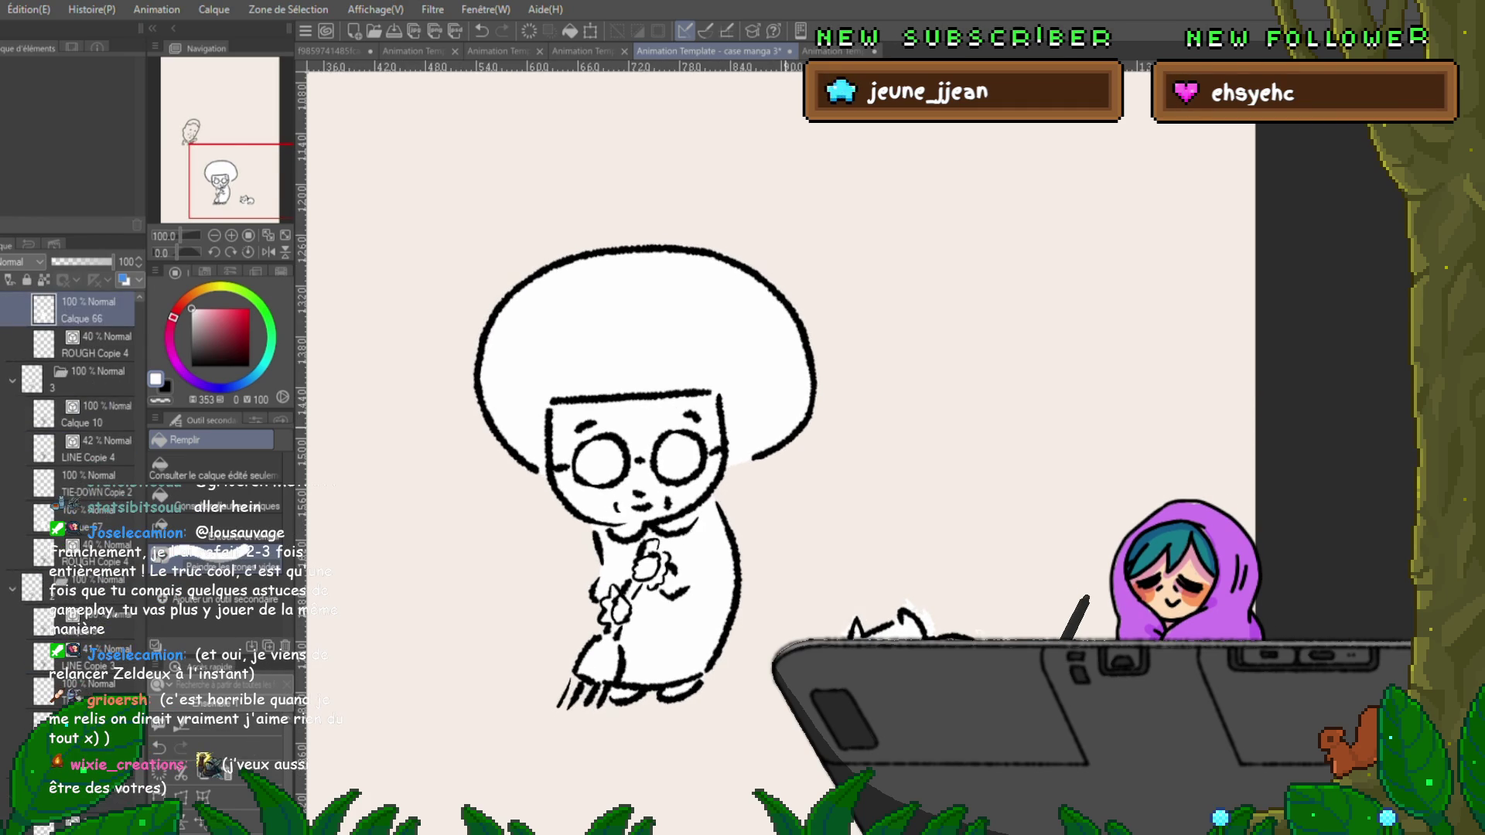
key(ctrl+Right)
key(ctrl+Right)
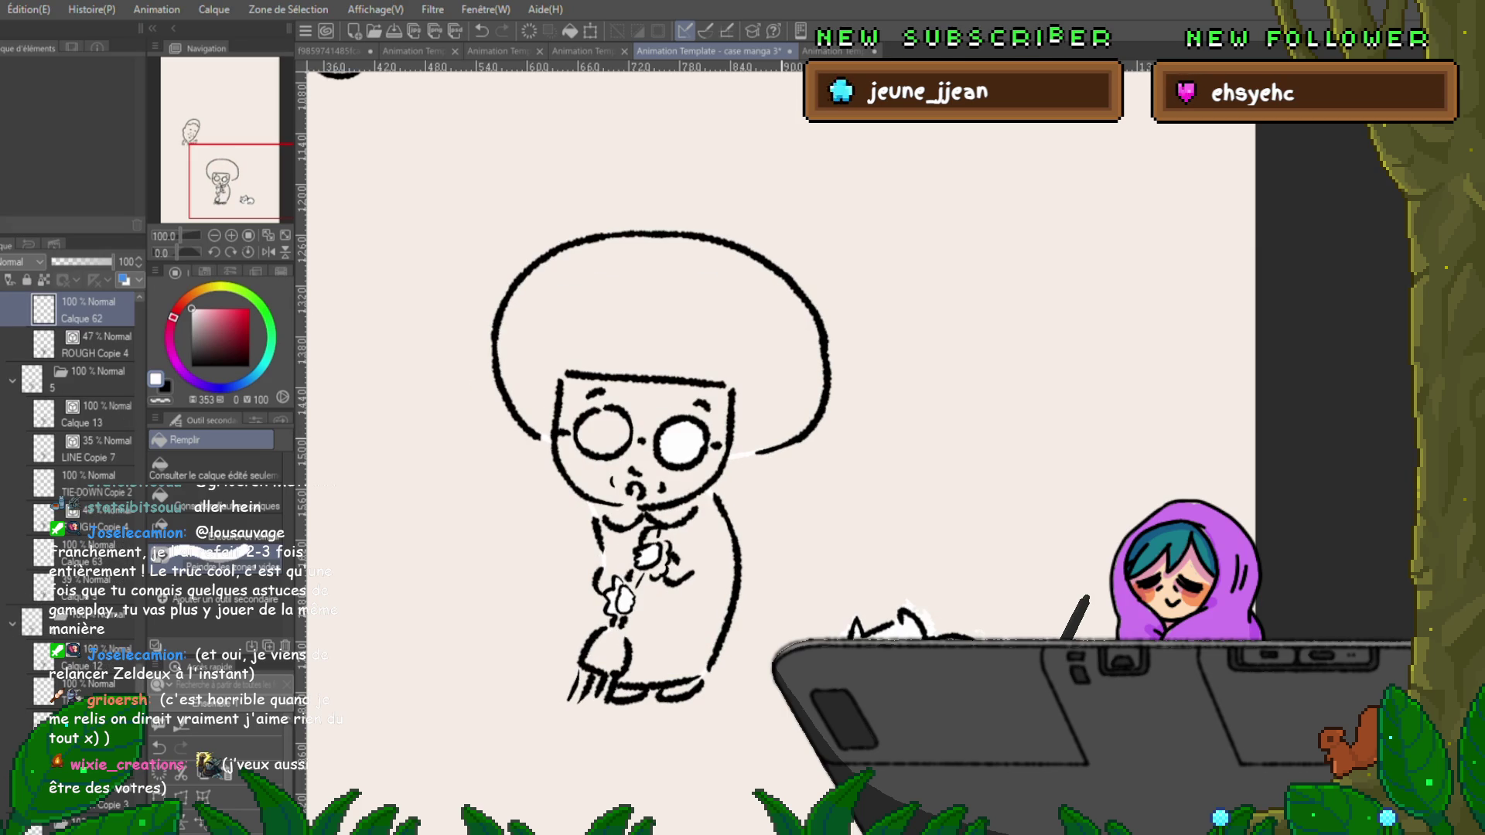
key(ctrl+Right)
mouse_move(696, 472)
mouse_down()
mouse_move(842, 387)
mouse_move(619, 224)
mouse_move(541, 471)
mouse_move(587, 711)
mouse_move(734, 463)
mouse_move(611, 332)
mouse_move(541, 464)
mouse_up()
key(ctrl+Right)
mouse_move(673, 487)
mouse_down()
mouse_move(680, 310)
mouse_move(526, 487)
mouse_move(596, 681)
mouse_move(734, 526)
mouse_move(657, 425)
mouse_move(591, 394)
mouse_move(727, 386)
mouse_up()
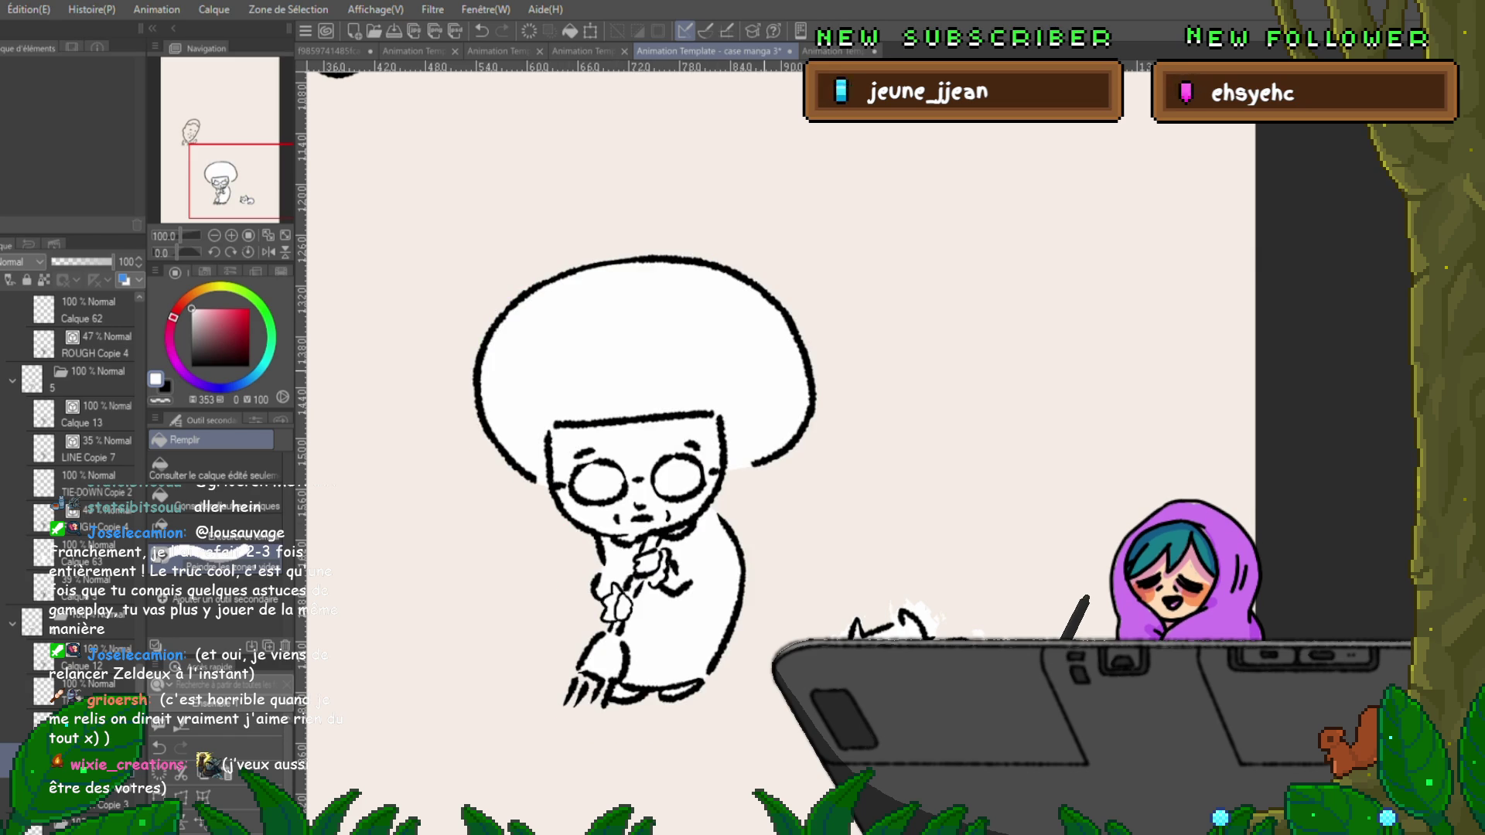
Compare neighbouring frames, then fill the right hair and eye, and the next frame's hair.
key(ctrl+Right)
key(ctrl+Left)
key(ctrl+Right)
mouse_move(677, 495)
mouse_down()
mouse_move(781, 321)
mouse_move(464, 425)
mouse_move(557, 641)
mouse_move(754, 541)
mouse_move(588, 410)
mouse_up()
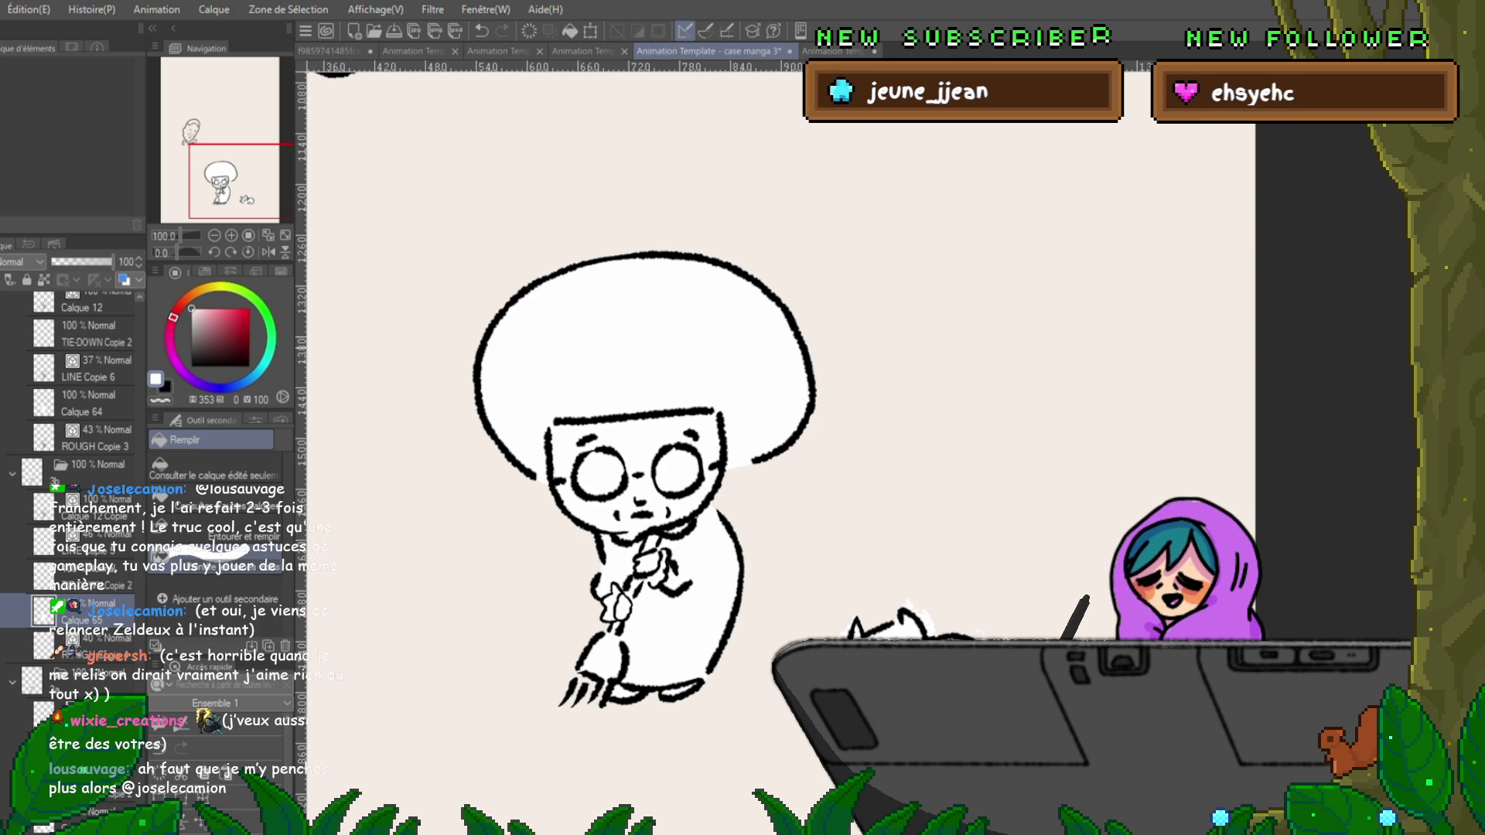
key(Right)
key(Right)
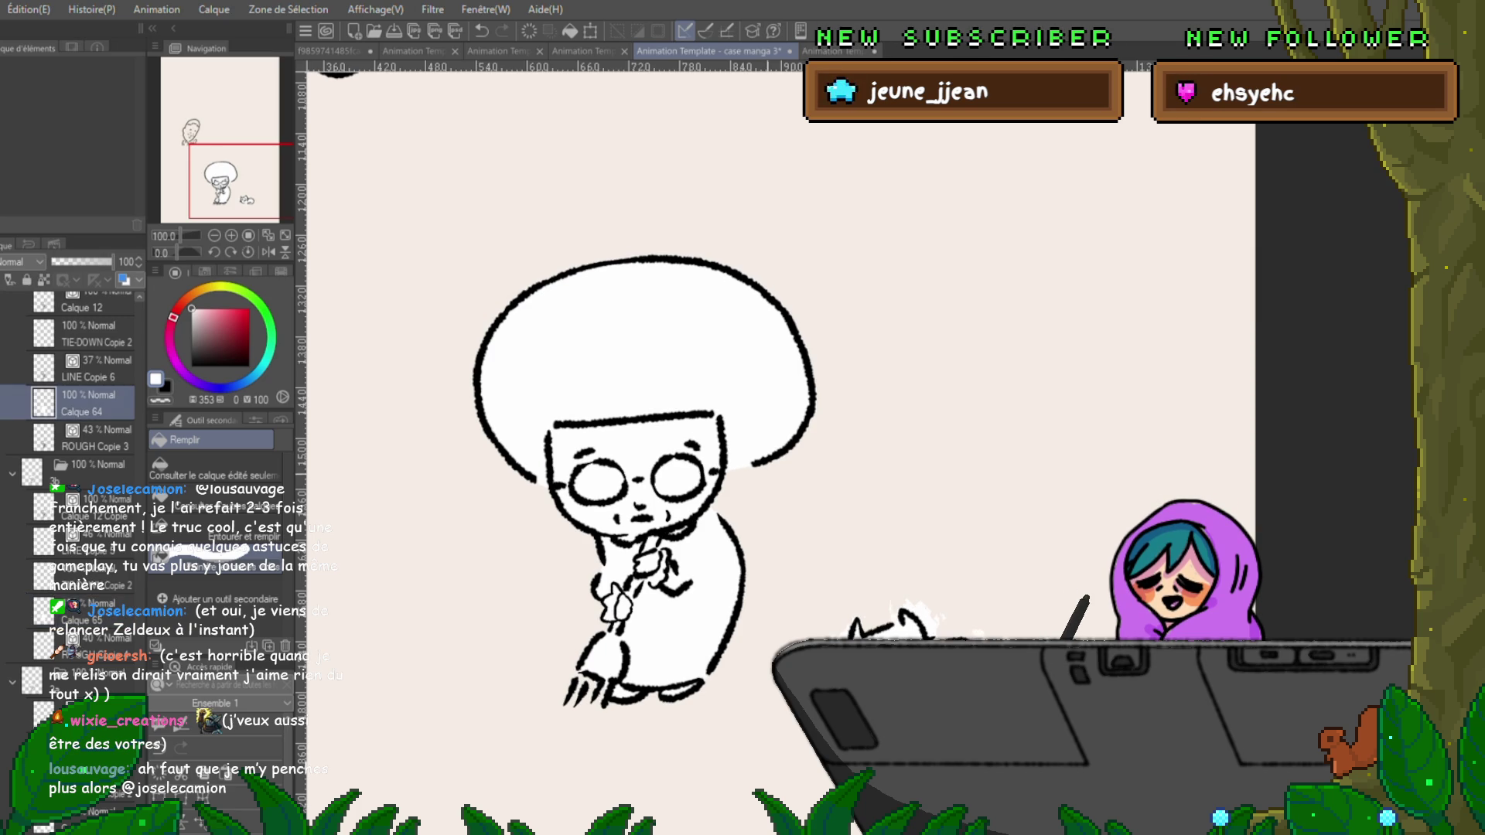
key(Right)
mouse_move(696, 464)
mouse_down()
mouse_move(735, 448)
mouse_move(742, 247)
mouse_move(503, 418)
mouse_move(611, 611)
mouse_move(735, 680)
mouse_move(727, 402)
mouse_move(689, 340)
mouse_move(726, 364)
mouse_up()
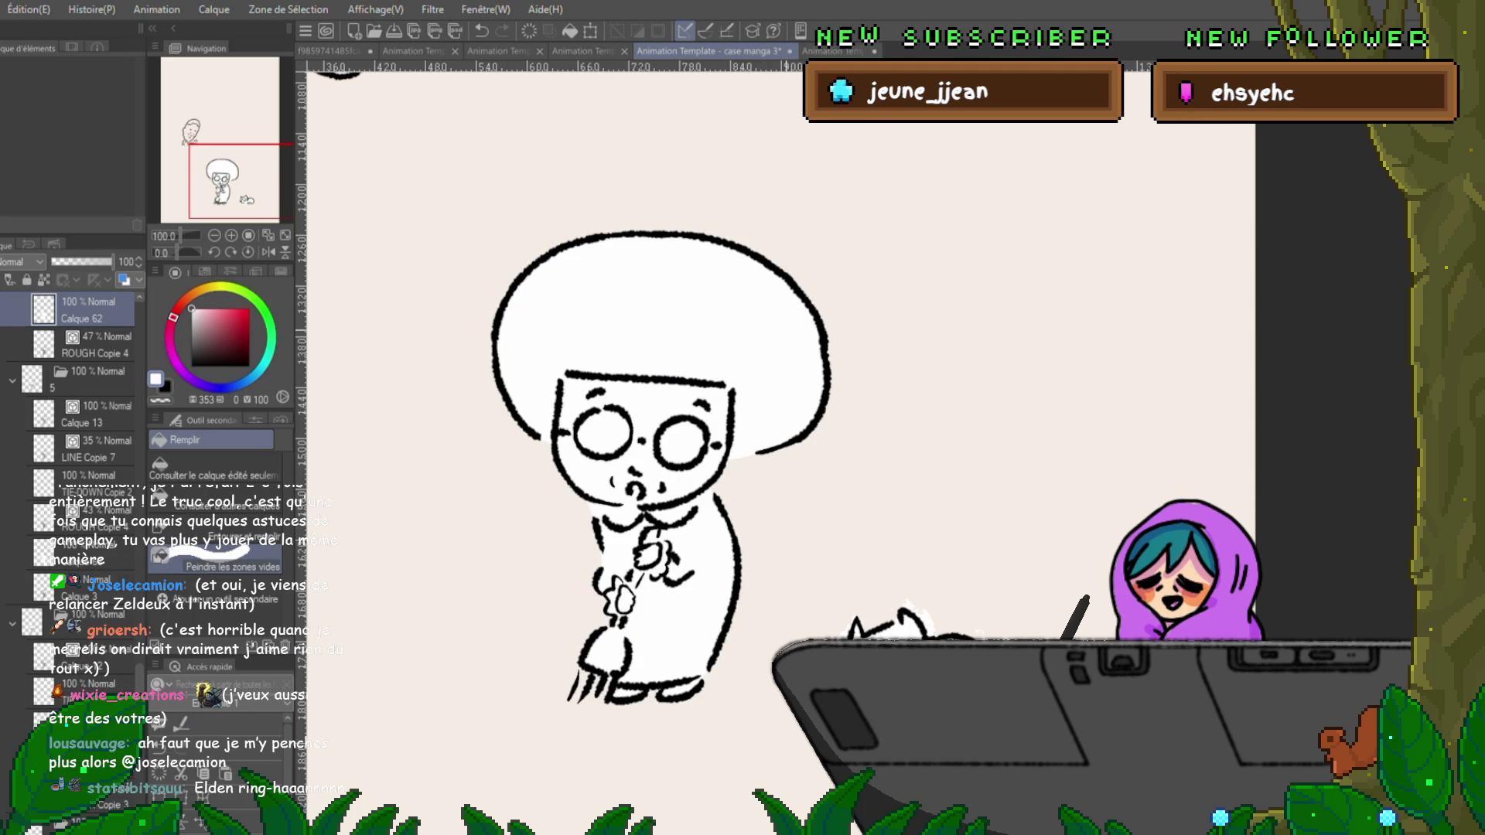
Fill the hair, lens, body and legs white on the next unfilled frames.
key(ctrl+Right)
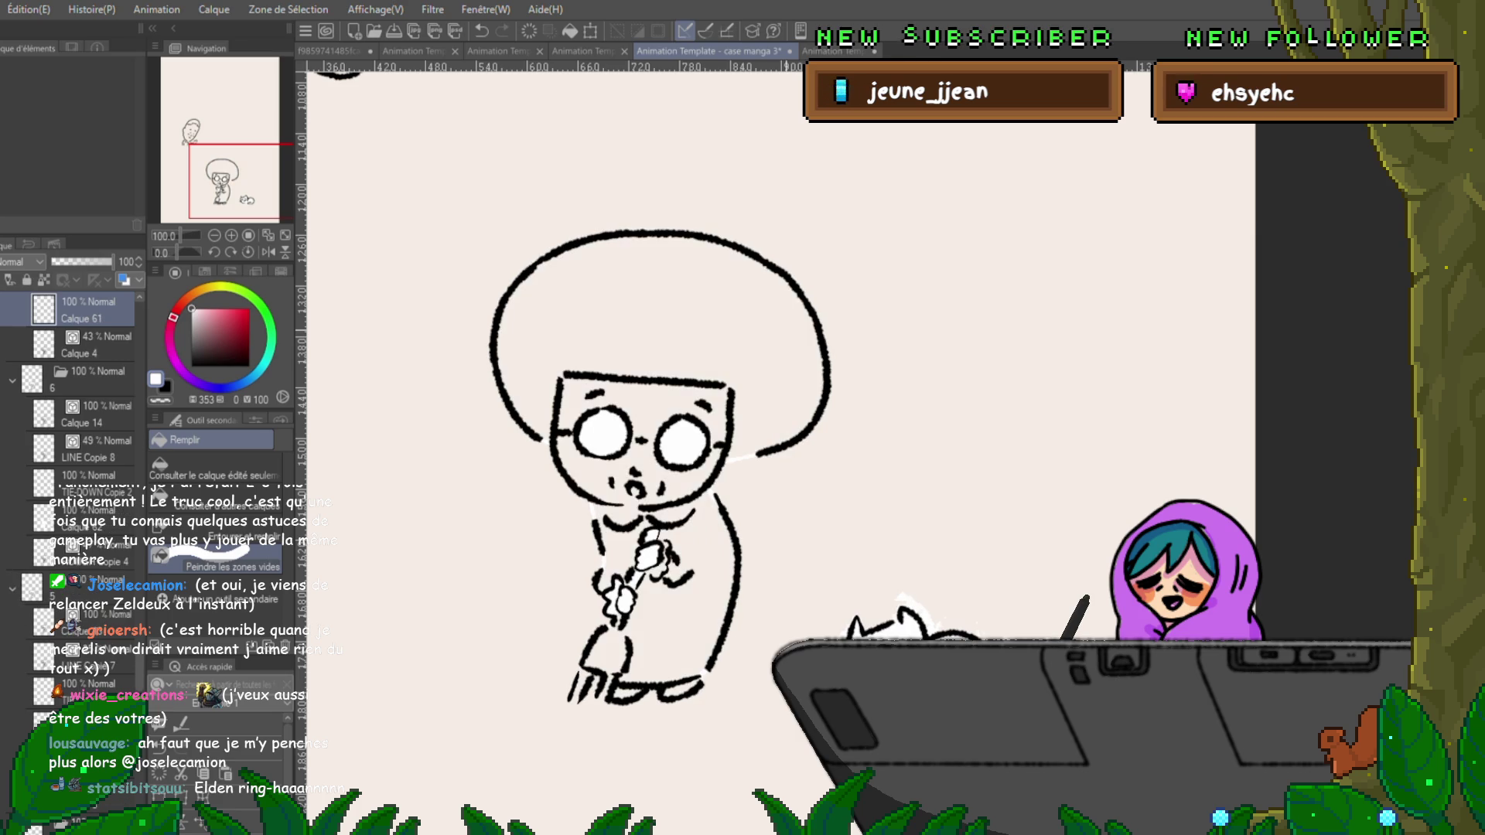
mouse_move(681, 463)
mouse_down()
mouse_move(819, 386)
mouse_move(572, 302)
mouse_move(595, 680)
mouse_move(719, 480)
mouse_move(618, 348)
mouse_move(704, 364)
mouse_up()
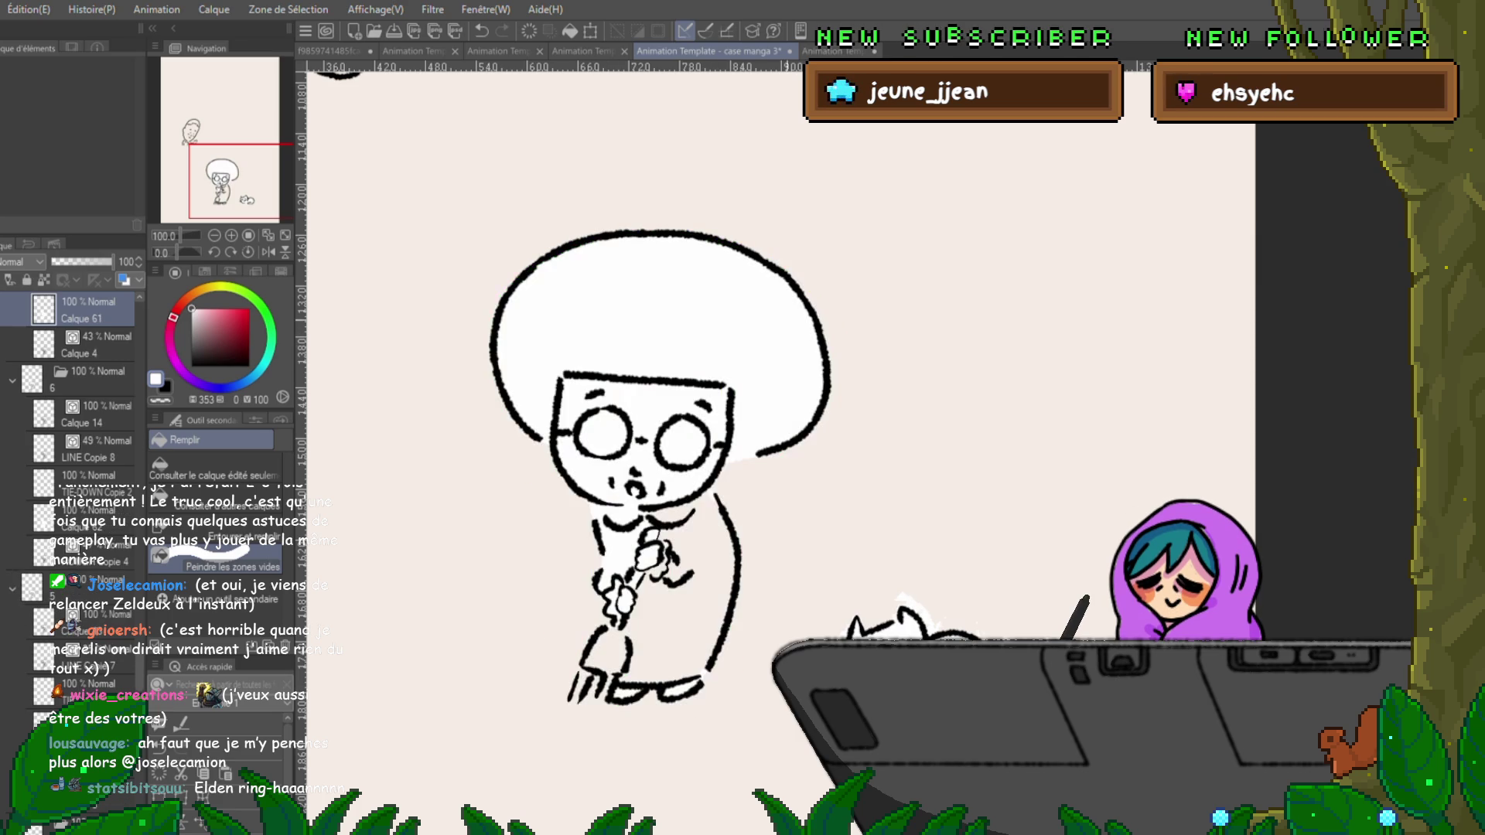
mouse_move(696, 456)
mouse_down()
mouse_move(665, 634)
mouse_move(588, 695)
mouse_up()
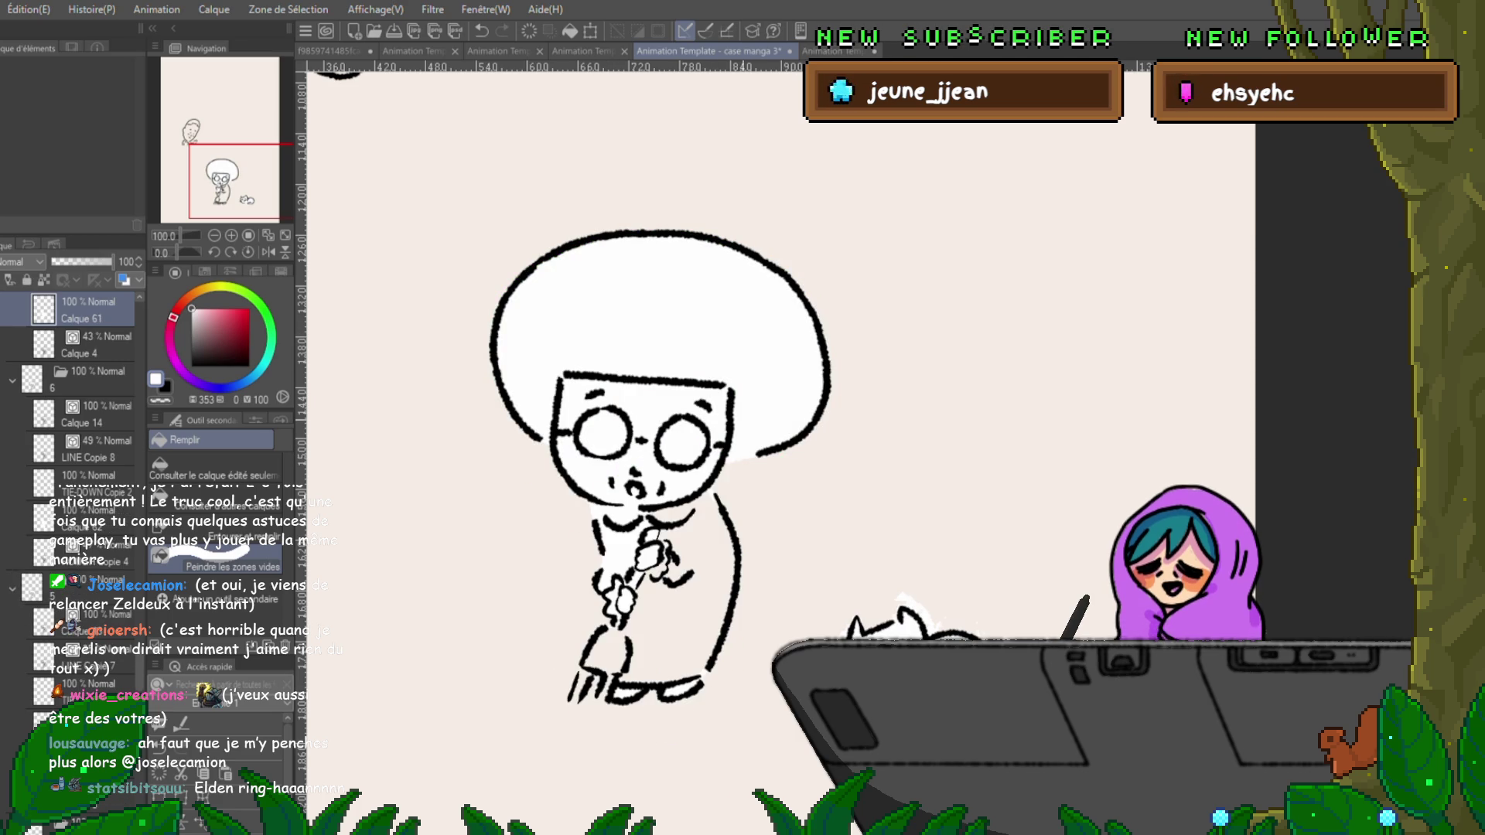
key(comma)
mouse_move(700, 464)
mouse_down()
mouse_move(642, 696)
mouse_move(595, 433)
mouse_move(804, 418)
mouse_move(503, 325)
mouse_move(603, 387)
mouse_move(626, 360)
mouse_up()
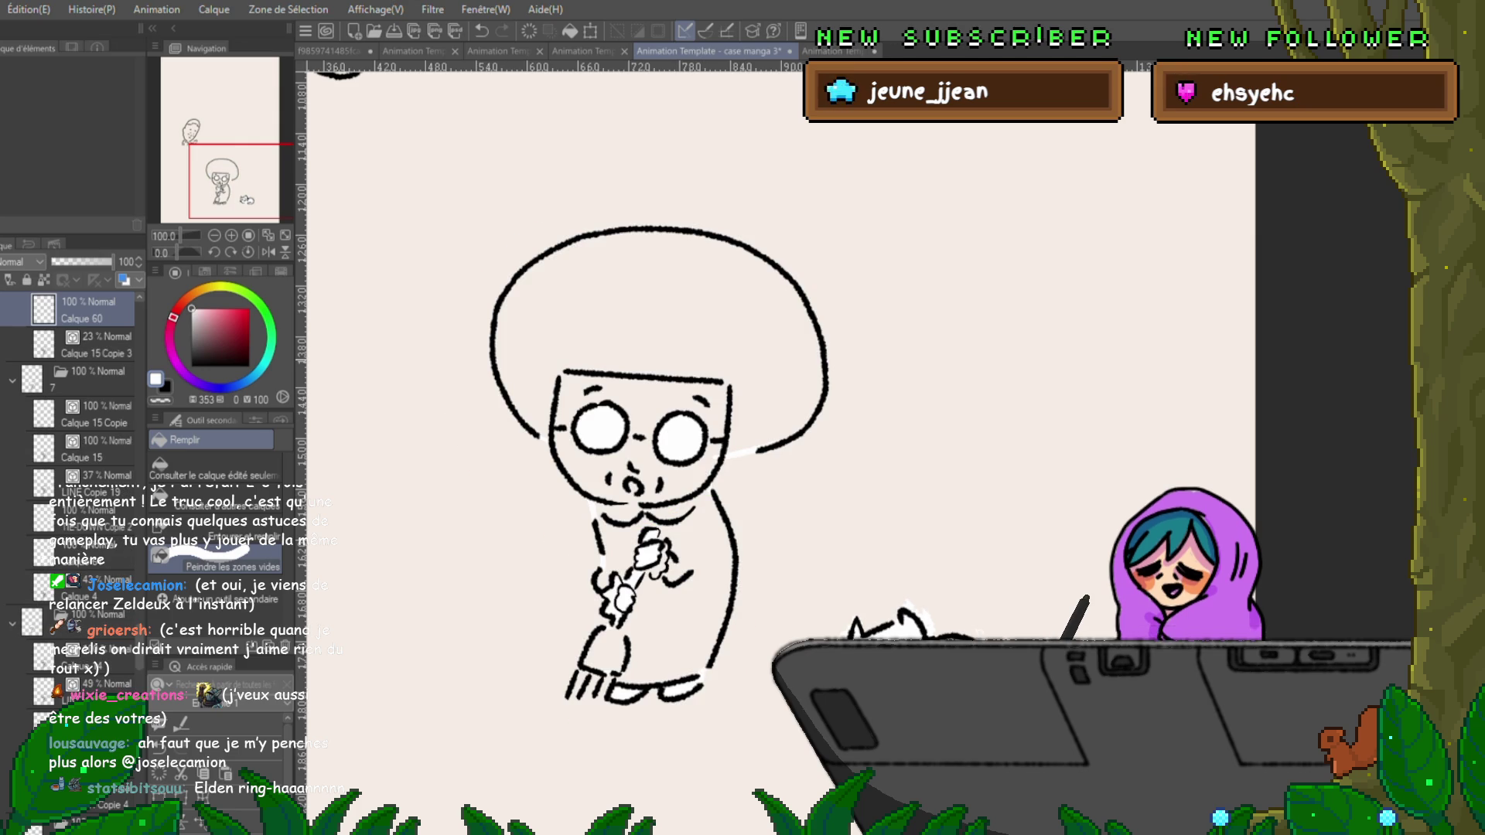
Step back through previous frames filling the glasses lenses, hair and coat white.
key(comma)
mouse_move(696, 458)
mouse_down()
mouse_move(510, 332)
mouse_move(618, 363)
mouse_move(638, 387)
mouse_up()
mouse_move(696, 433)
mouse_down()
mouse_move(634, 696)
mouse_move(556, 541)
mouse_up()
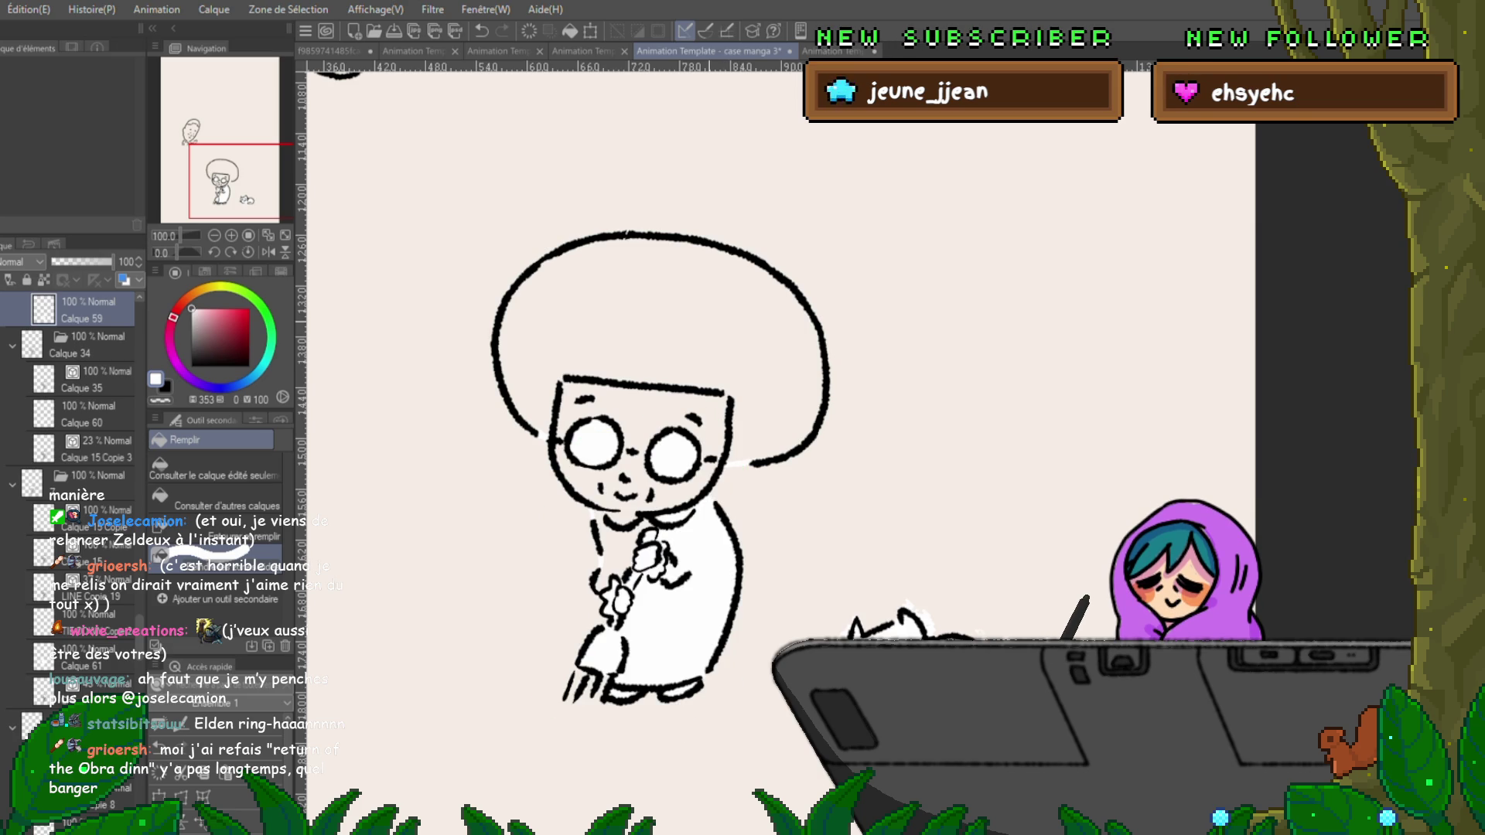
key(comma)
mouse_move(680, 448)
mouse_down()
mouse_move(804, 317)
mouse_move(542, 433)
mouse_move(619, 356)
mouse_move(696, 541)
mouse_move(619, 712)
mouse_move(695, 572)
mouse_move(681, 719)
mouse_up()
key(comma)
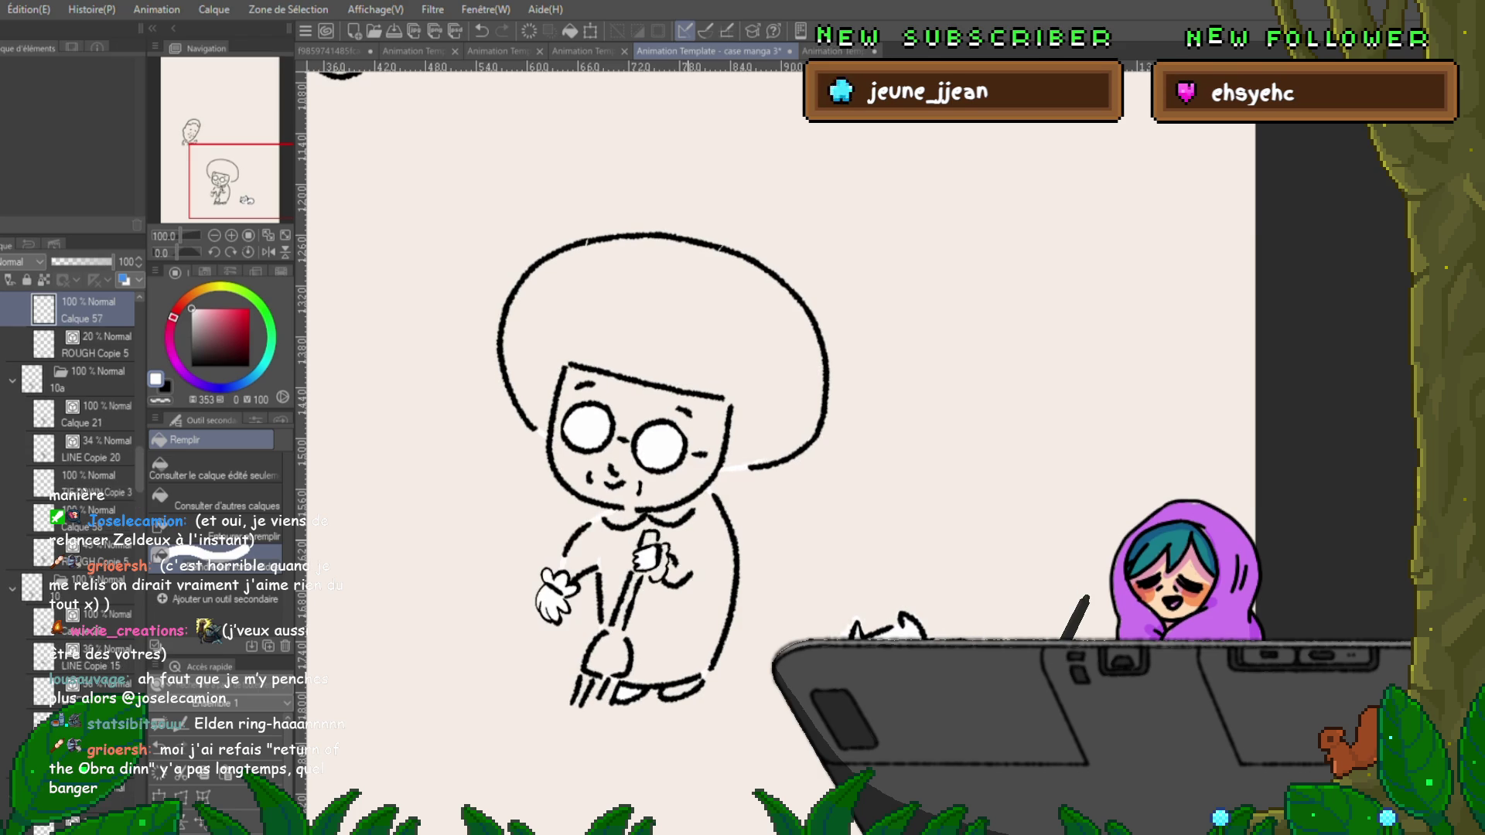
mouse_move(665, 441)
mouse_down()
mouse_move(681, 711)
mouse_move(588, 726)
mouse_move(534, 542)
mouse_move(611, 247)
mouse_move(704, 432)
mouse_move(765, 255)
mouse_move(816, 402)
mouse_up()
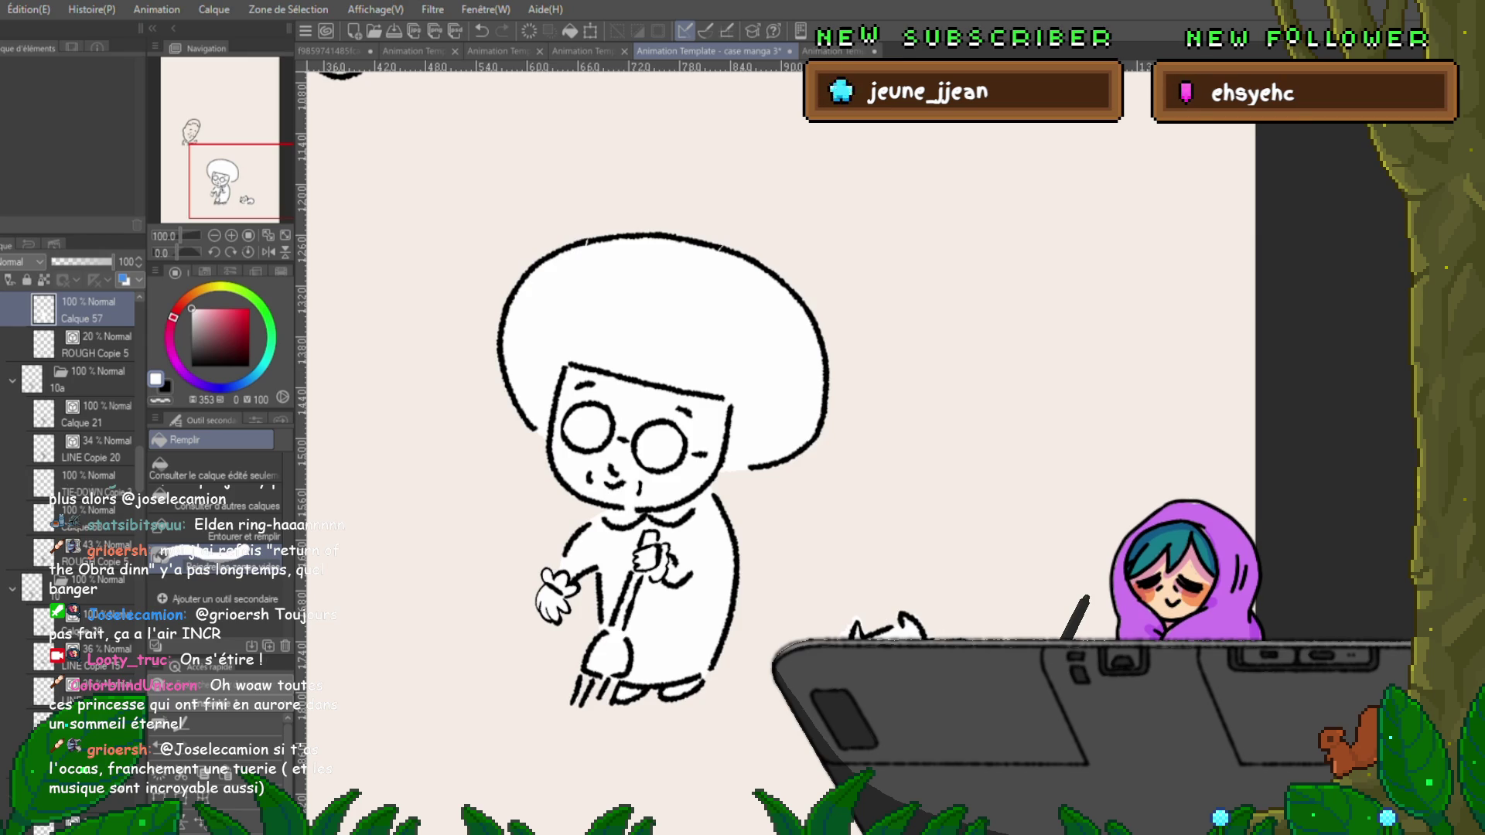
On two earlier frames, fill the hair, face, arm, body, broom and feet white.
key(ctrl+shift+Left)
mouse_move(673, 495)
mouse_down()
mouse_move(816, 464)
mouse_move(557, 248)
mouse_move(672, 402)
mouse_up()
mouse_move(603, 356)
mouse_down()
mouse_move(753, 379)
mouse_move(696, 672)
mouse_move(742, 719)
mouse_move(557, 541)
mouse_move(494, 557)
mouse_up()
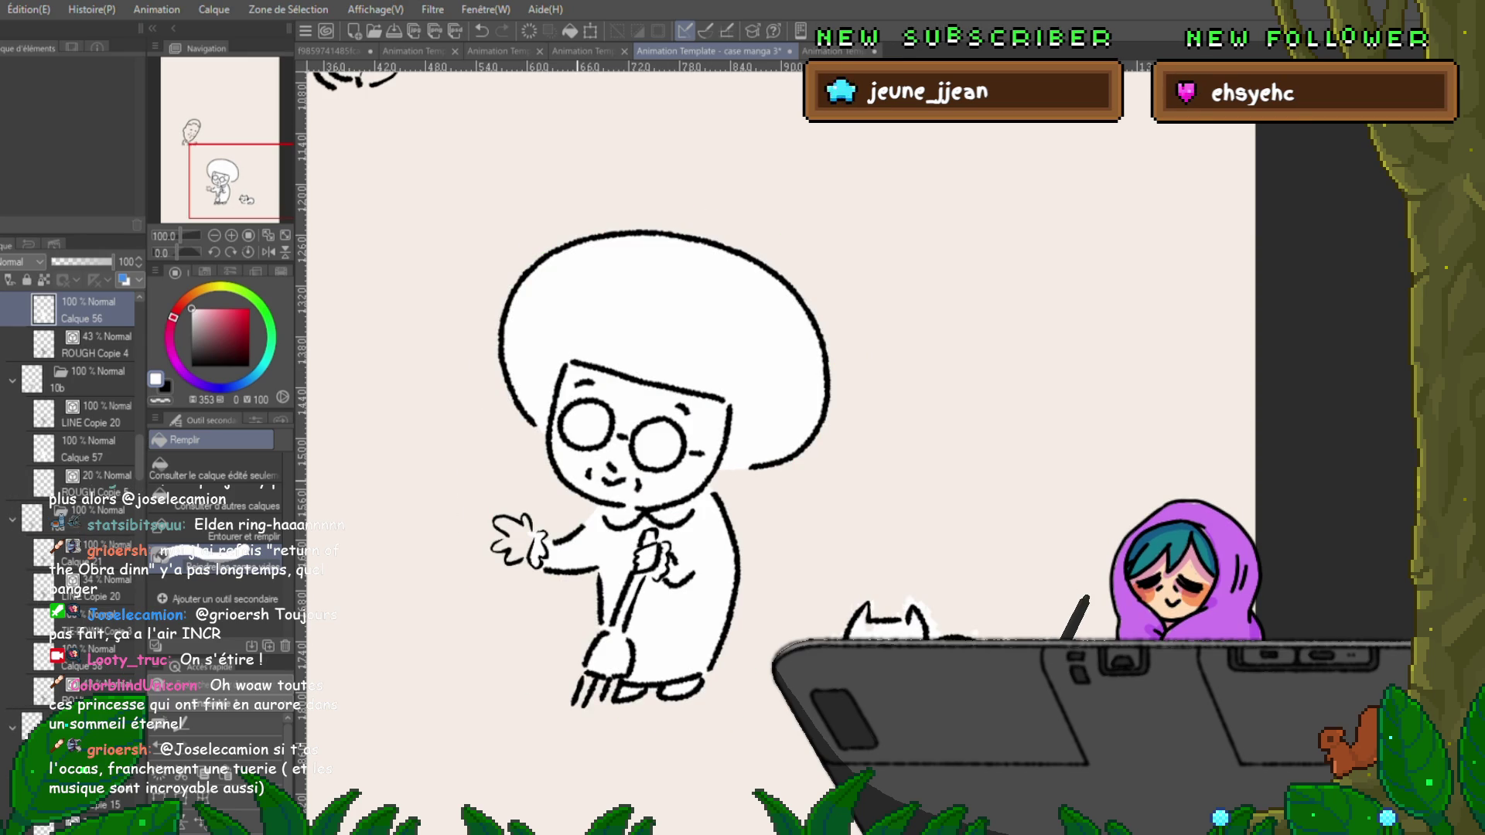
key(ctrl+shift+Left)
mouse_move(681, 480)
mouse_down()
mouse_move(827, 340)
mouse_move(510, 402)
mouse_move(607, 363)
mouse_up()
mouse_move(618, 510)
mouse_down()
mouse_move(479, 533)
mouse_move(634, 719)
mouse_move(758, 587)
mouse_move(541, 634)
mouse_up()
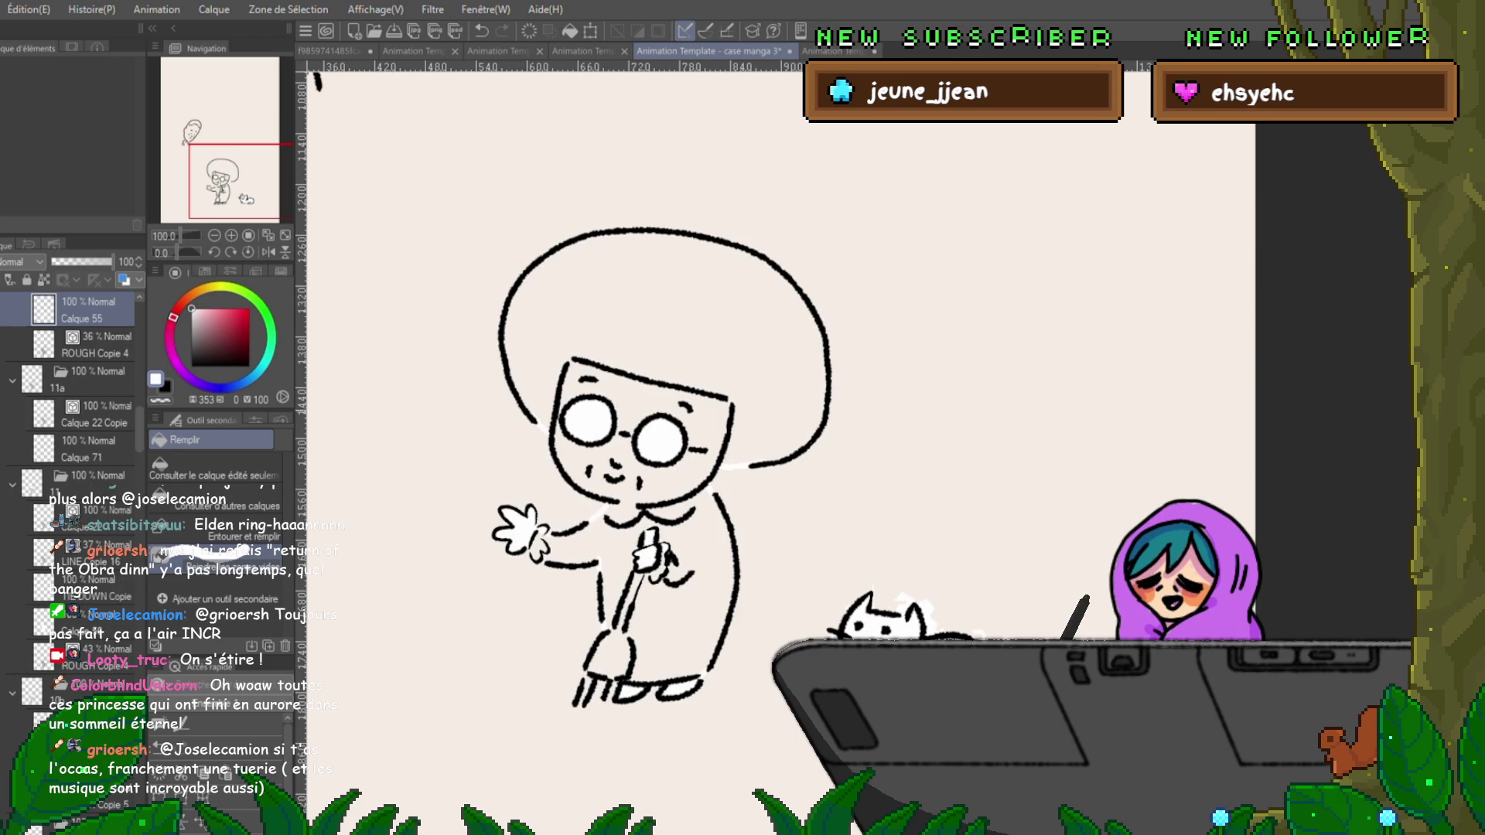
Fill the hair, face, neck and figure white on the next three cels.
key(Right)
mouse_move(742, 479)
mouse_down()
mouse_move(773, 297)
mouse_move(541, 464)
mouse_move(634, 356)
mouse_move(766, 495)
mouse_move(696, 711)
mouse_move(580, 730)
mouse_move(549, 479)
mouse_move(525, 433)
mouse_up()
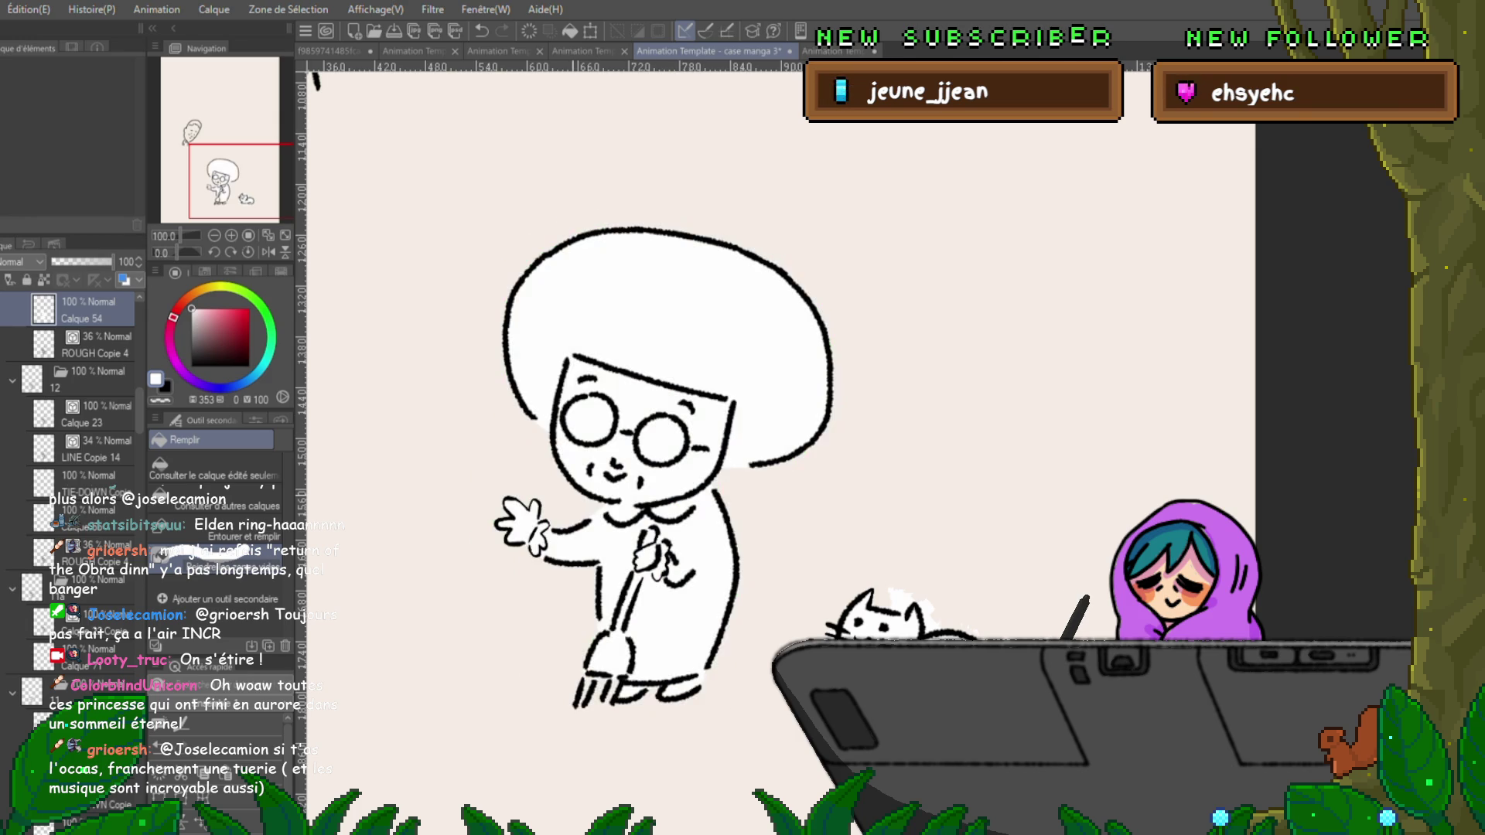
key(Right)
mouse_move(665, 464)
mouse_down()
mouse_move(773, 495)
mouse_move(502, 464)
mouse_move(642, 387)
mouse_move(634, 526)
mouse_move(480, 502)
mouse_move(618, 735)
mouse_move(734, 480)
mouse_up()
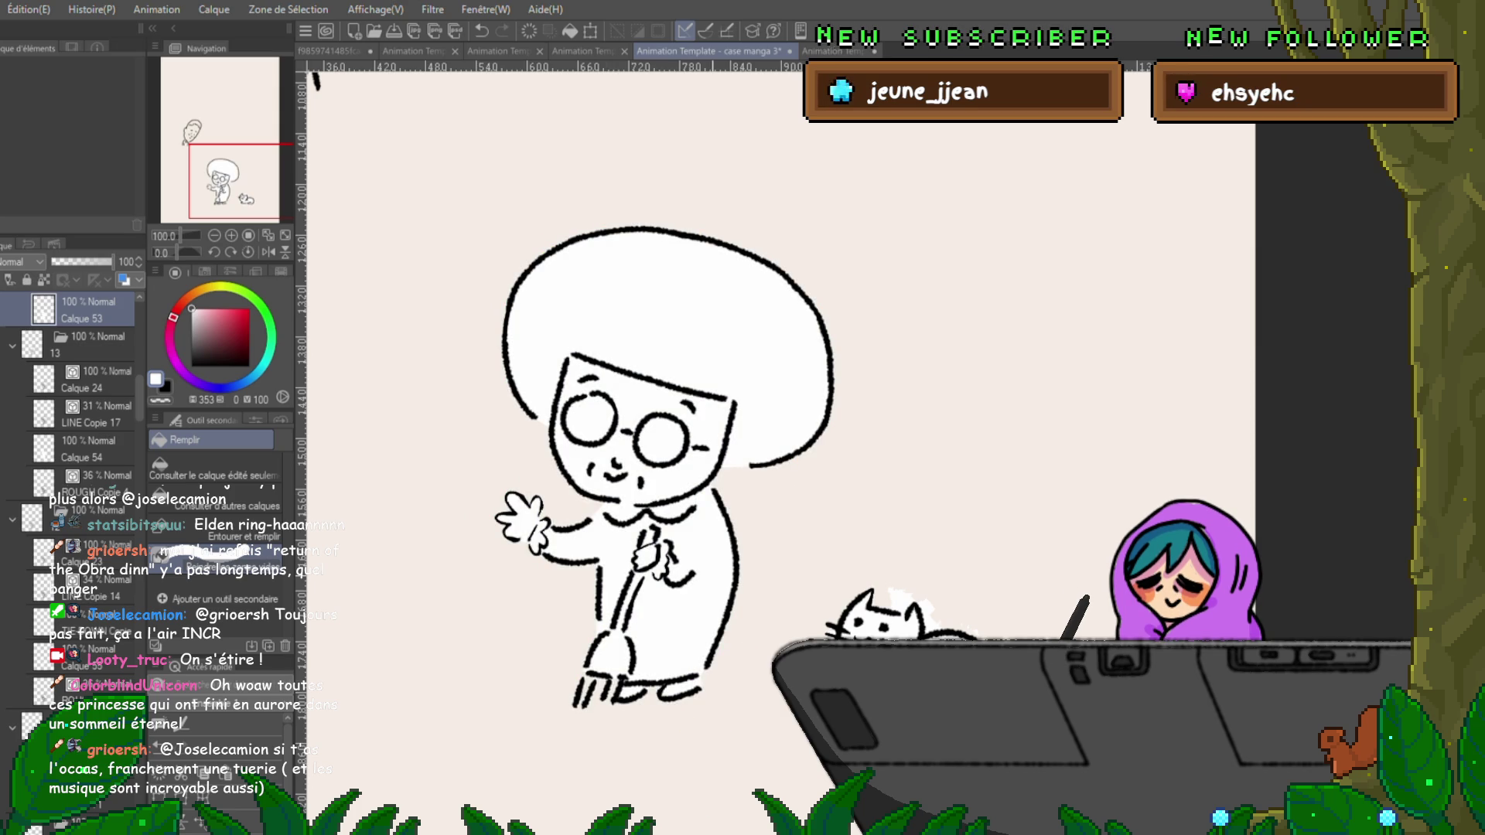
key(ctrl+Right)
mouse_move(680, 441)
mouse_down()
mouse_move(773, 464)
mouse_move(534, 247)
mouse_move(658, 542)
mouse_move(557, 626)
mouse_move(696, 720)
mouse_move(757, 542)
mouse_move(630, 317)
mouse_move(561, 371)
mouse_move(572, 386)
mouse_up()
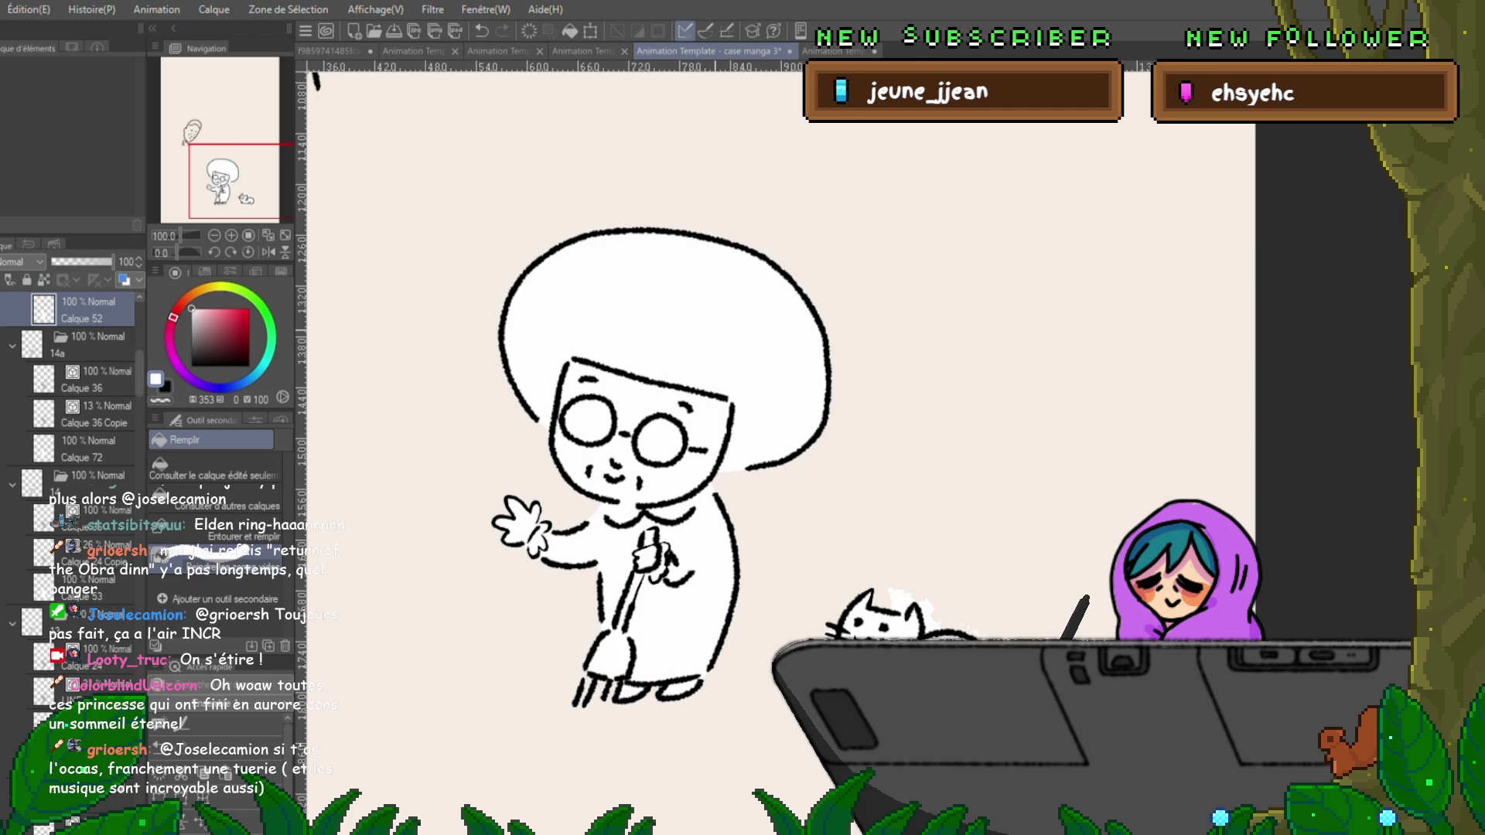
On the next frame, fill the hair, arm, torso, hand and legs white.
key(ctrl+Right)
mouse_move(642, 503)
mouse_down()
mouse_move(712, 267)
mouse_move(522, 348)
mouse_move(734, 406)
mouse_up()
drag(696, 511, 464, 541)
mouse_move(556, 610)
mouse_down()
mouse_move(703, 726)
mouse_move(735, 526)
mouse_move(719, 495)
mouse_up()
mouse_move(696, 413)
mouse_down()
mouse_move(665, 727)
mouse_move(542, 495)
mouse_move(503, 533)
mouse_up()
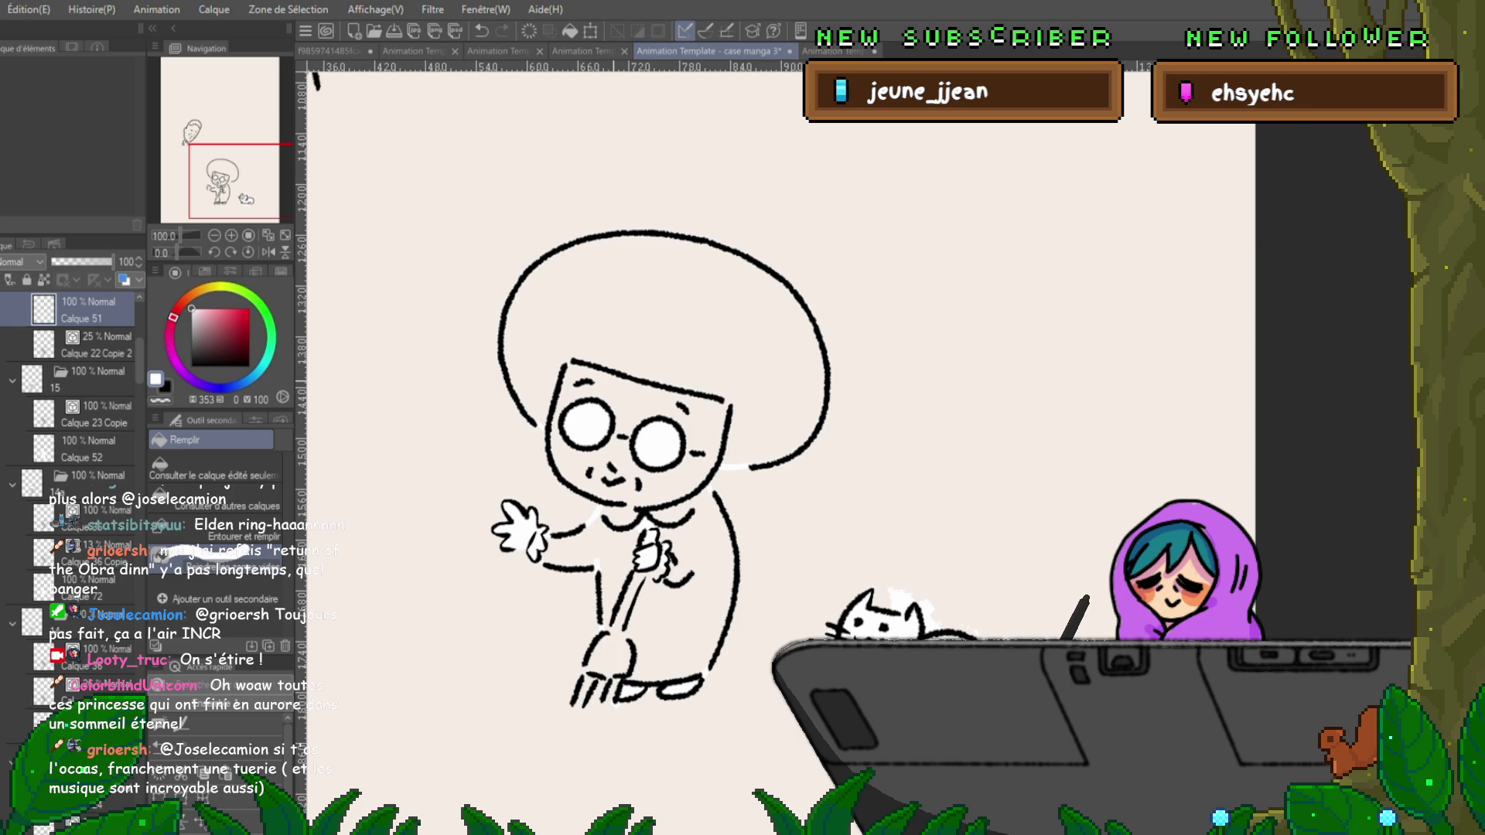
scroll(69, 471, down, 5)
mouse_move(696, 418)
mouse_down()
mouse_move(680, 731)
mouse_move(587, 495)
mouse_move(499, 510)
mouse_move(503, 533)
mouse_up()
Redo the hair fill and fill the remaining eyes and body areas white.
mouse_move(634, 526)
mouse_down()
mouse_move(534, 247)
mouse_move(743, 232)
mouse_move(820, 348)
mouse_move(765, 503)
mouse_up()
mouse_move(727, 433)
mouse_down()
mouse_move(695, 522)
mouse_move(596, 541)
mouse_up()
key(ctrl+z)
mouse_move(680, 502)
mouse_down()
mouse_move(773, 263)
mouse_move(587, 534)
mouse_move(665, 387)
mouse_up()
mouse_move(587, 534)
mouse_down()
mouse_move(533, 603)
mouse_move(626, 696)
mouse_move(735, 534)
mouse_move(750, 472)
mouse_up()
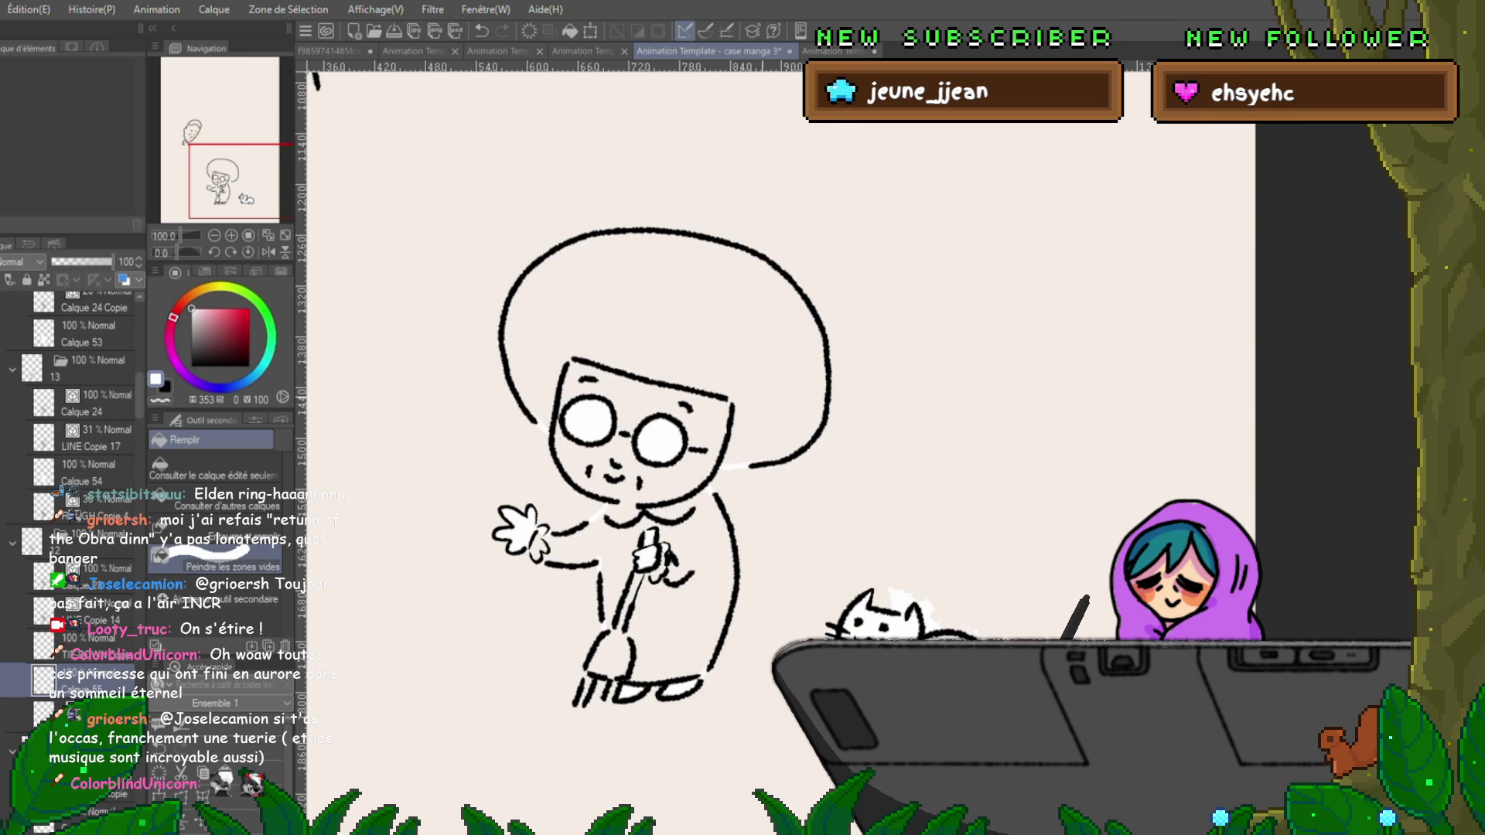
click(92, 472)
Go to the next frame and try lasso-filling the old woman's body white, undoing the misses.
key(ctrl+shift+n)
mouse_move(588, 448)
mouse_down()
mouse_move(488, 665)
mouse_move(665, 742)
mouse_move(765, 503)
mouse_up()
key(ctrl+z)
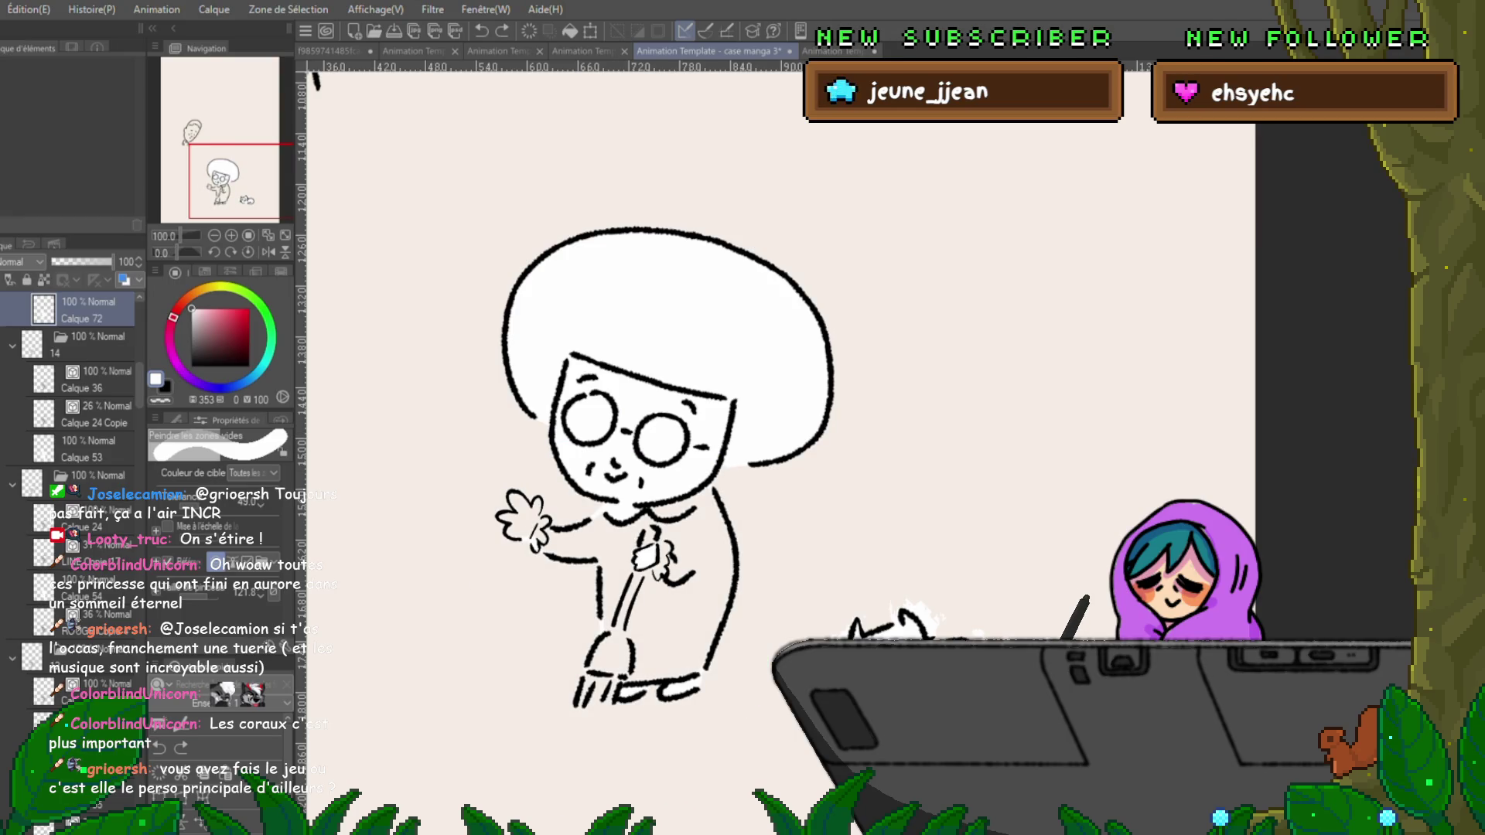
mouse_move(588, 445)
mouse_down()
mouse_move(503, 680)
mouse_move(665, 719)
mouse_move(742, 464)
mouse_move(680, 444)
mouse_up()
mouse_move(587, 441)
mouse_down()
mouse_move(634, 719)
mouse_move(719, 479)
mouse_move(680, 445)
mouse_up()
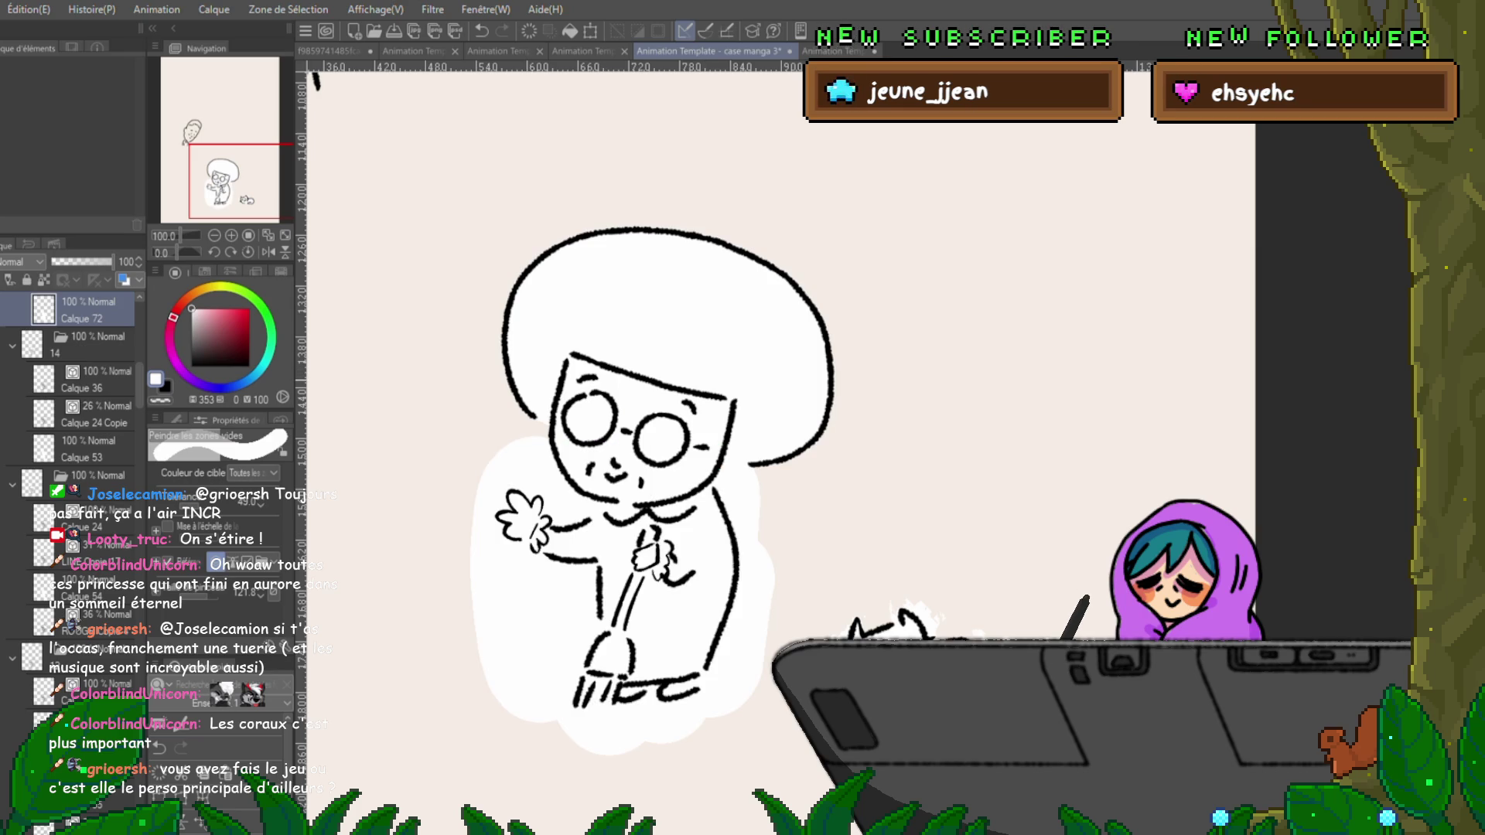
key(ctrl+z)
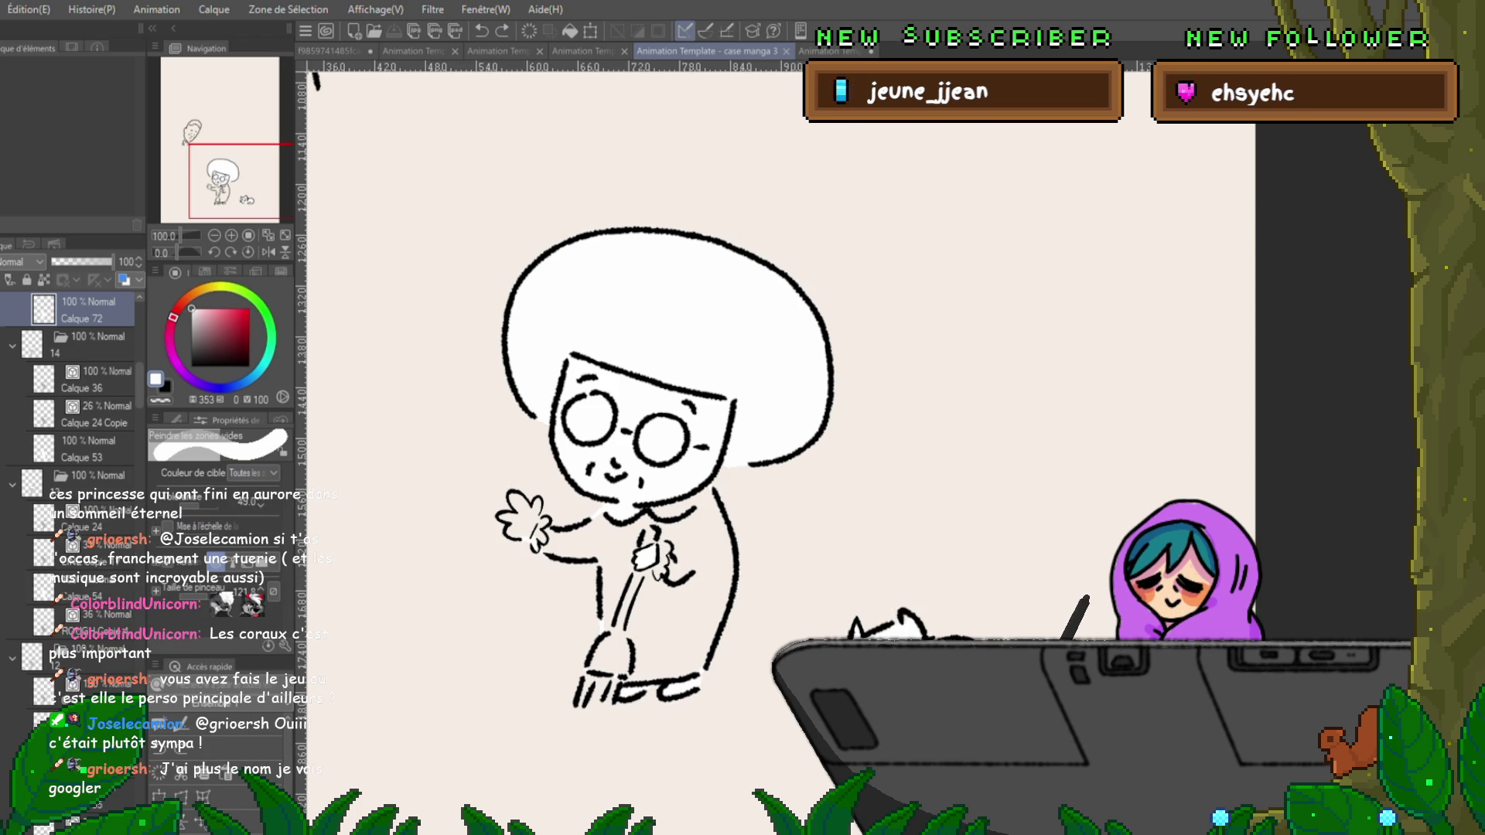
Make repeated lasso-fill passes over the old woman's arm and body in white.
mouse_move(471, 456)
mouse_down()
mouse_move(588, 649)
mouse_move(696, 719)
mouse_move(750, 433)
mouse_up()
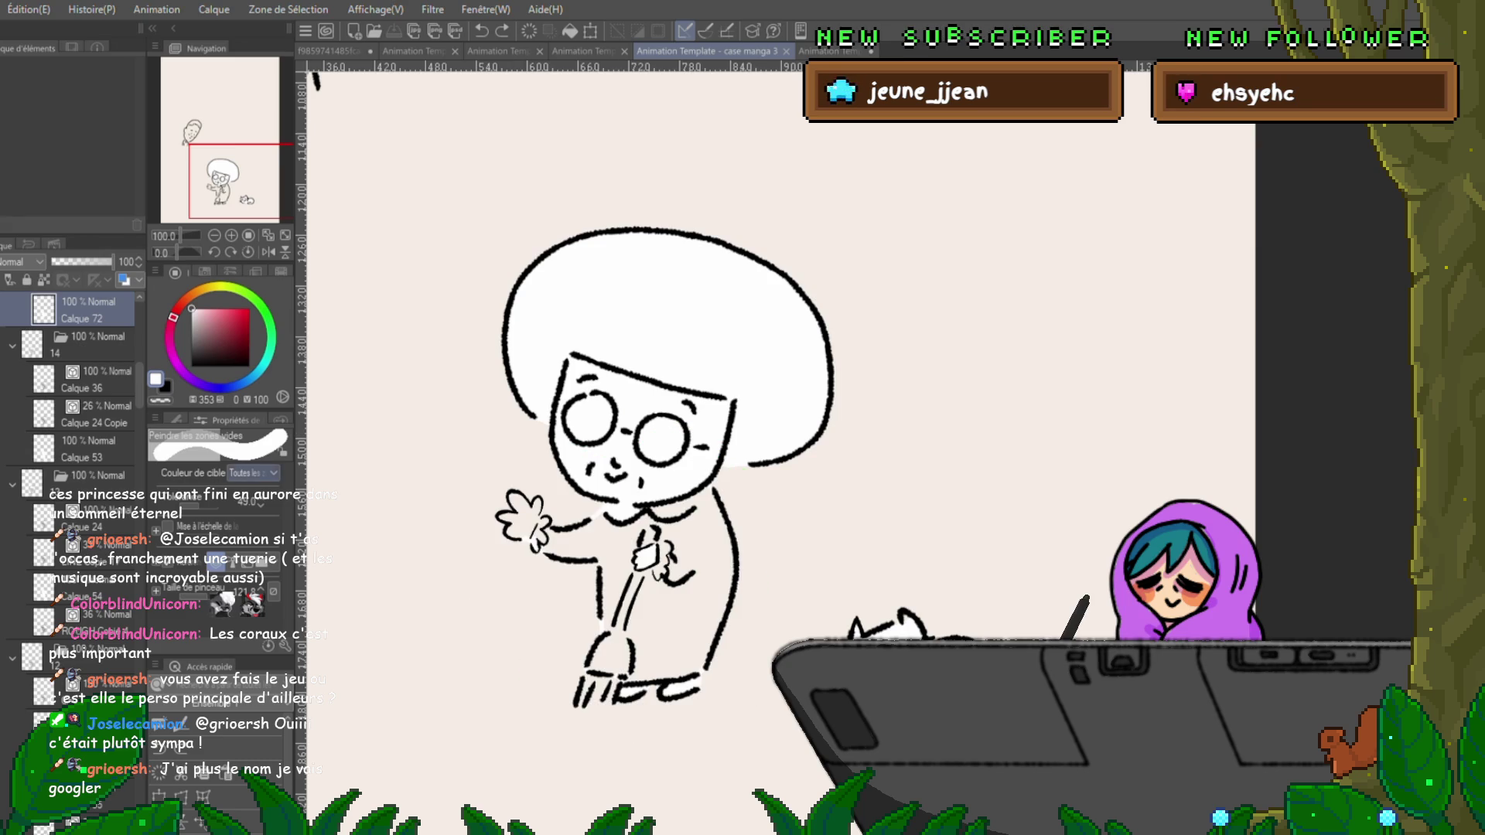
mouse_move(476, 441)
mouse_down()
mouse_move(596, 734)
mouse_move(719, 742)
mouse_move(774, 417)
mouse_up()
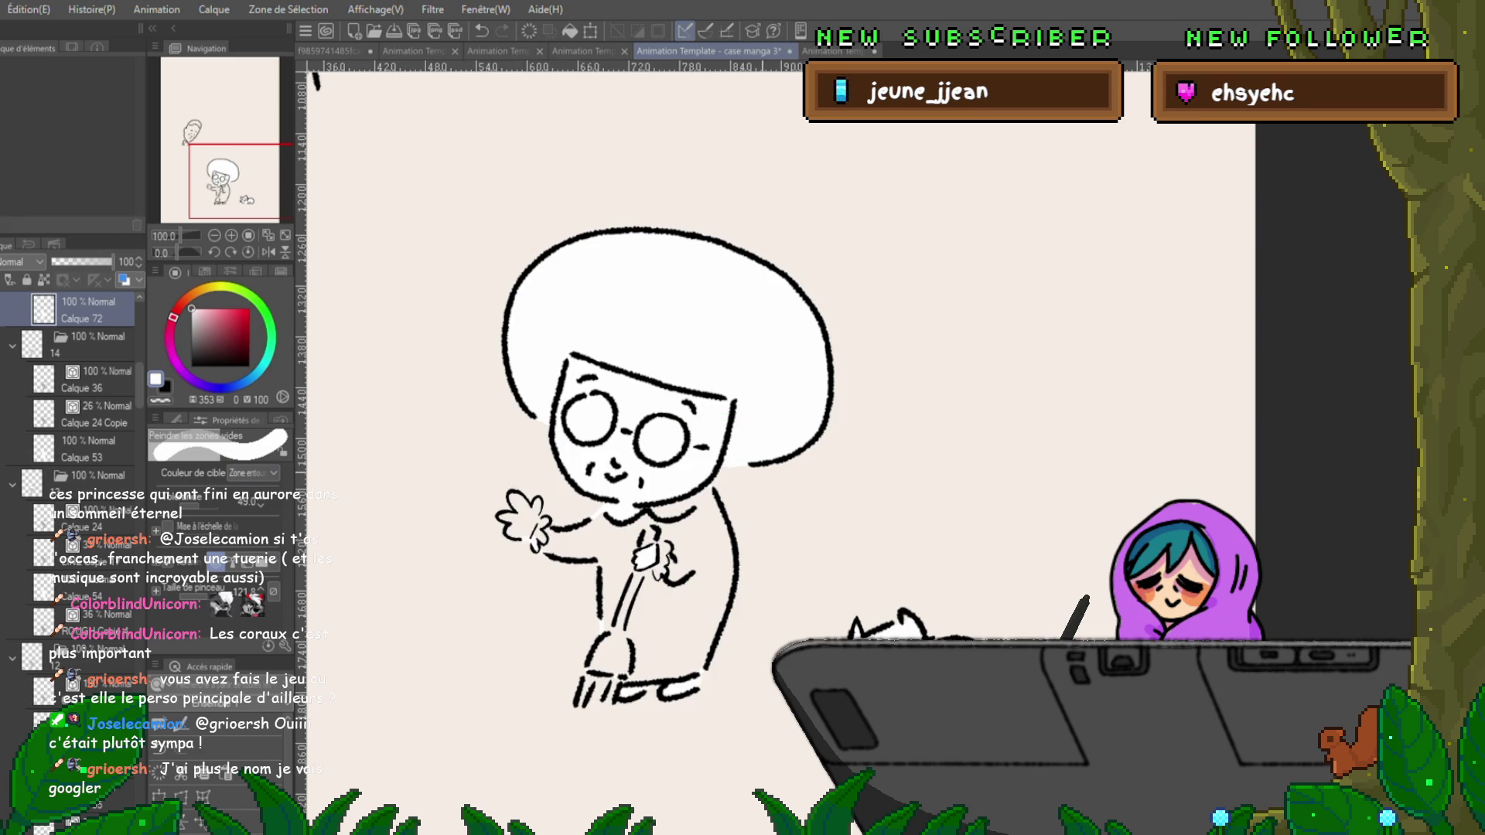
mouse_move(511, 439)
mouse_down()
mouse_move(553, 630)
mouse_move(665, 742)
mouse_move(742, 433)
mouse_up()
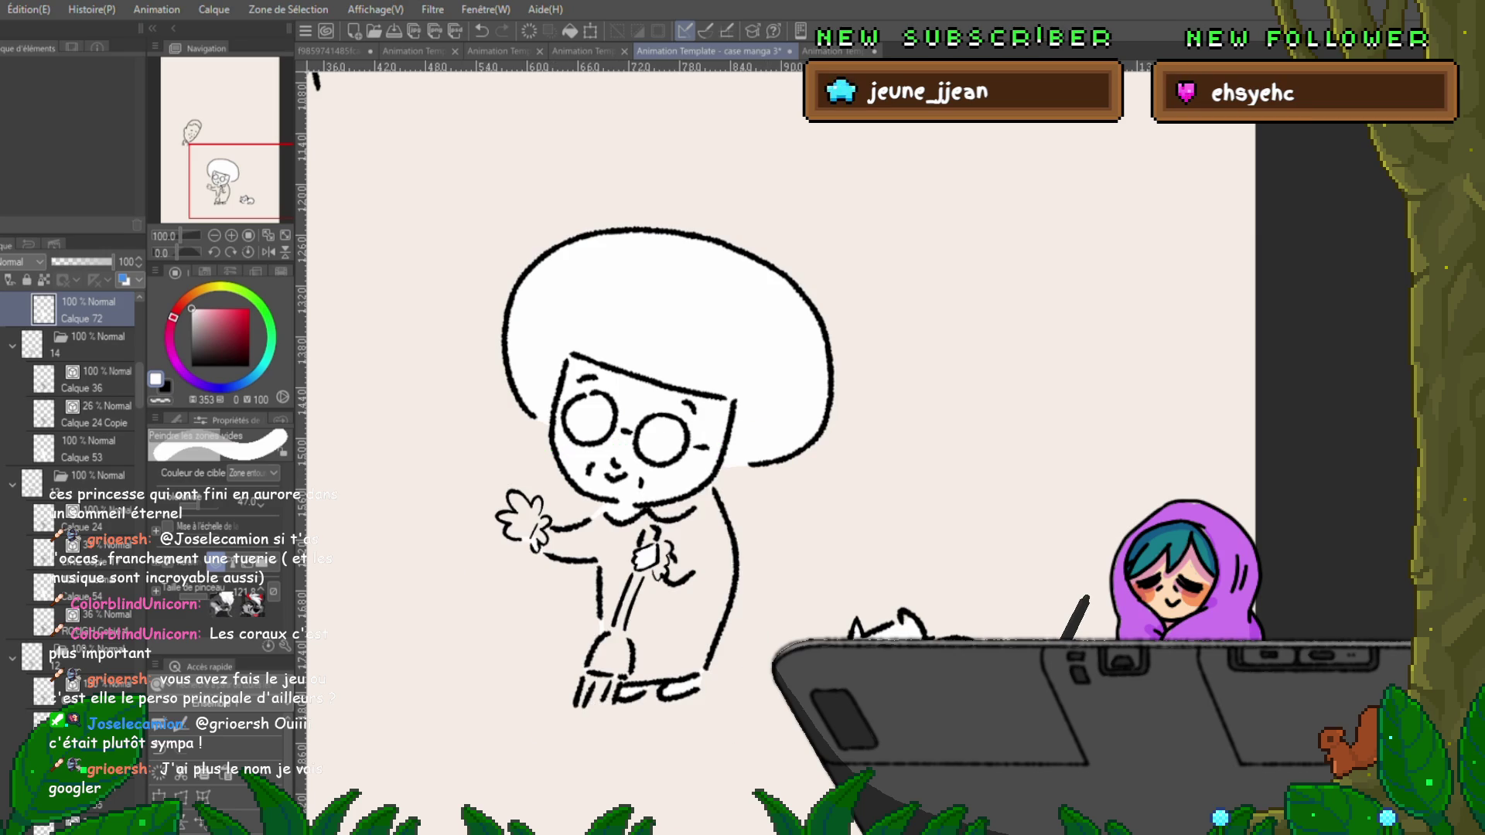
mouse_move(503, 440)
mouse_down()
mouse_move(534, 727)
mouse_move(704, 746)
mouse_move(773, 405)
mouse_up()
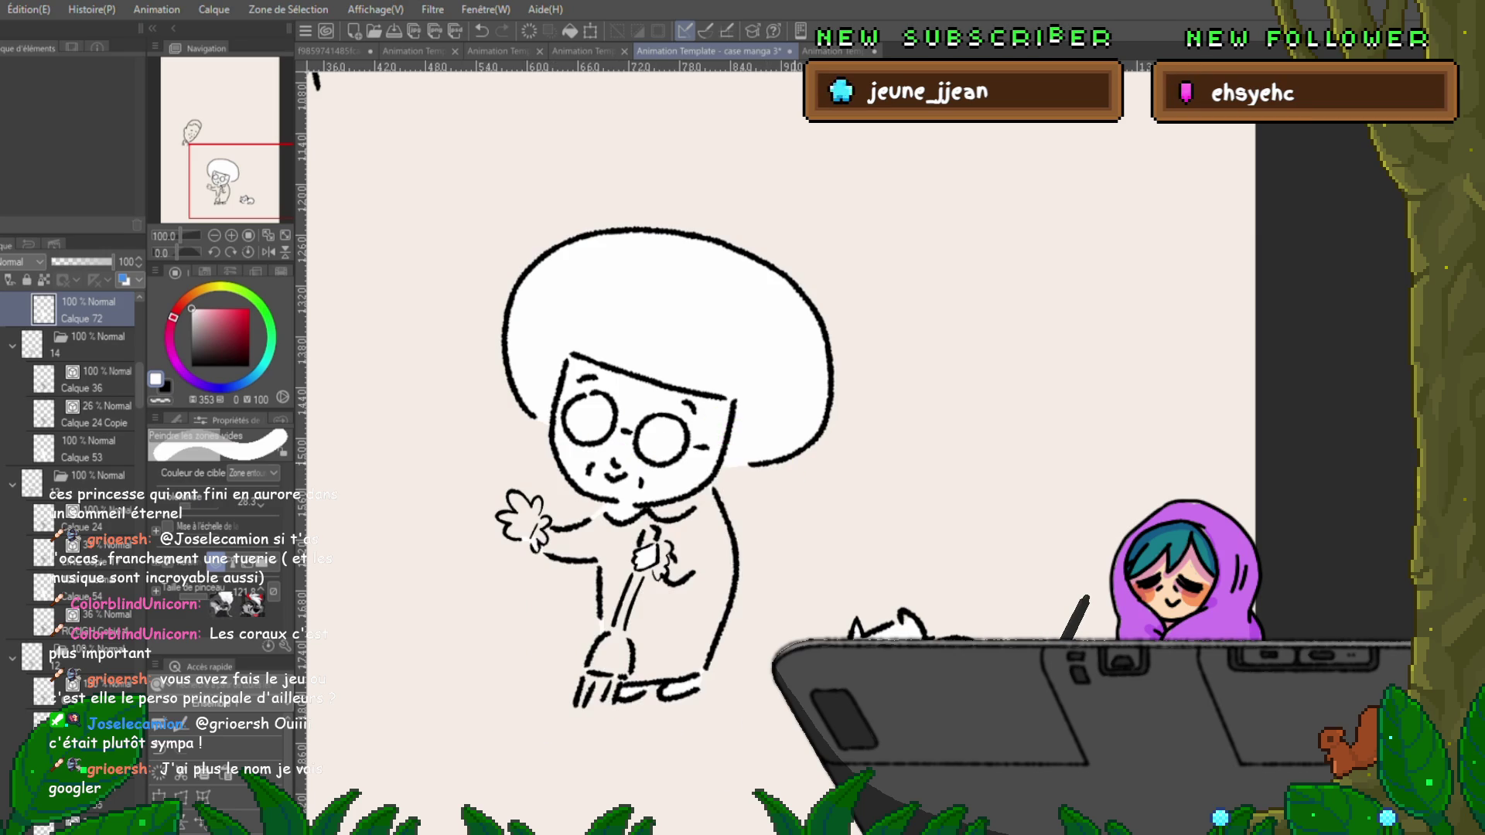
mouse_move(495, 433)
mouse_down()
mouse_move(542, 665)
mouse_move(735, 720)
mouse_move(789, 441)
mouse_up()
mouse_move(575, 432)
mouse_down()
mouse_move(668, 743)
mouse_move(804, 433)
mouse_move(588, 426)
mouse_up()
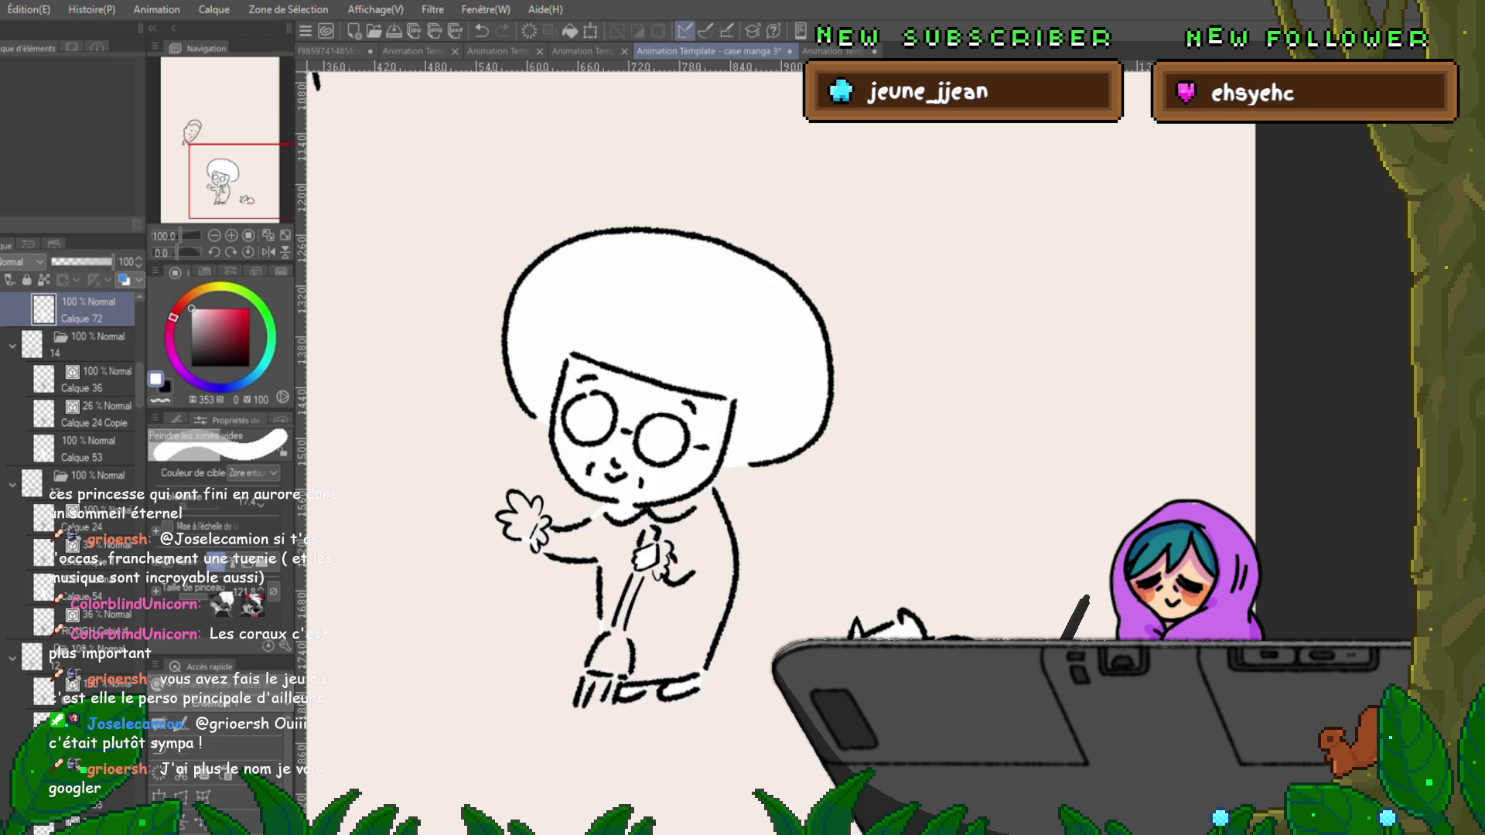
Fill the remaining body gaps around the hand, dress and broom down to her feet.
mouse_move(549, 441)
mouse_down()
mouse_move(541, 742)
mouse_move(673, 480)
mouse_move(758, 712)
mouse_move(743, 696)
mouse_up()
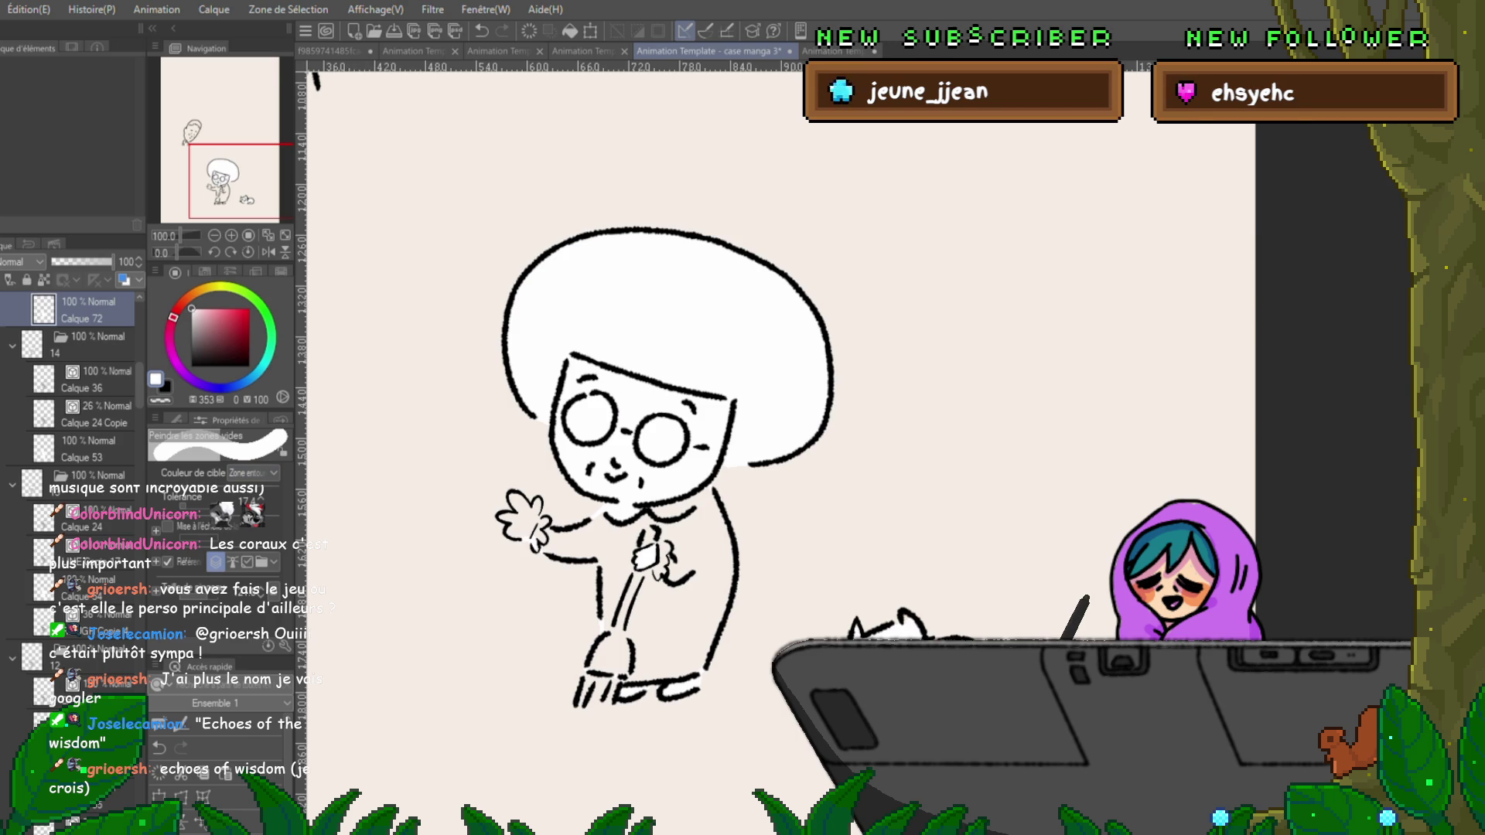
mouse_move(503, 464)
mouse_down()
mouse_move(526, 634)
mouse_move(657, 727)
mouse_move(750, 480)
mouse_move(754, 495)
mouse_up()
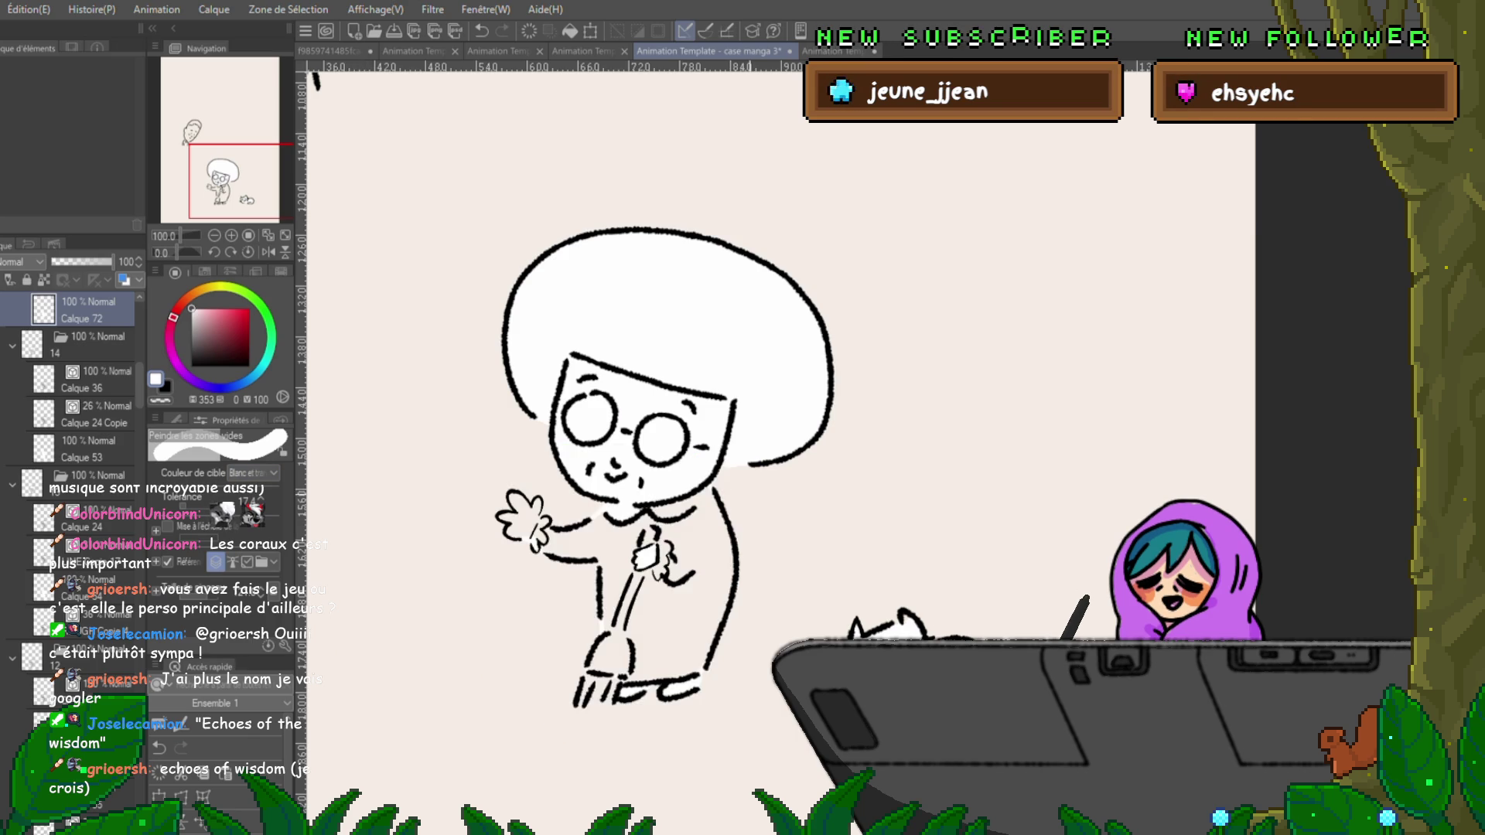
mouse_move(506, 472)
mouse_down()
mouse_move(526, 704)
mouse_move(696, 711)
mouse_move(754, 494)
mouse_up()
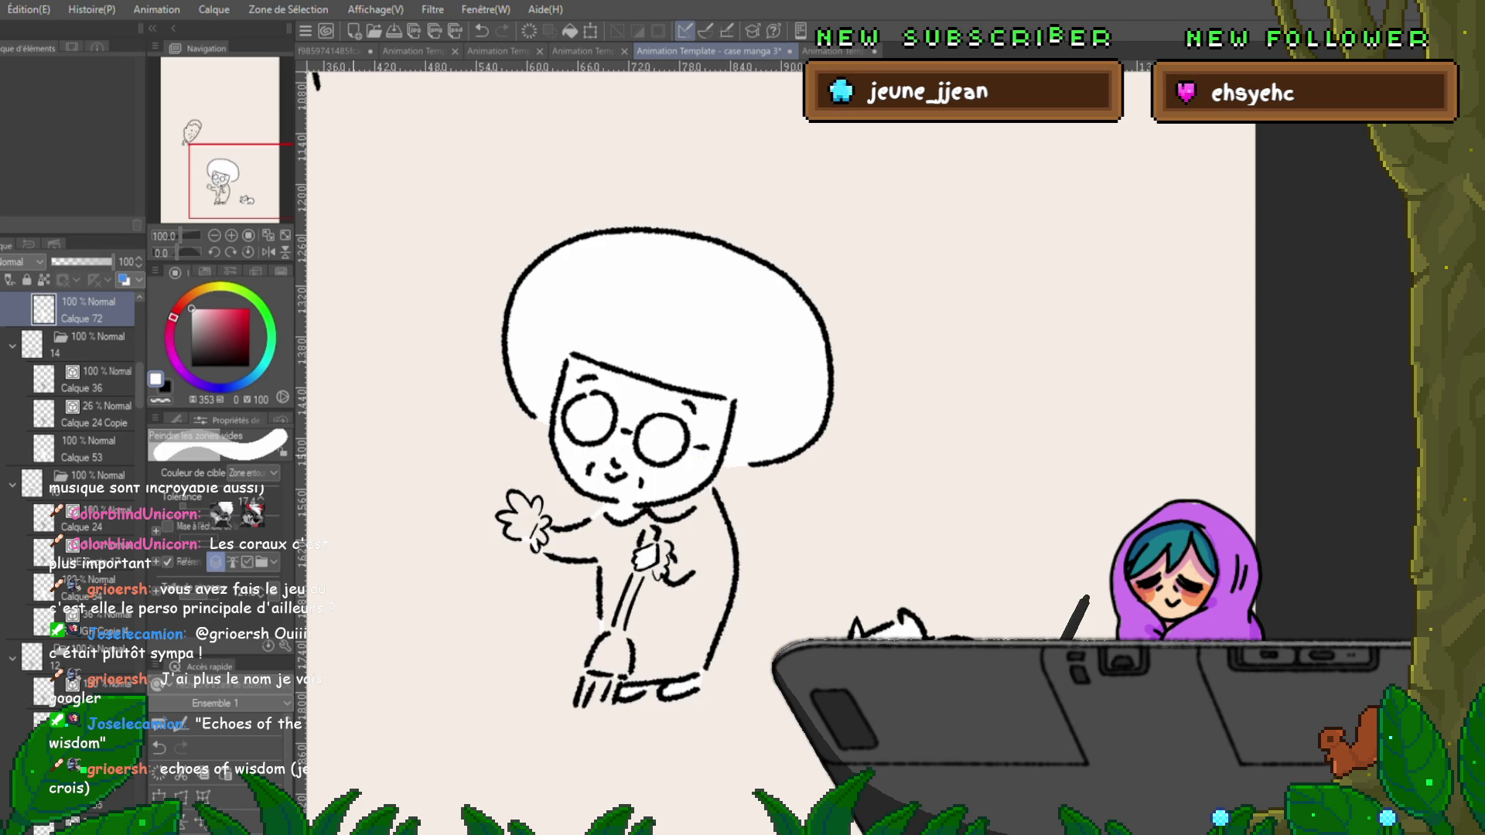
mouse_move(494, 479)
mouse_down()
mouse_move(541, 680)
mouse_move(673, 495)
mouse_move(742, 696)
mouse_up()
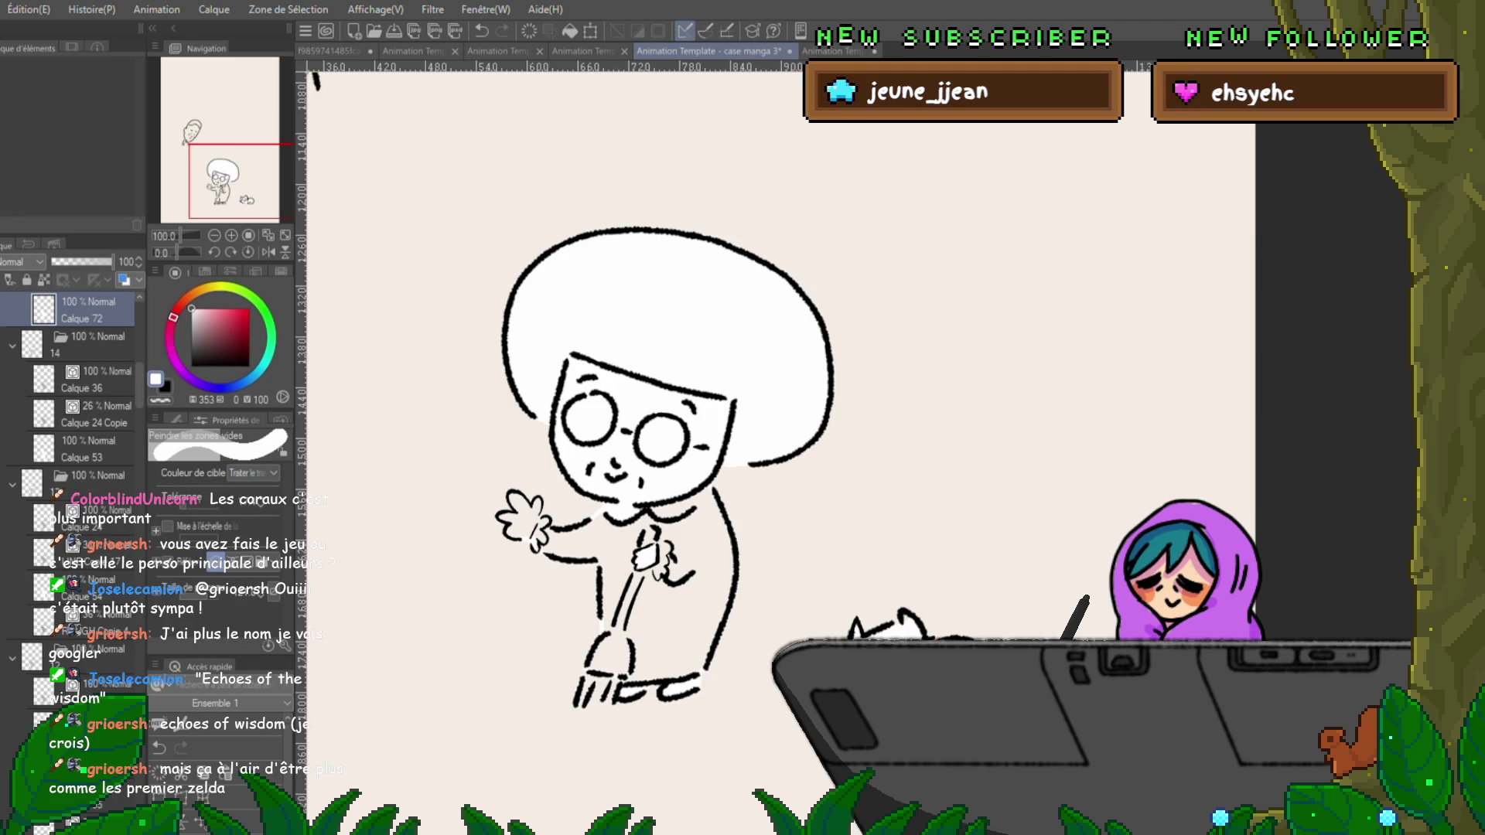
mouse_move(510, 448)
mouse_down()
mouse_move(487, 556)
mouse_move(603, 735)
mouse_move(719, 735)
mouse_move(780, 464)
mouse_up()
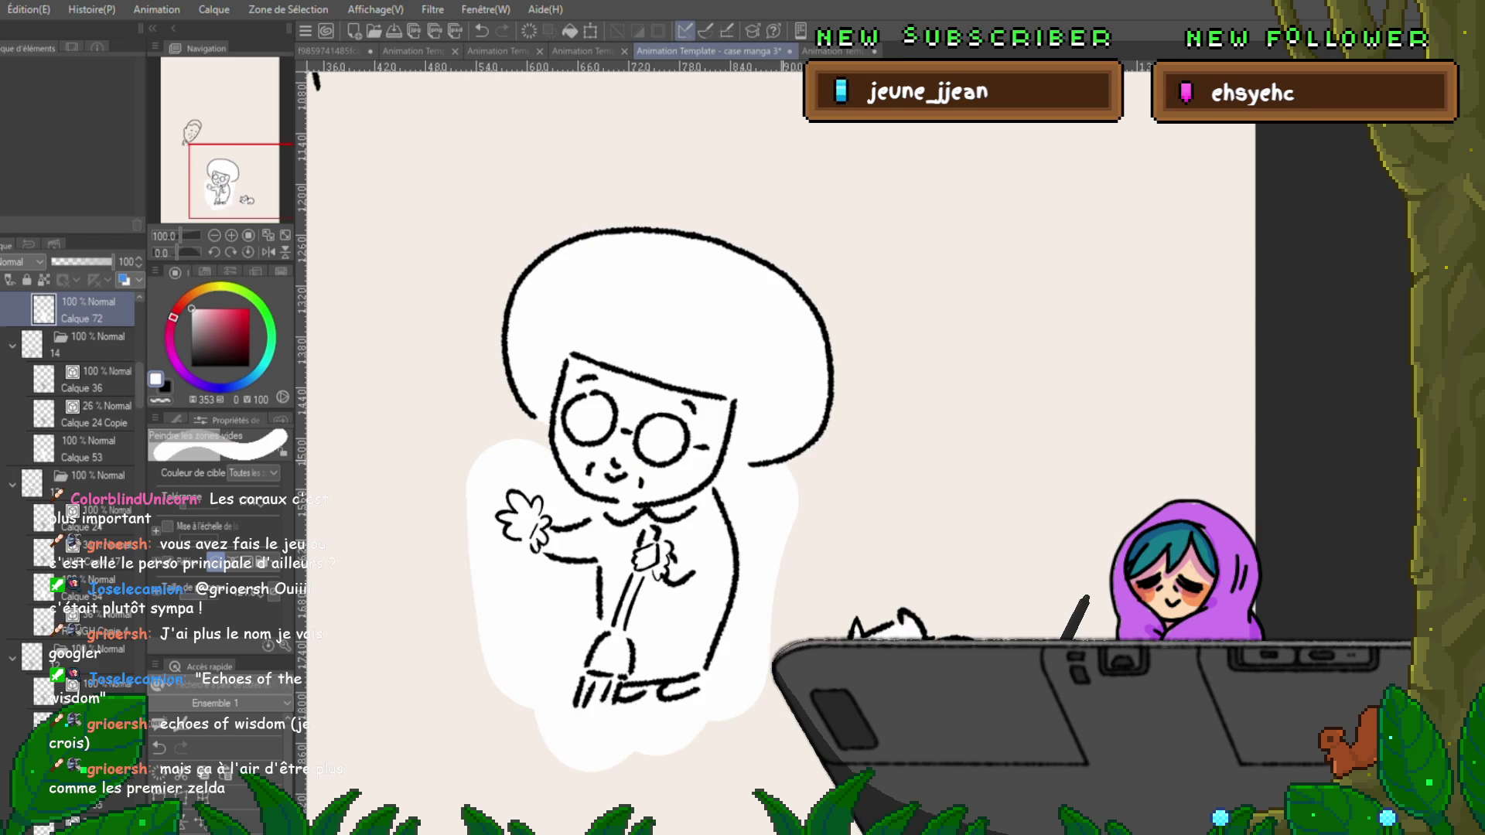
Lasso-fill white behind the old woman's lower figure and body, undoing misplaced fills until it fits.
key(ctrl+z)
mouse_move(510, 457)
mouse_down()
mouse_move(542, 704)
mouse_move(696, 735)
mouse_move(788, 479)
mouse_move(758, 448)
mouse_up()
key(ctrl+z)
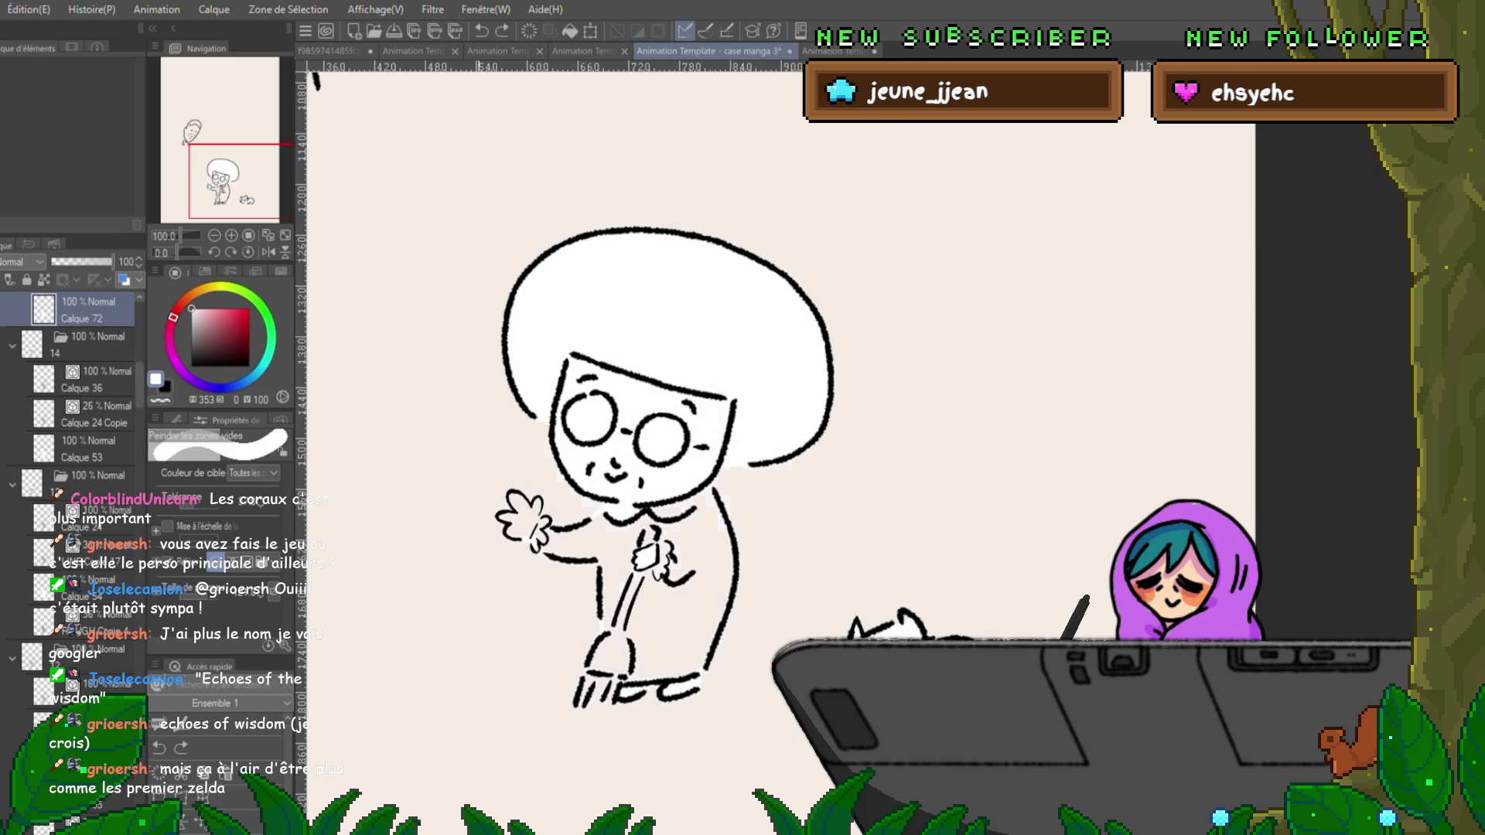
mouse_move(526, 440)
mouse_down()
mouse_move(588, 719)
mouse_move(758, 457)
mouse_move(541, 436)
mouse_up()
key(ctrl+z)
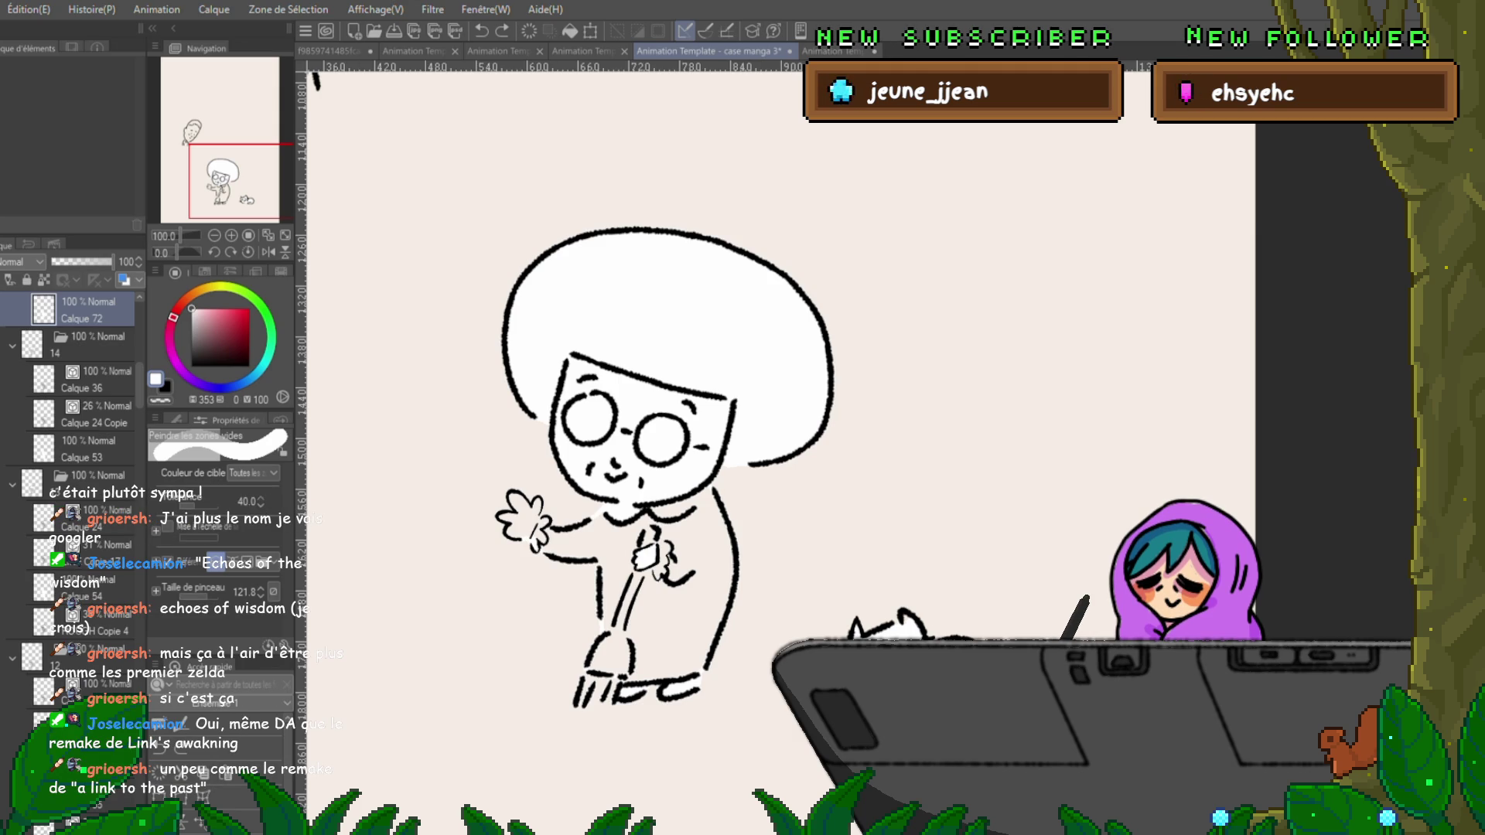
mouse_move(541, 433)
mouse_down()
mouse_move(565, 696)
mouse_move(719, 695)
mouse_move(750, 464)
mouse_up()
key(ctrl+z)
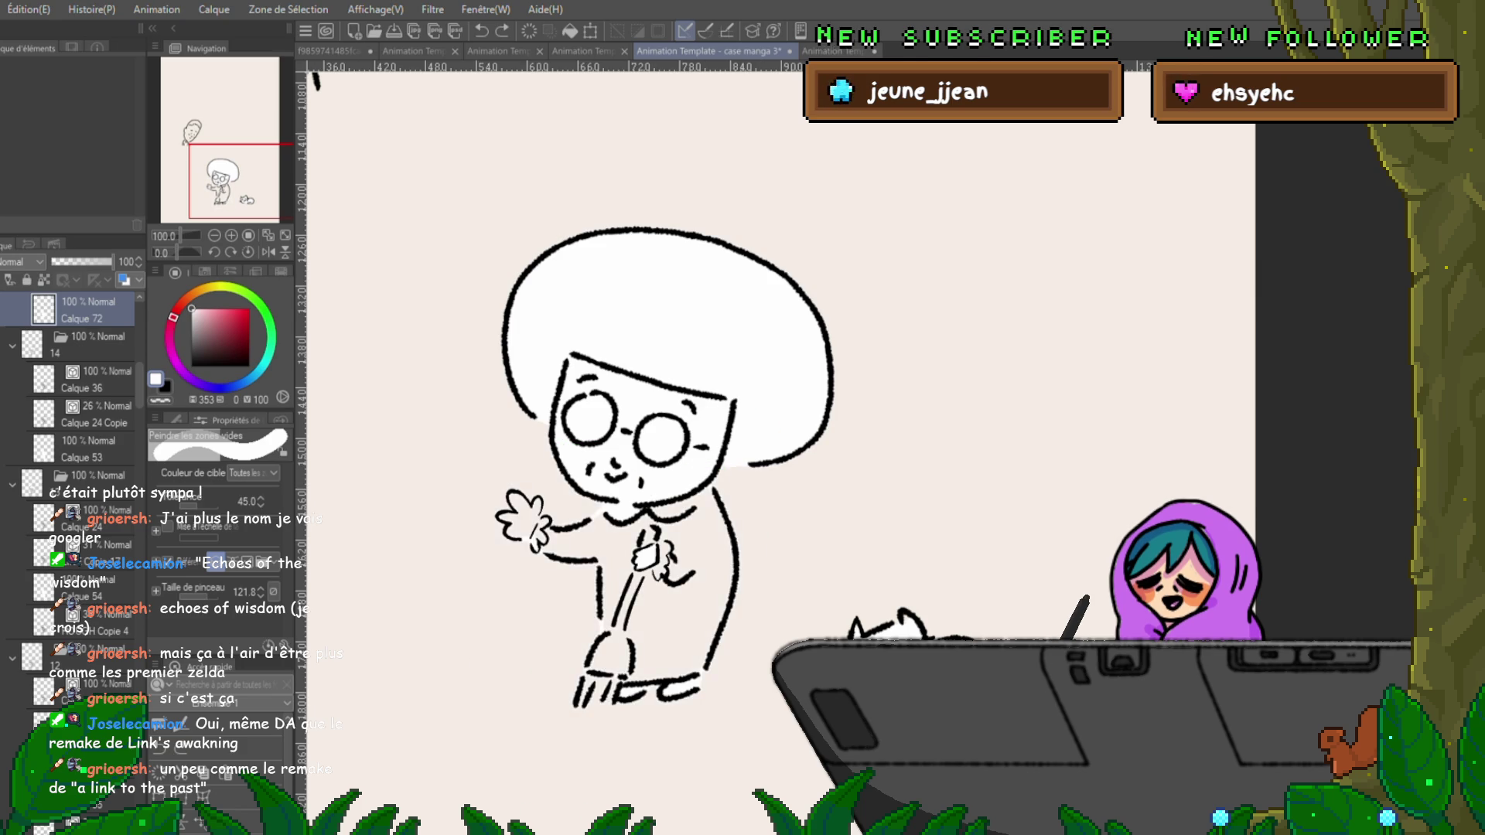
mouse_move(541, 433)
mouse_down()
mouse_move(541, 703)
mouse_move(711, 487)
mouse_move(774, 472)
mouse_up()
mouse_move(484, 464)
mouse_down()
mouse_move(630, 743)
mouse_move(765, 471)
mouse_move(753, 449)
mouse_up()
key(ctrl+z)
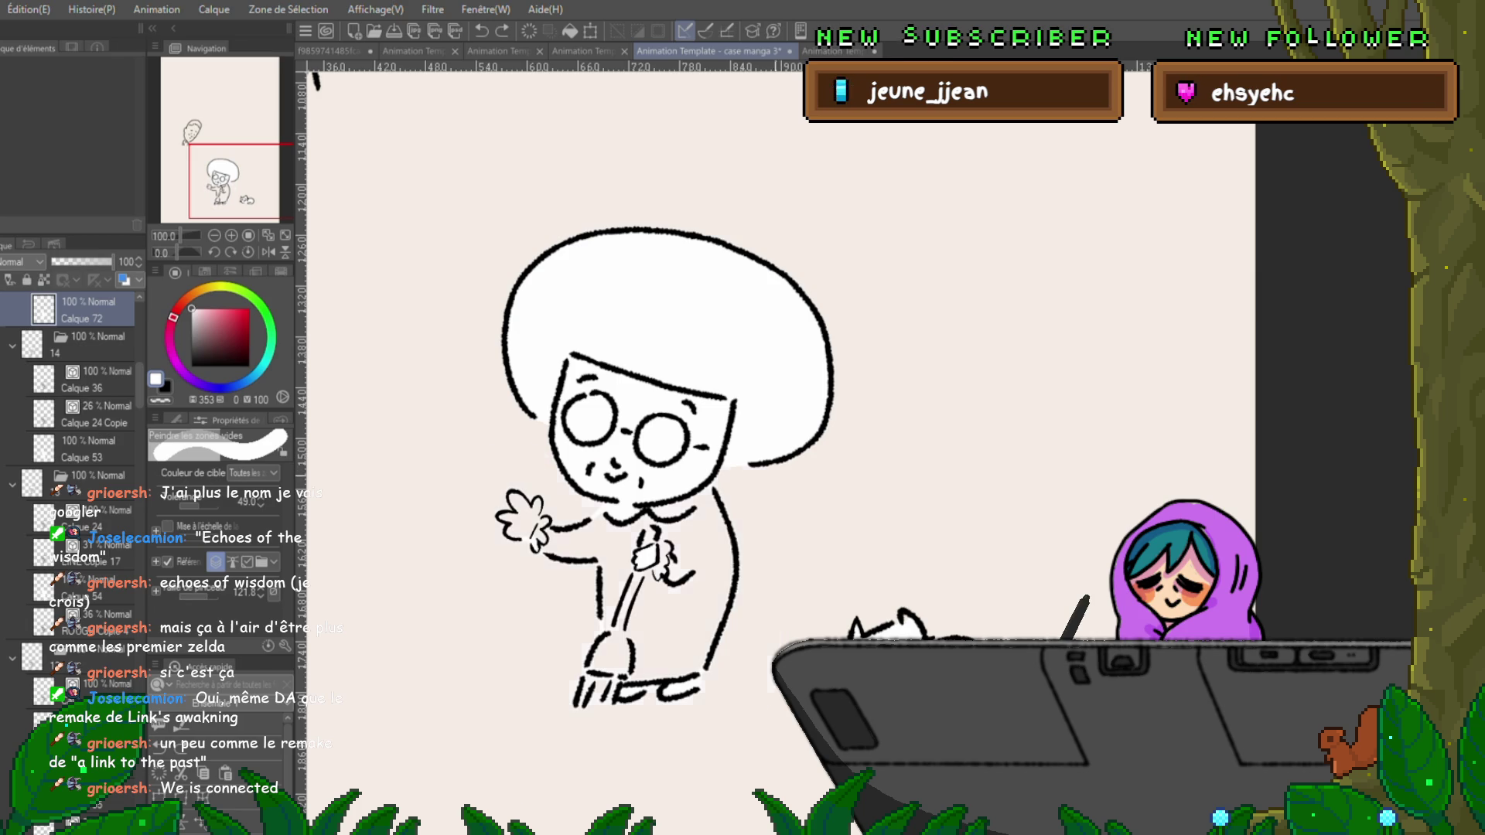
mouse_move(604, 433)
mouse_down()
mouse_move(533, 688)
mouse_move(634, 746)
mouse_move(738, 445)
mouse_up()
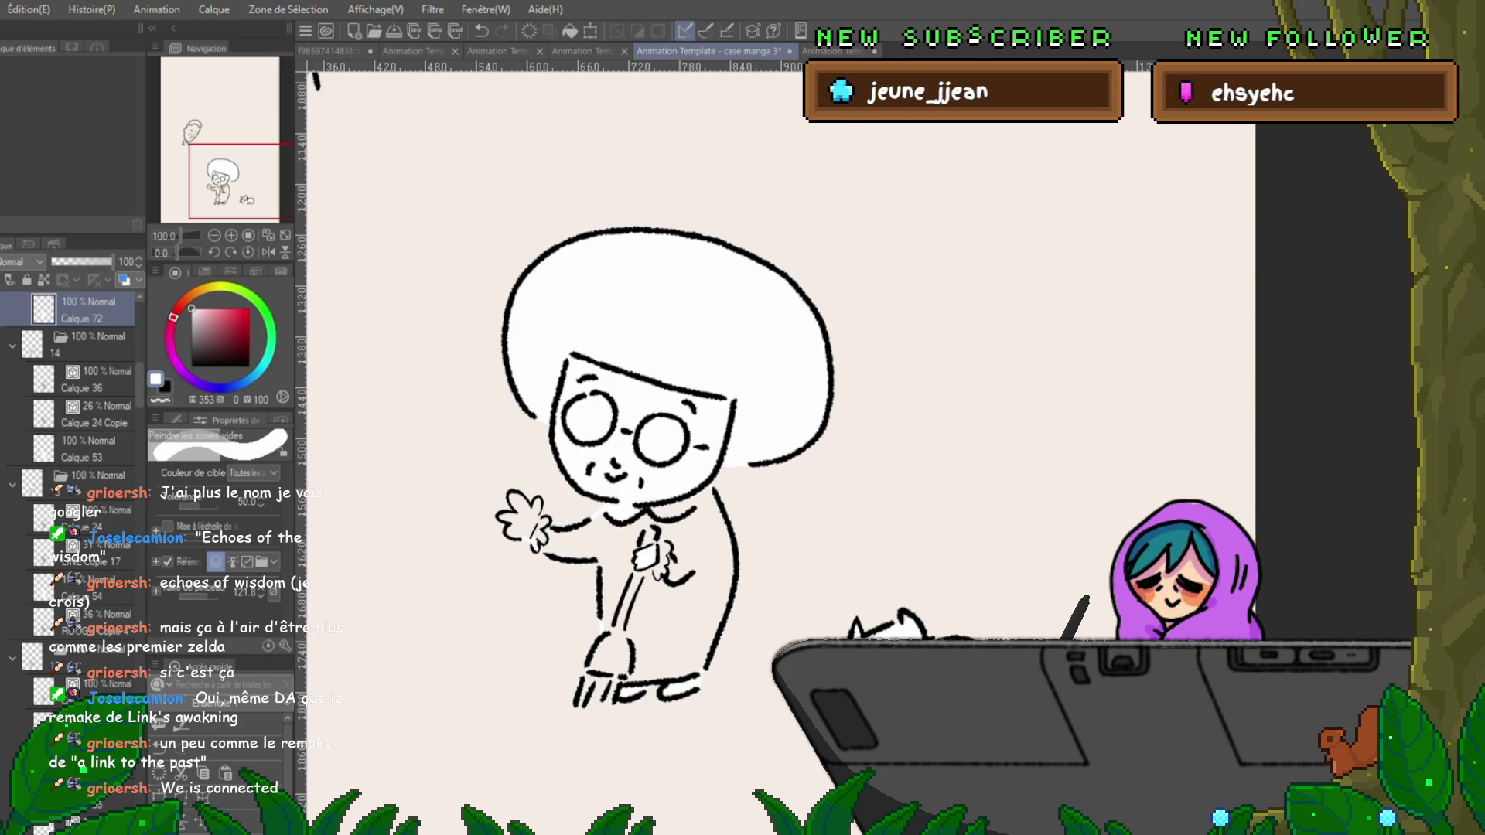
click(177, 420)
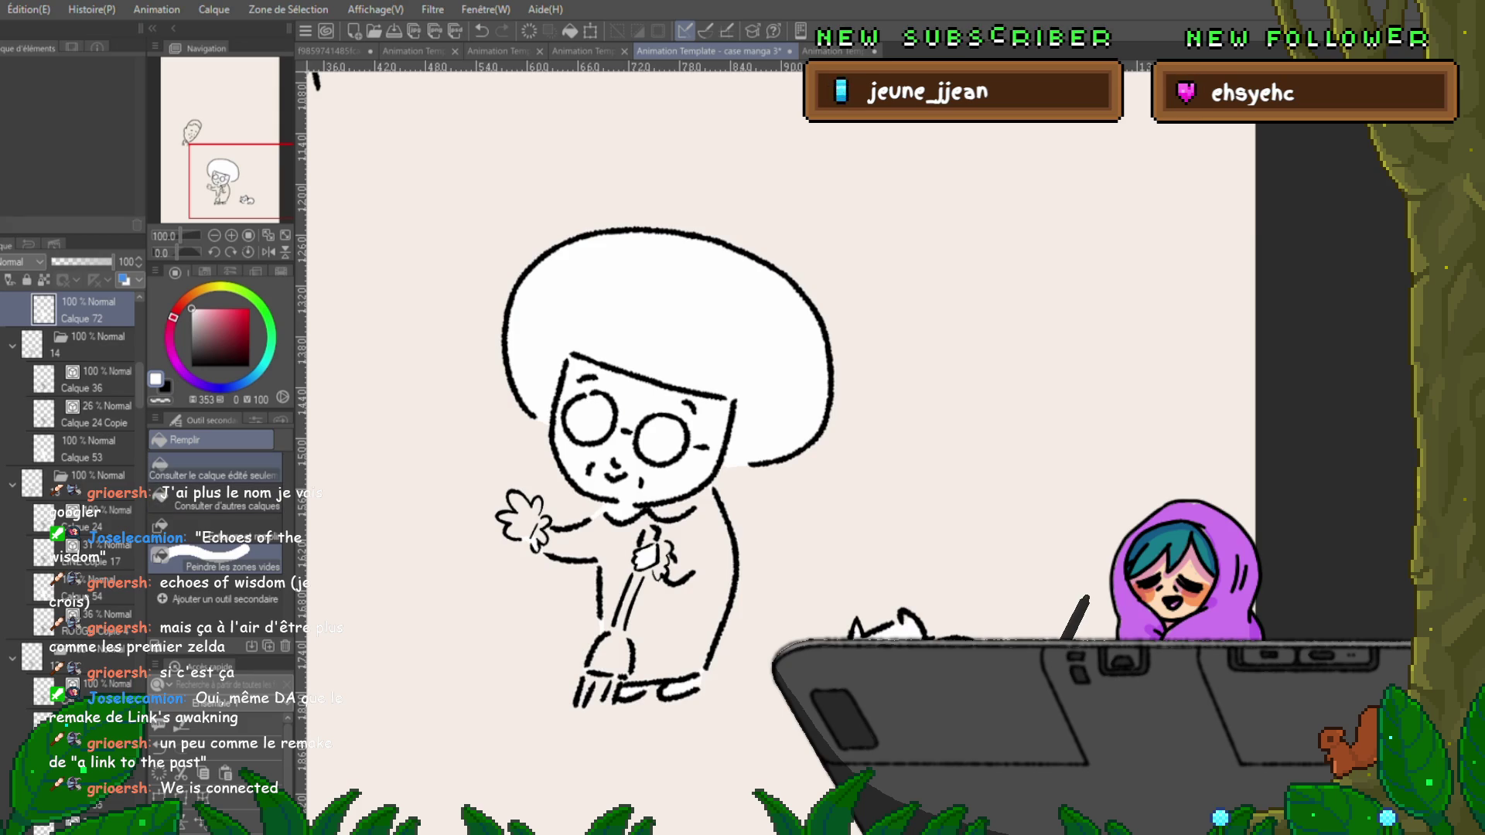
Remove the stray white patch over the broom handle and zoom back out.
key(ctrl+z)
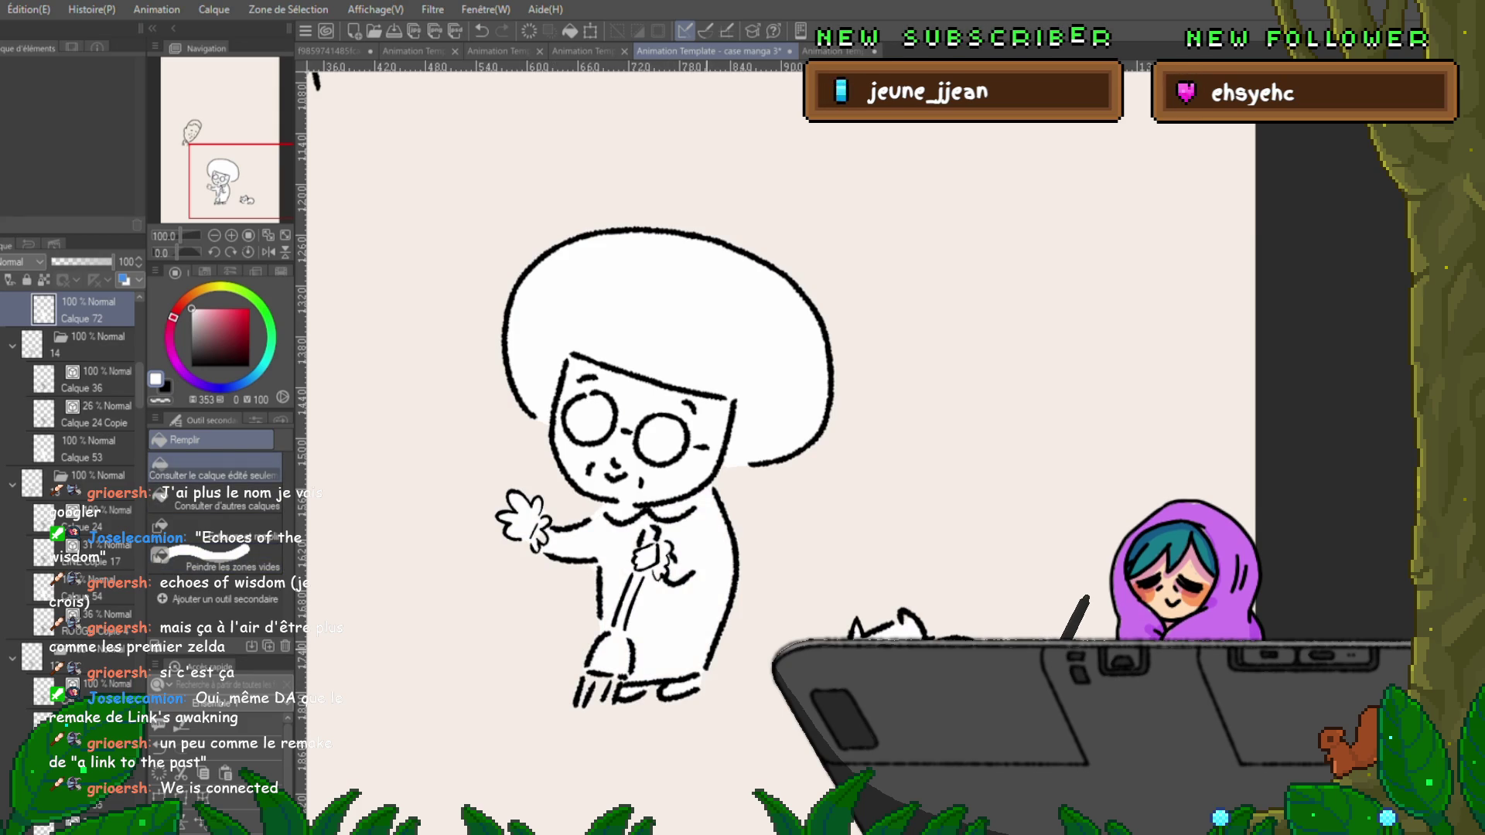
scroll(657, 417, up, 2)
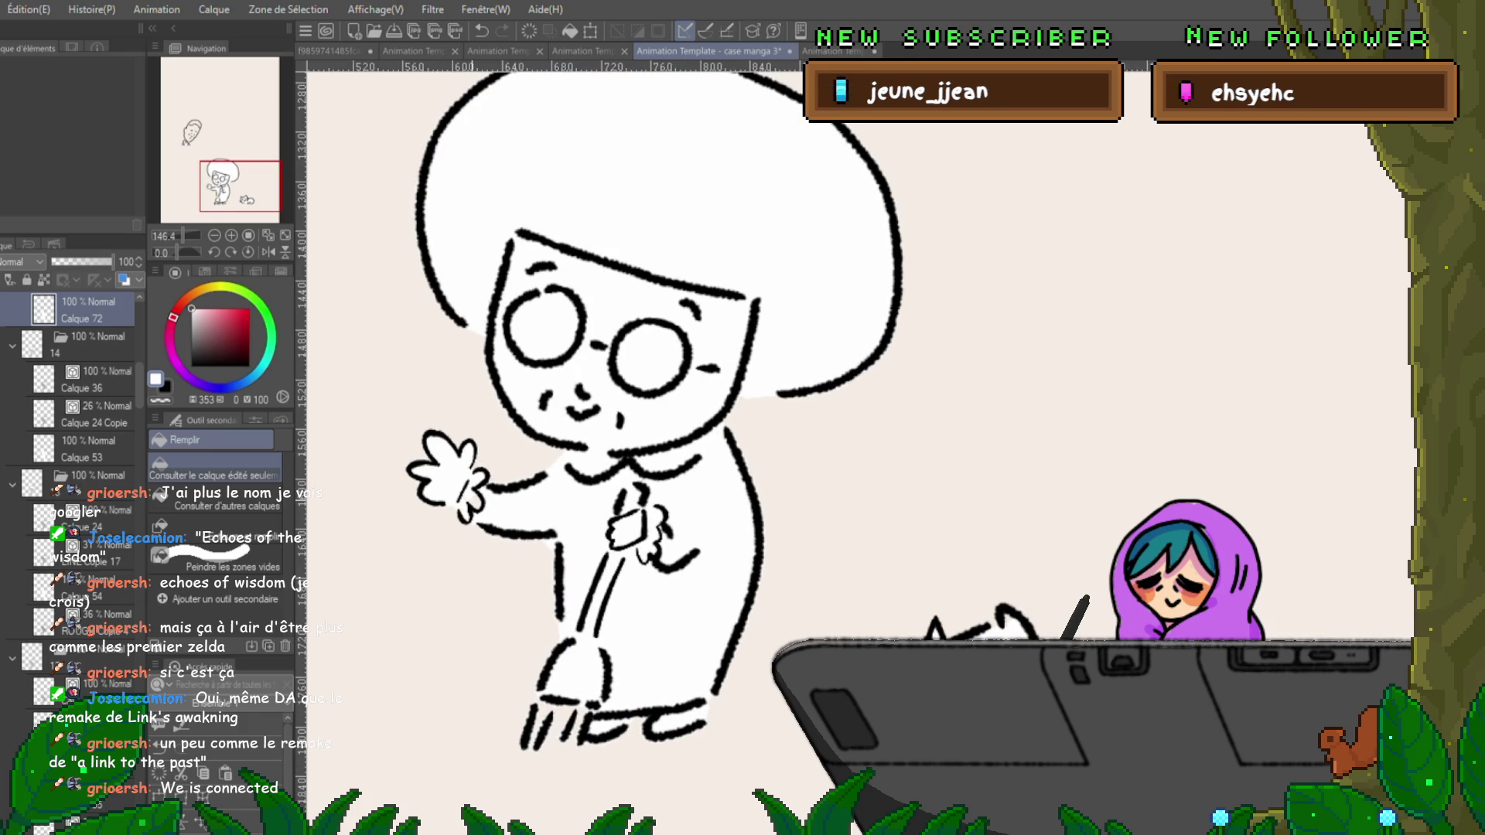
key(p)
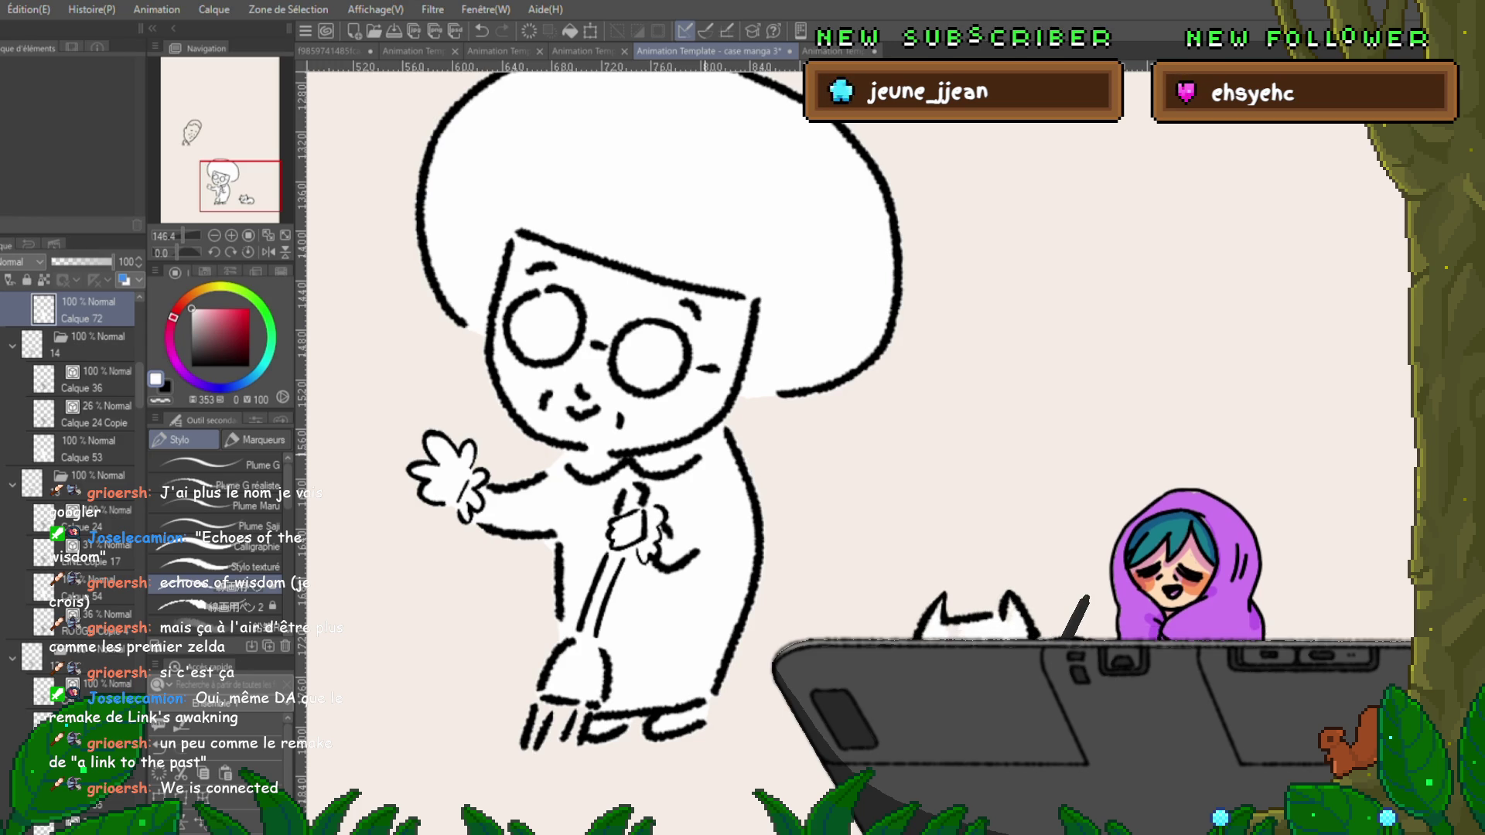
scroll(654, 404, down, 3)
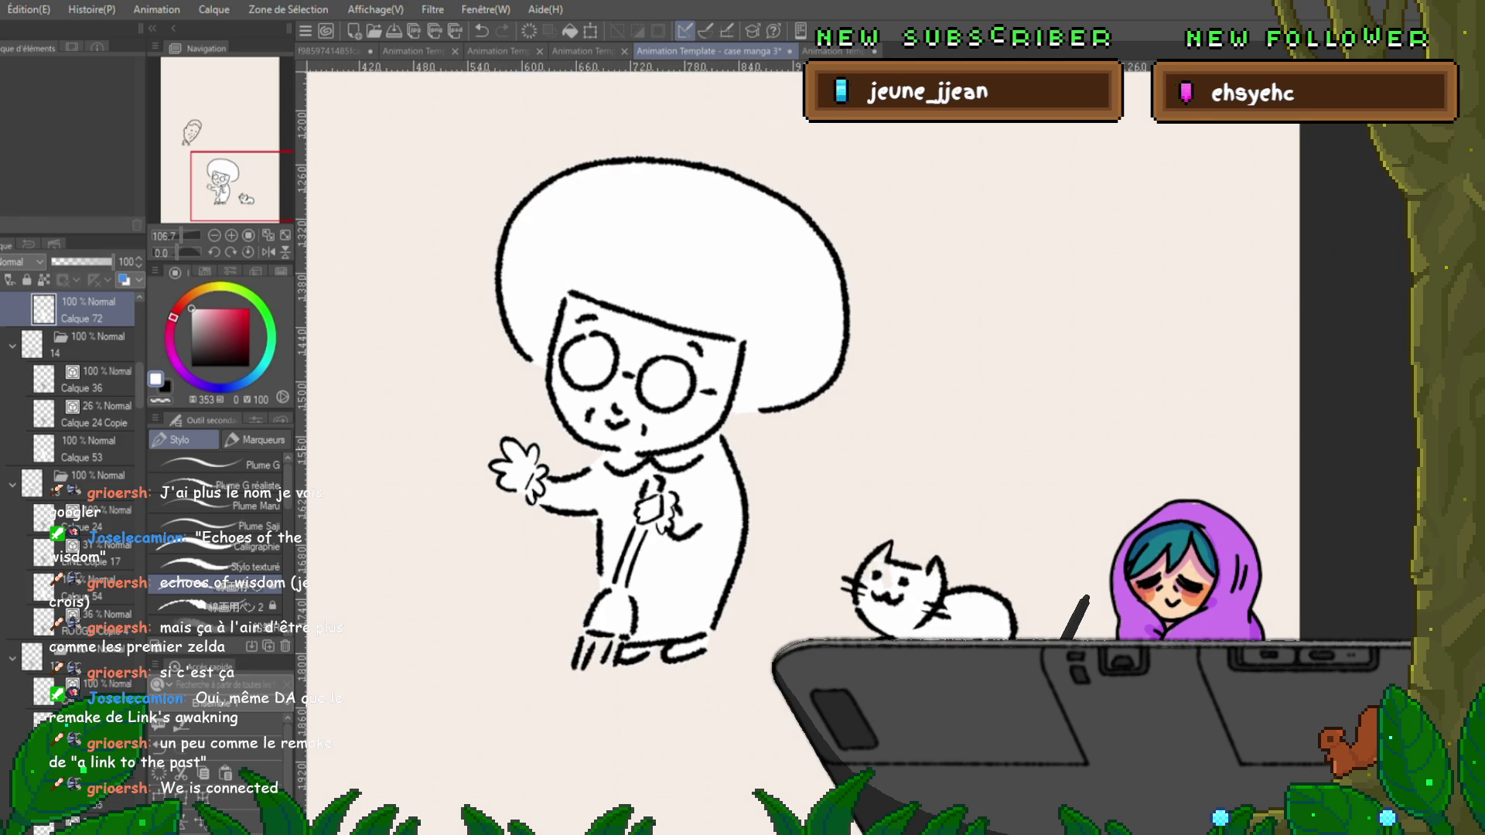
Step to the next unfilled frame and fill hair, face, body, arm gap and broom-bristle area white.
key(period)
key(period)
key(period)
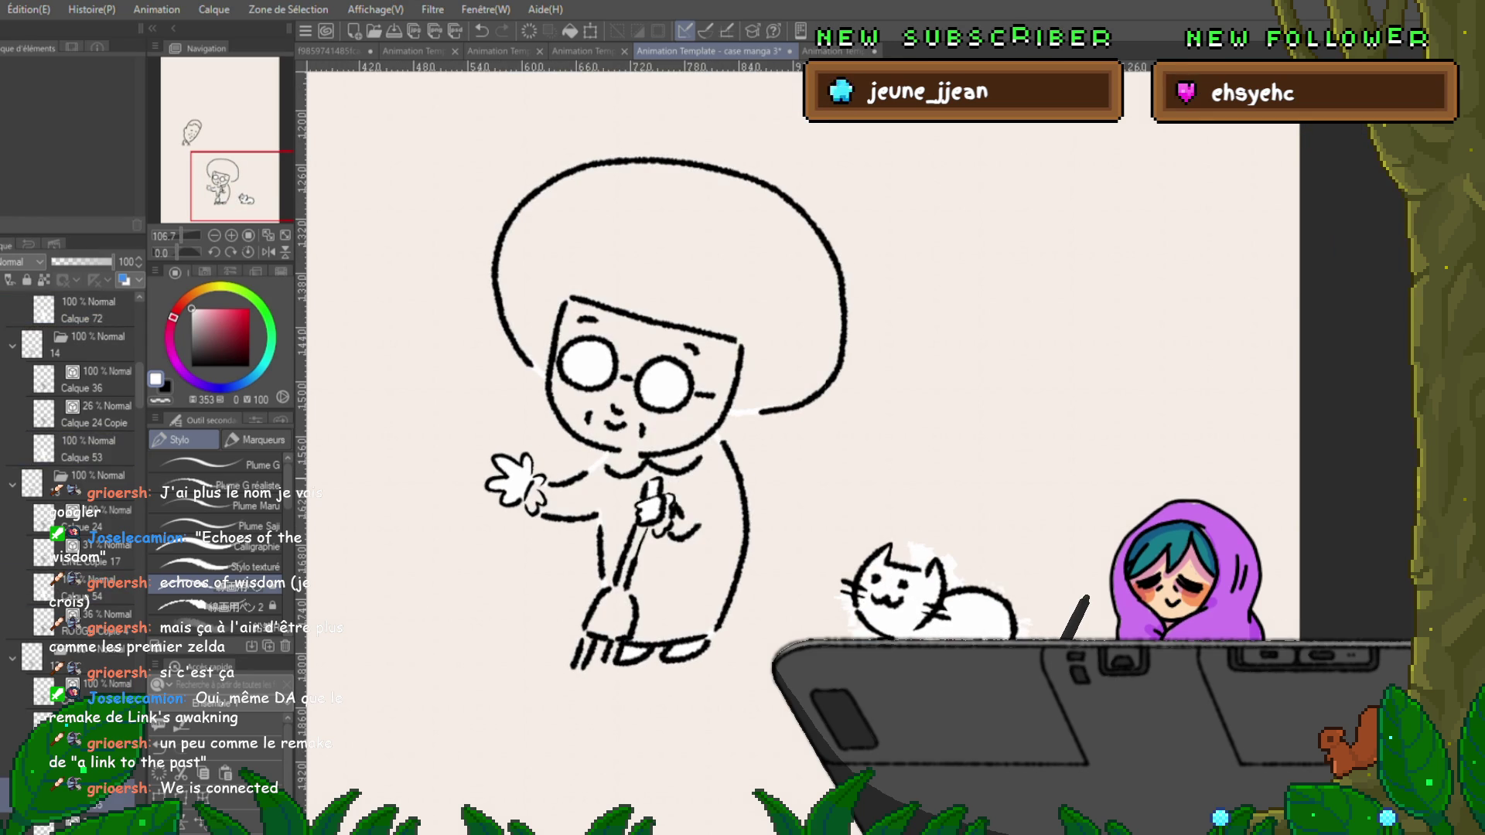
key(period)
key(comma)
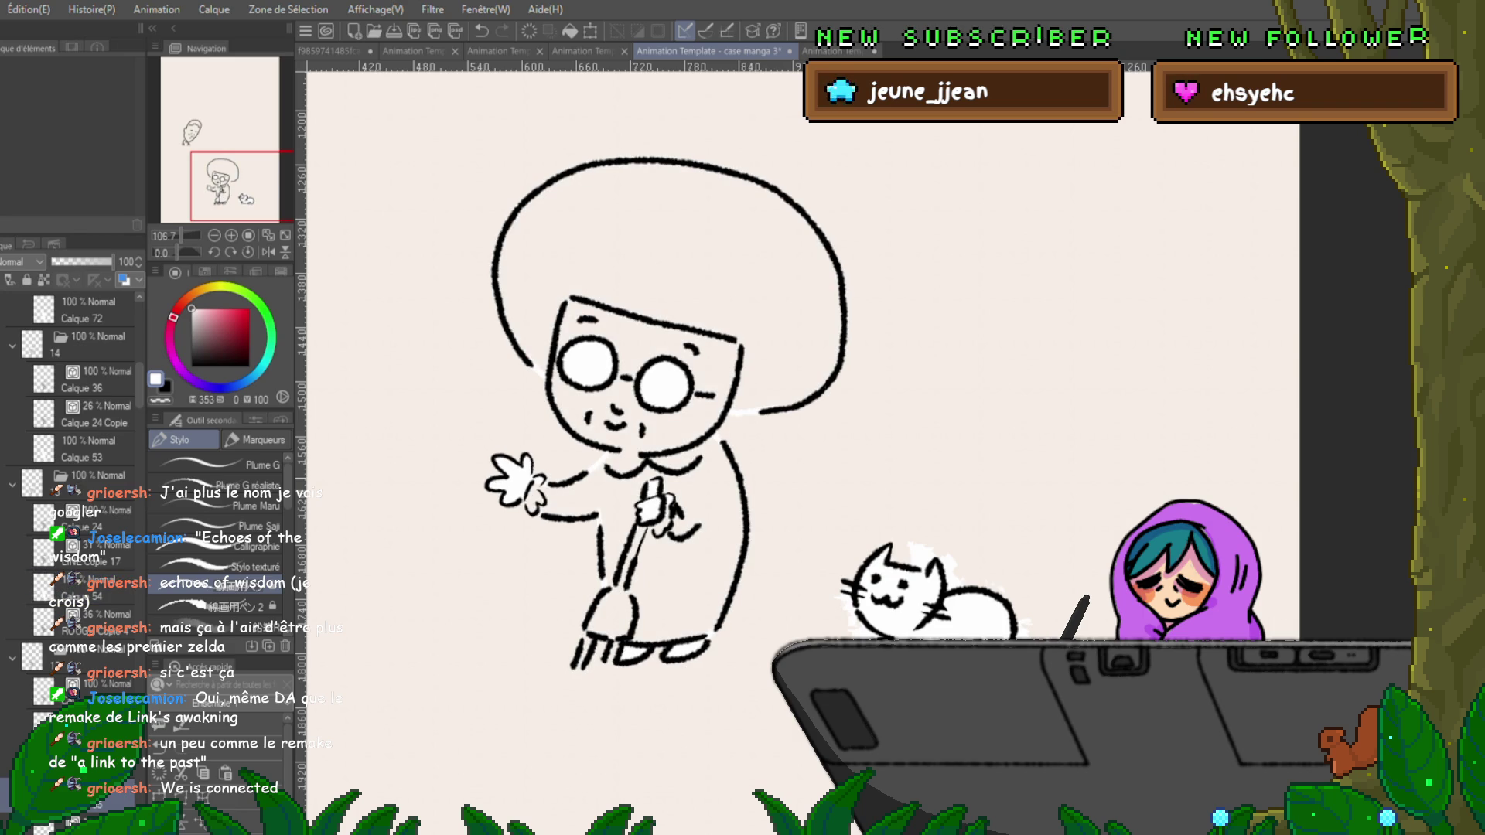
key(g)
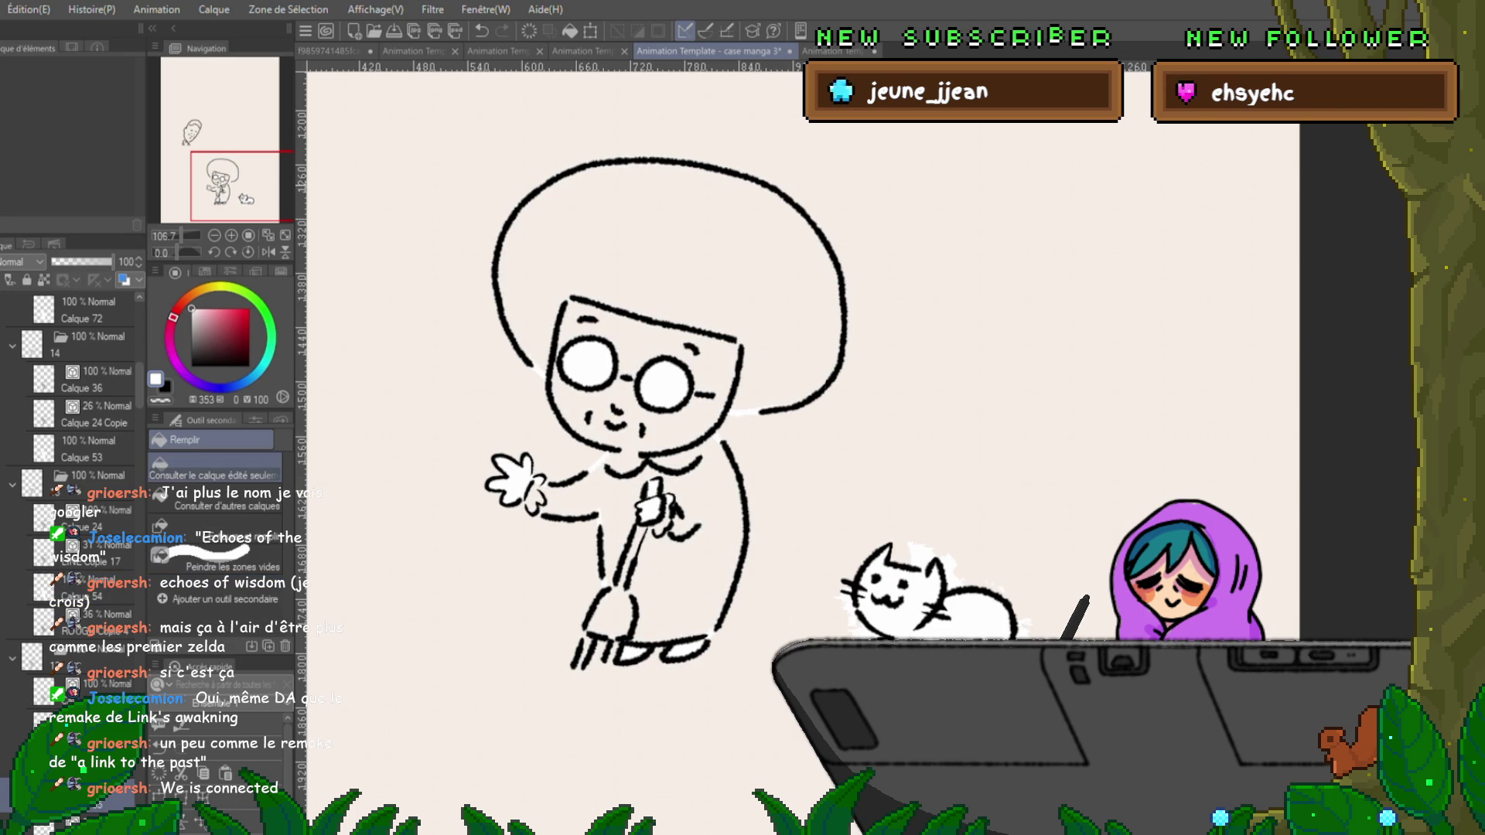
click(665, 232)
click(657, 433)
click(681, 557)
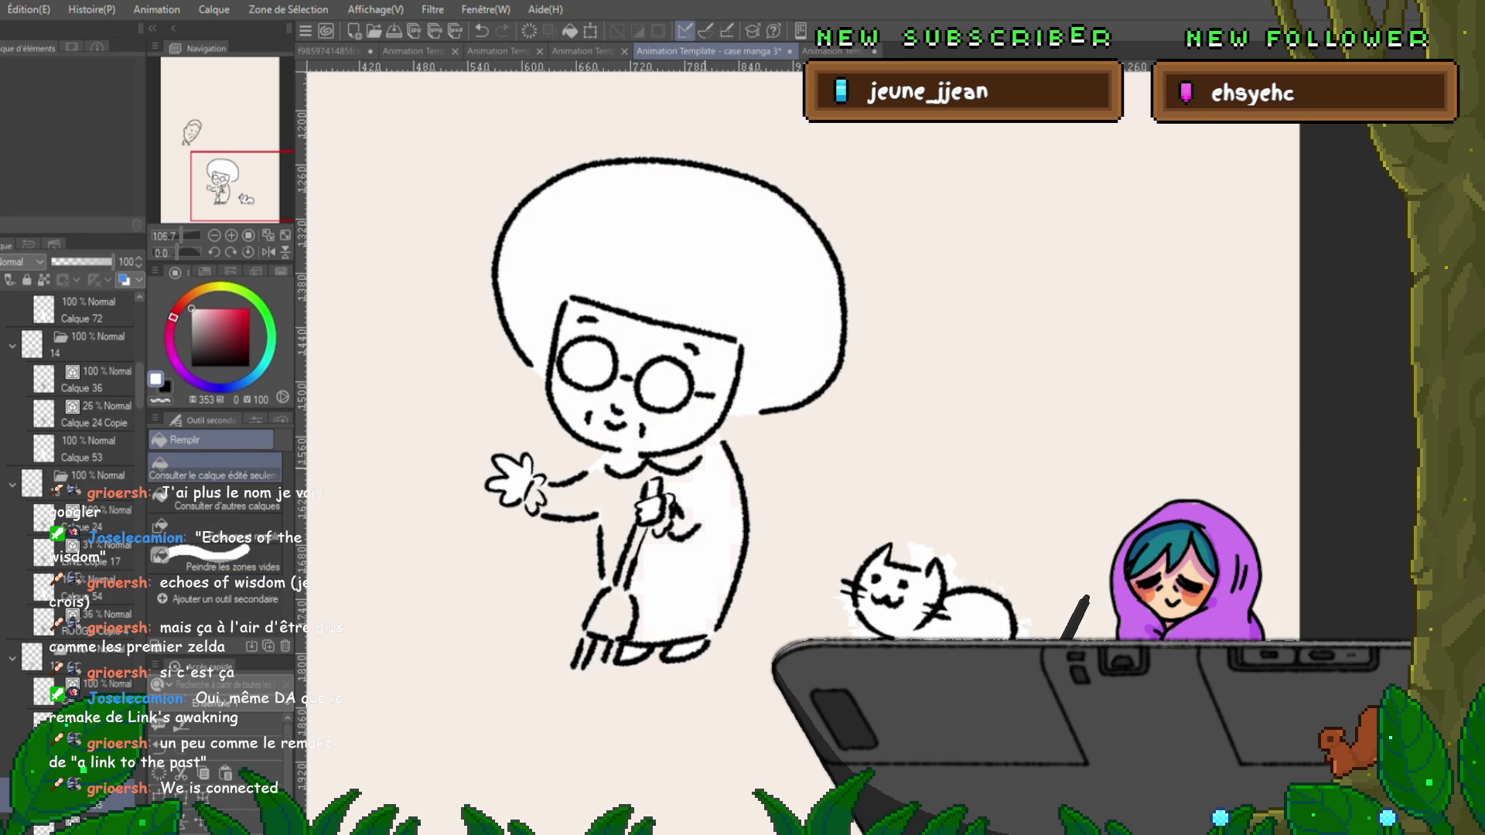
click(595, 533)
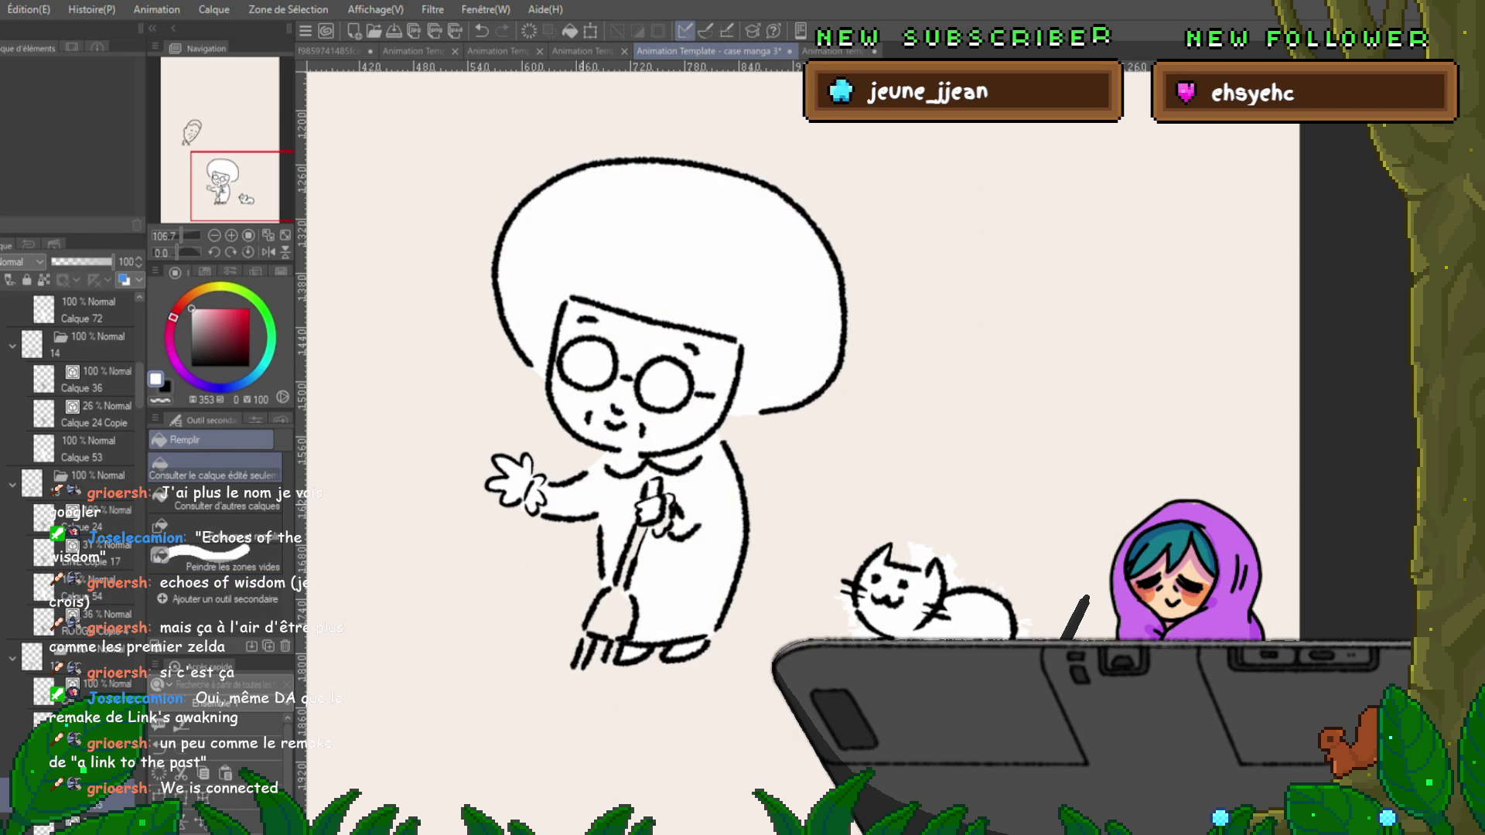
click(611, 615)
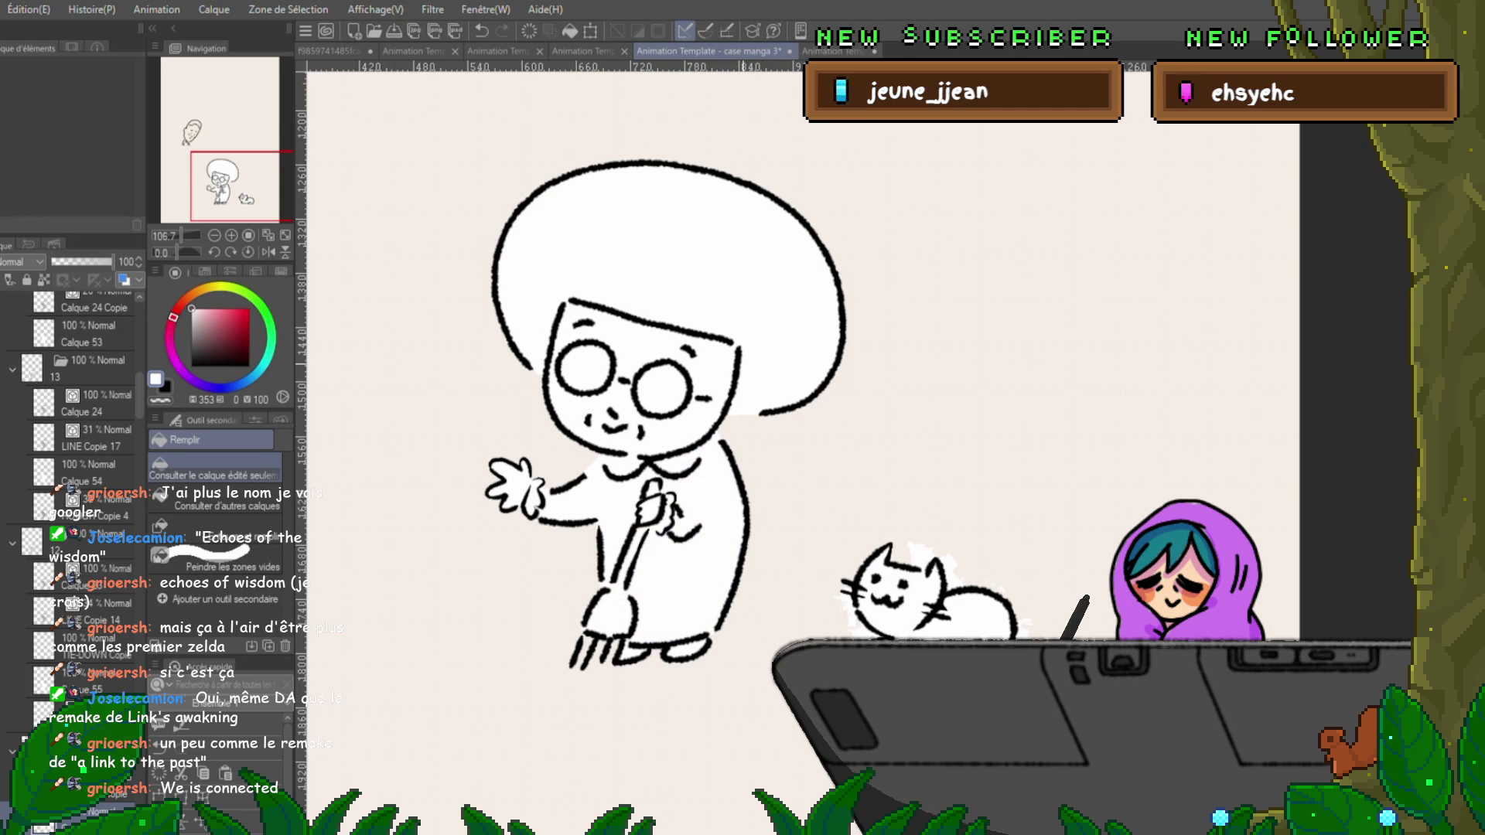
Set the Fill tool to refer to other layers and paint white over the face and body.
key(ctrl+z)
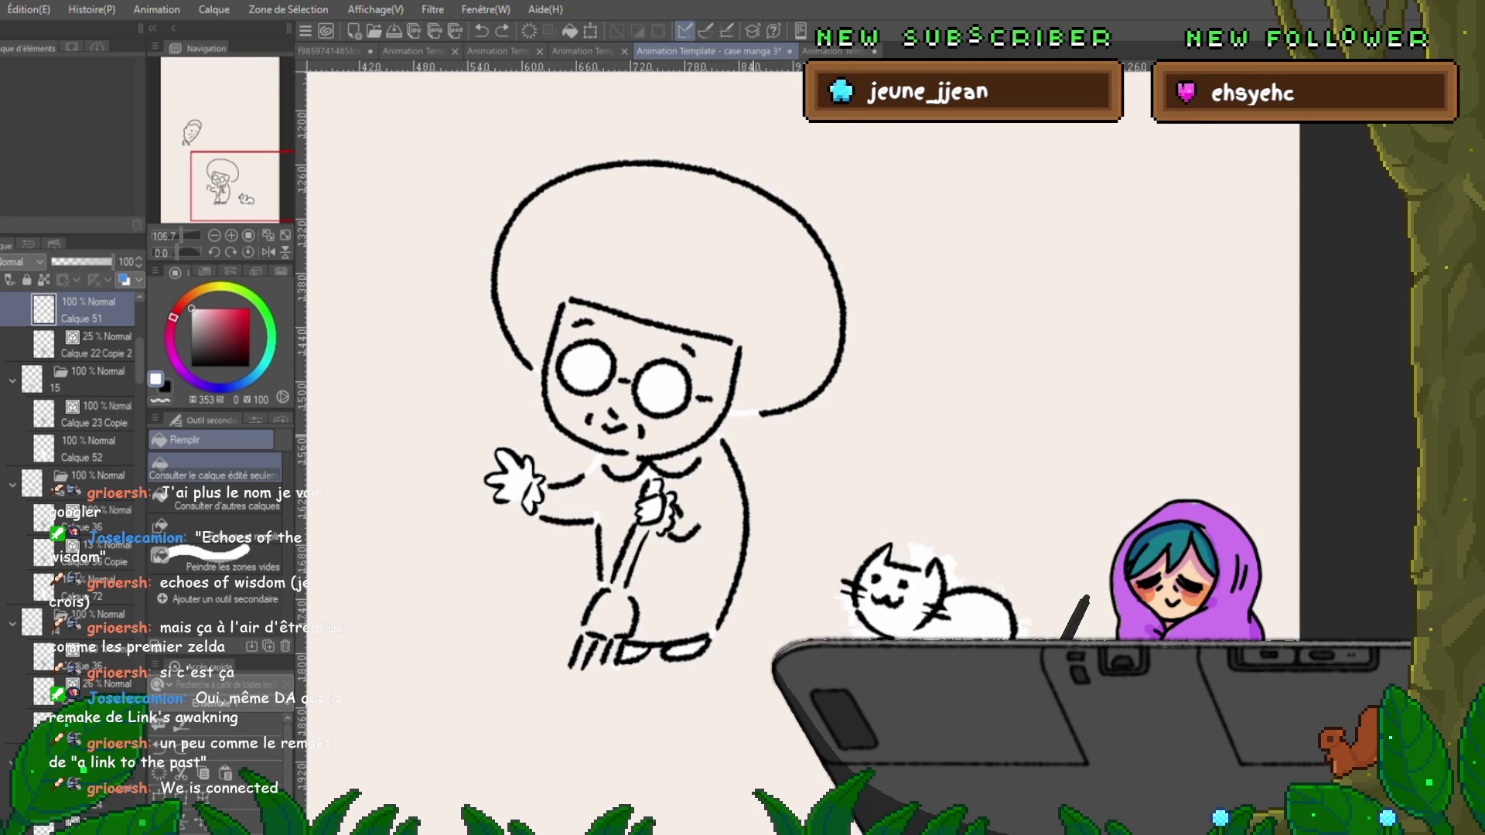
key(ctrl+y)
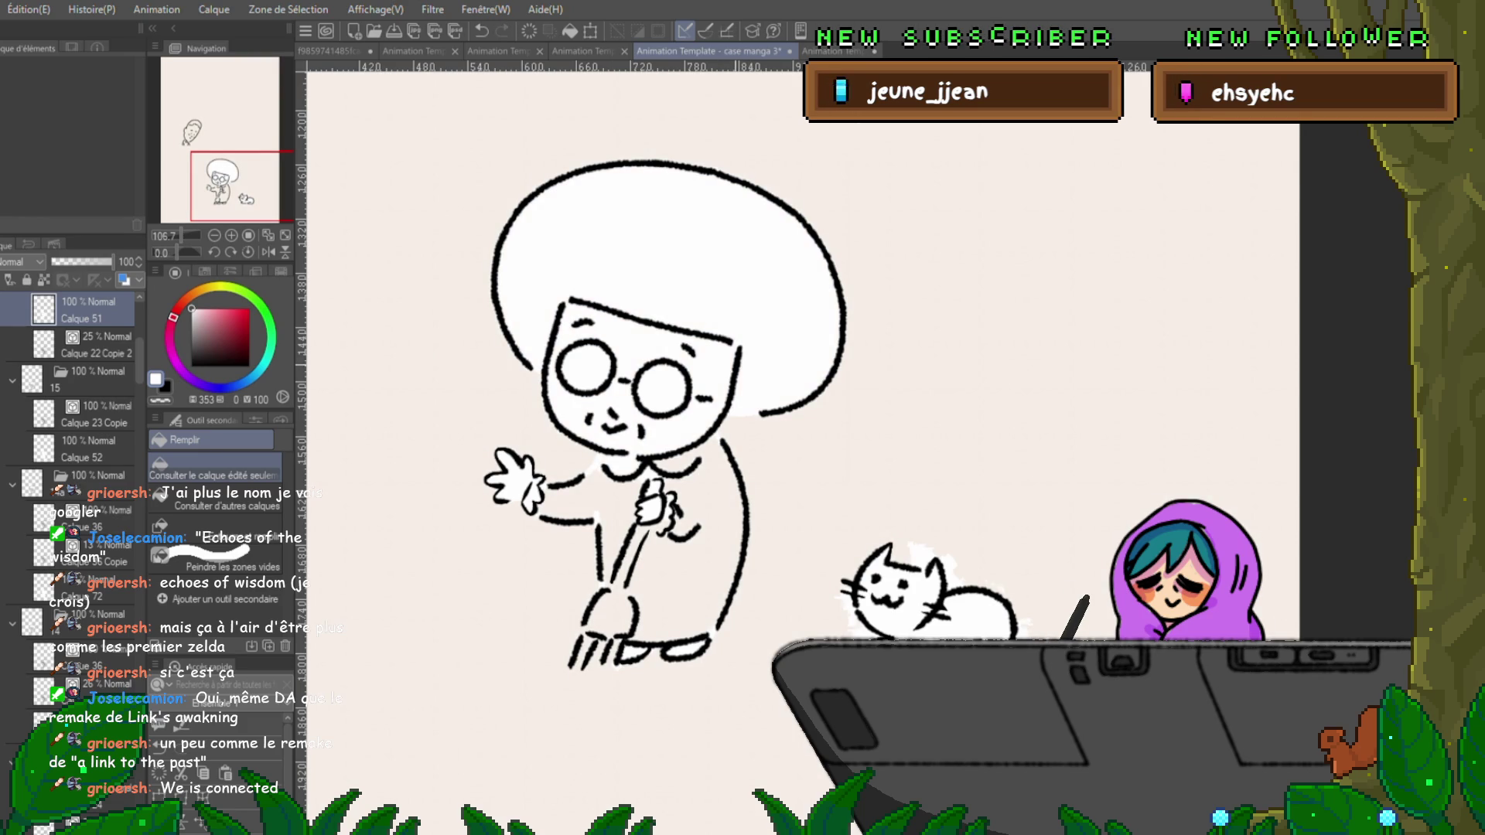
key(p)
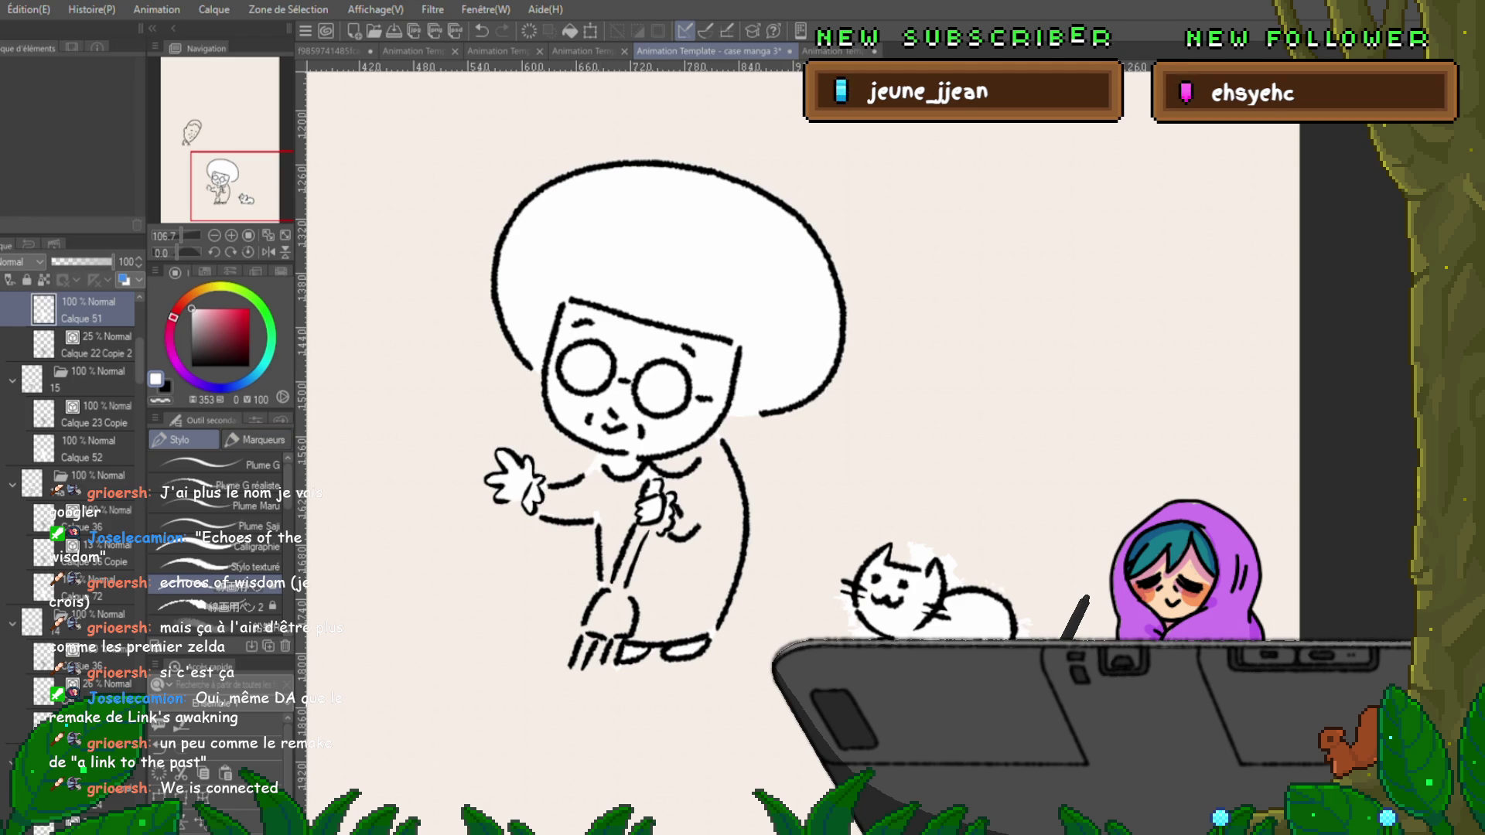
key(g)
click(224, 499)
key(ctrl+z)
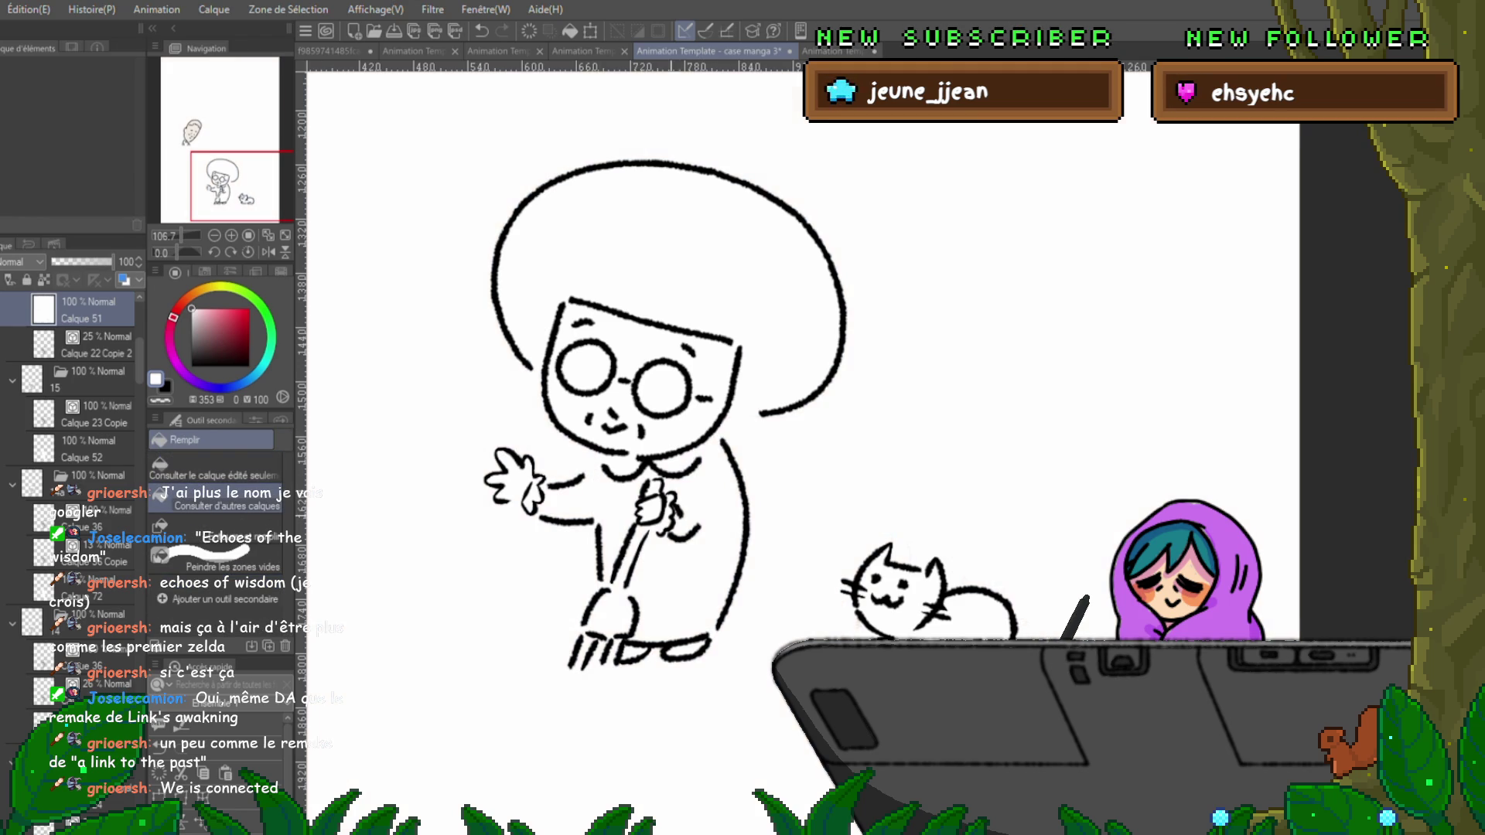
key(ctrl+y)
key(ctrl+y)
key(ctrl+z)
mouse_move(557, 421)
mouse_down()
mouse_move(526, 464)
mouse_move(599, 669)
mouse_move(758, 417)
mouse_up()
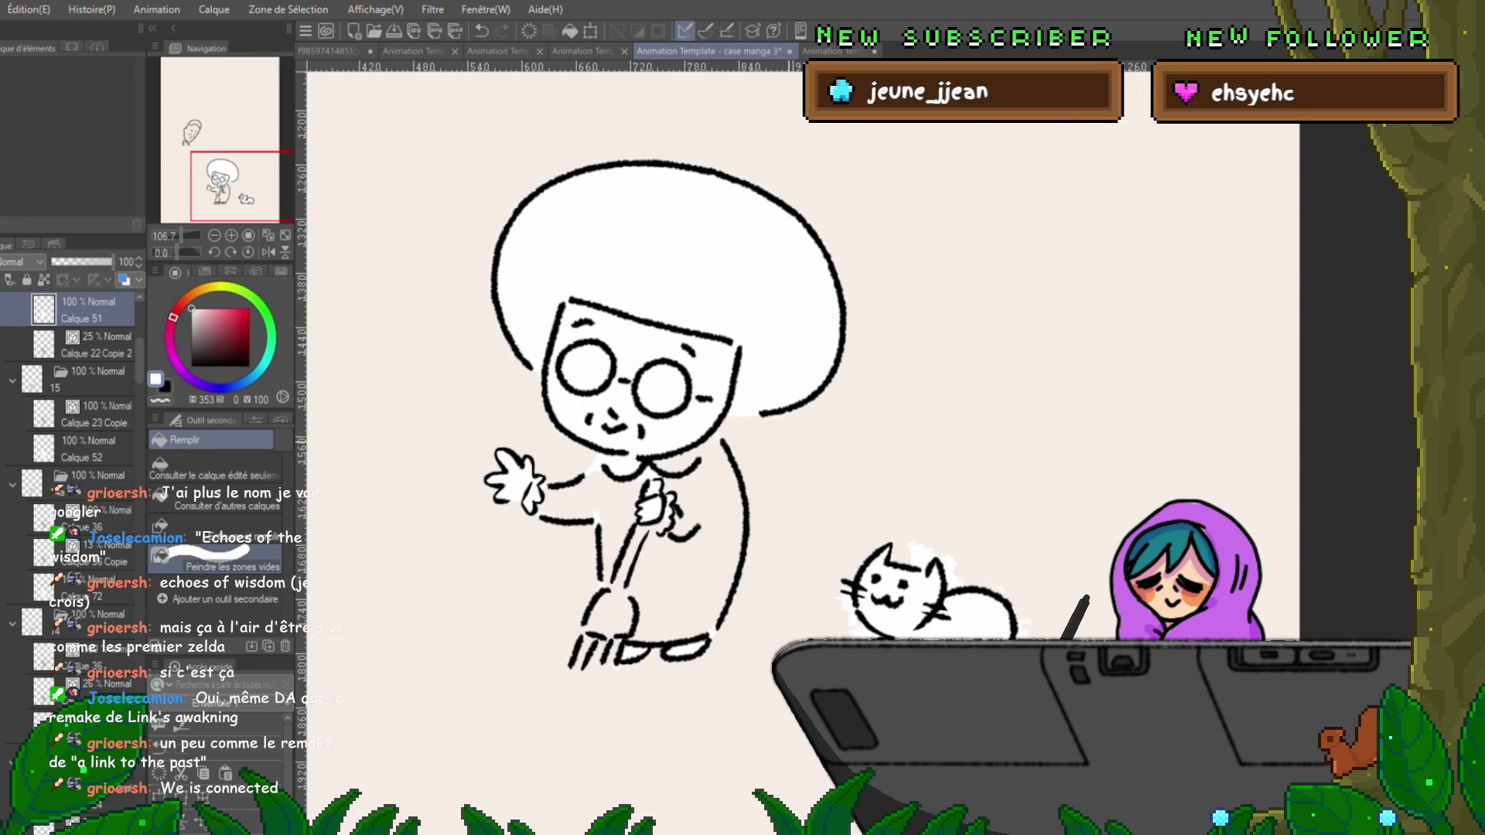
Lasso and delete stray fill on the face and shoulder, then select Calque 52 and change frame.
key(p)
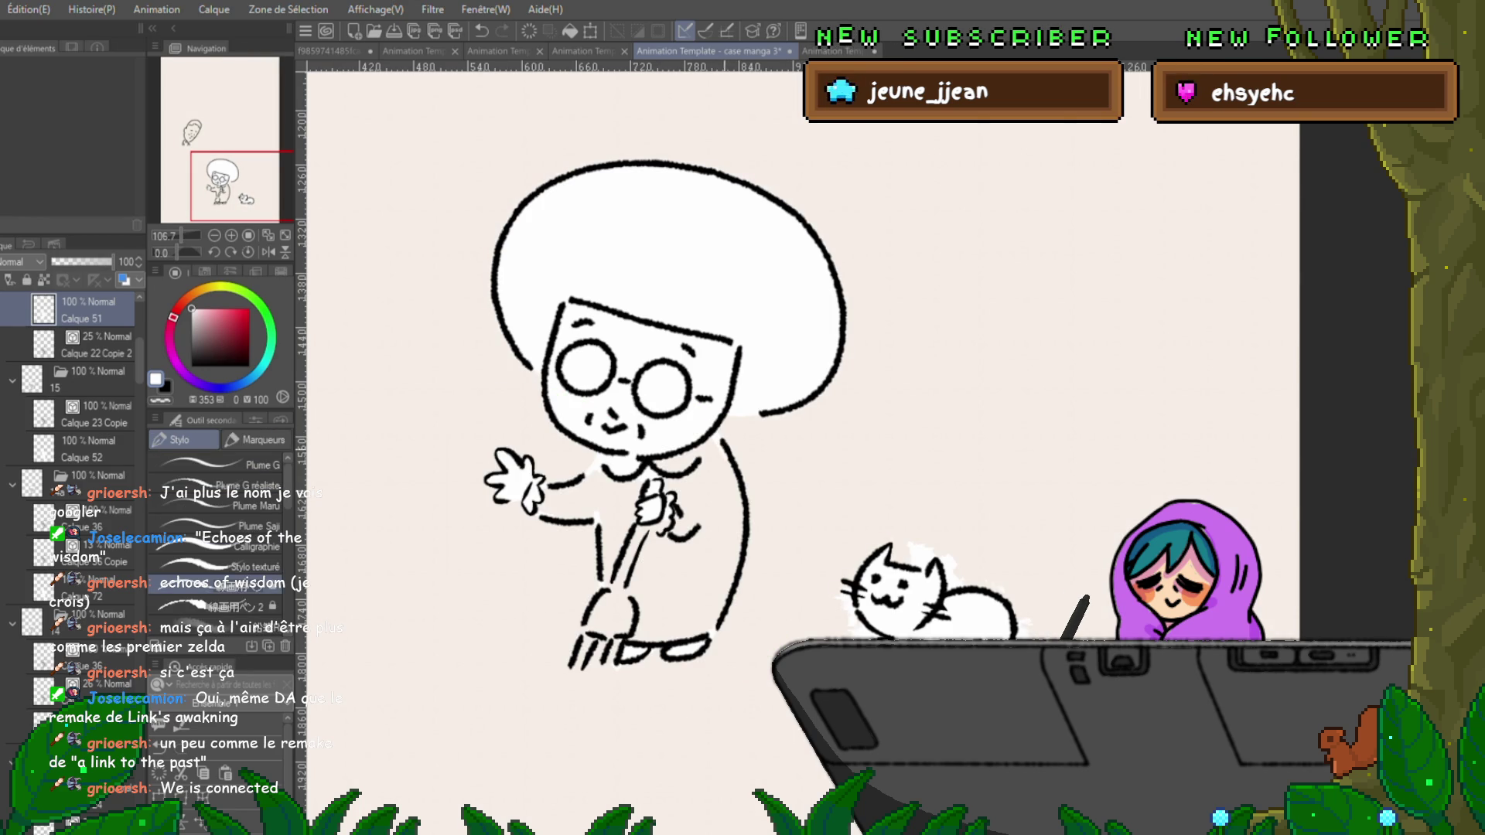
key(m)
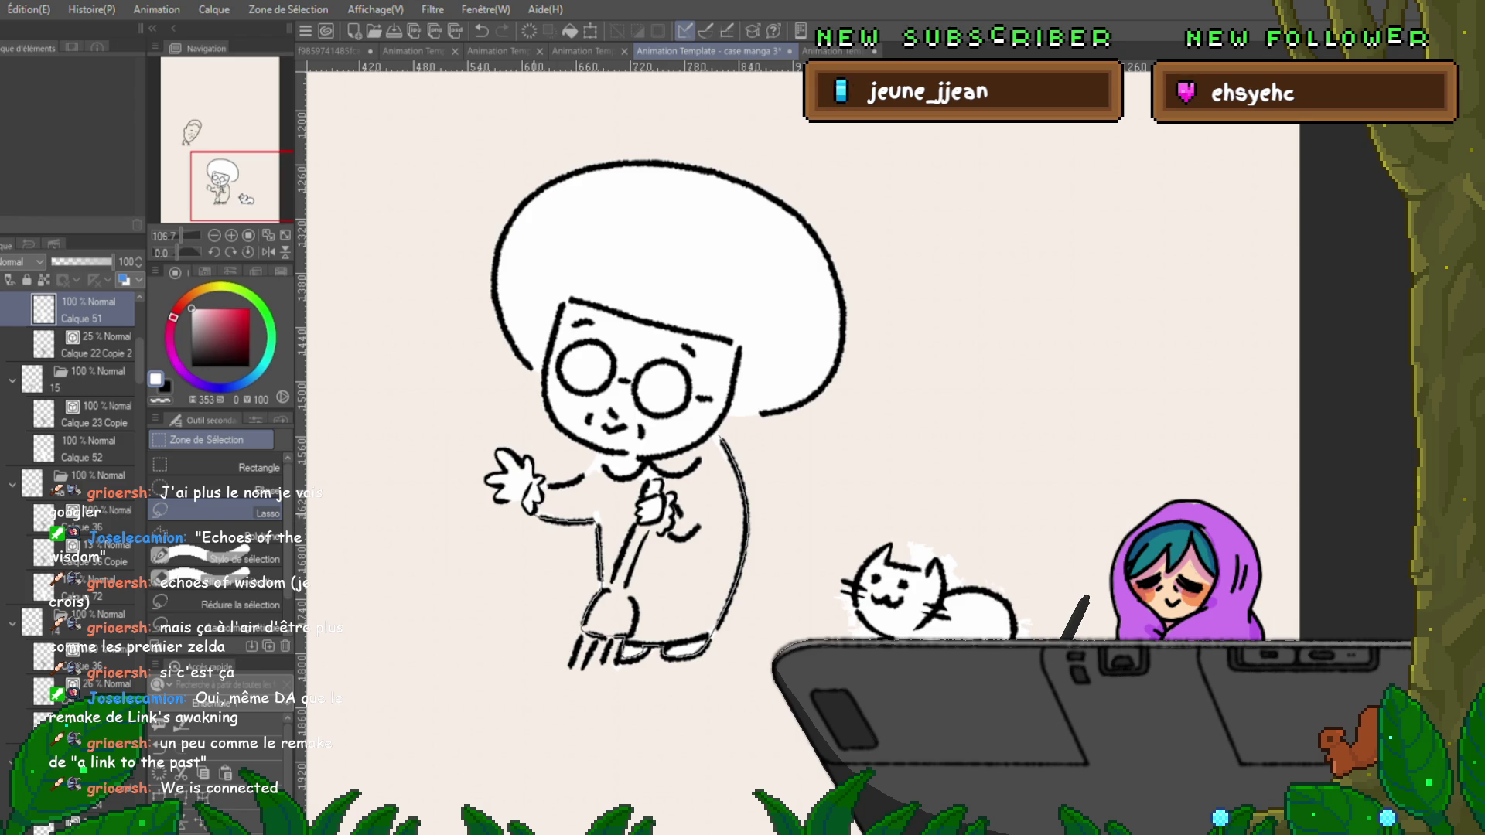
mouse_move(588, 479)
mouse_down()
mouse_move(700, 402)
mouse_move(587, 479)
mouse_up()
key(Delete)
key(ctrl+d)
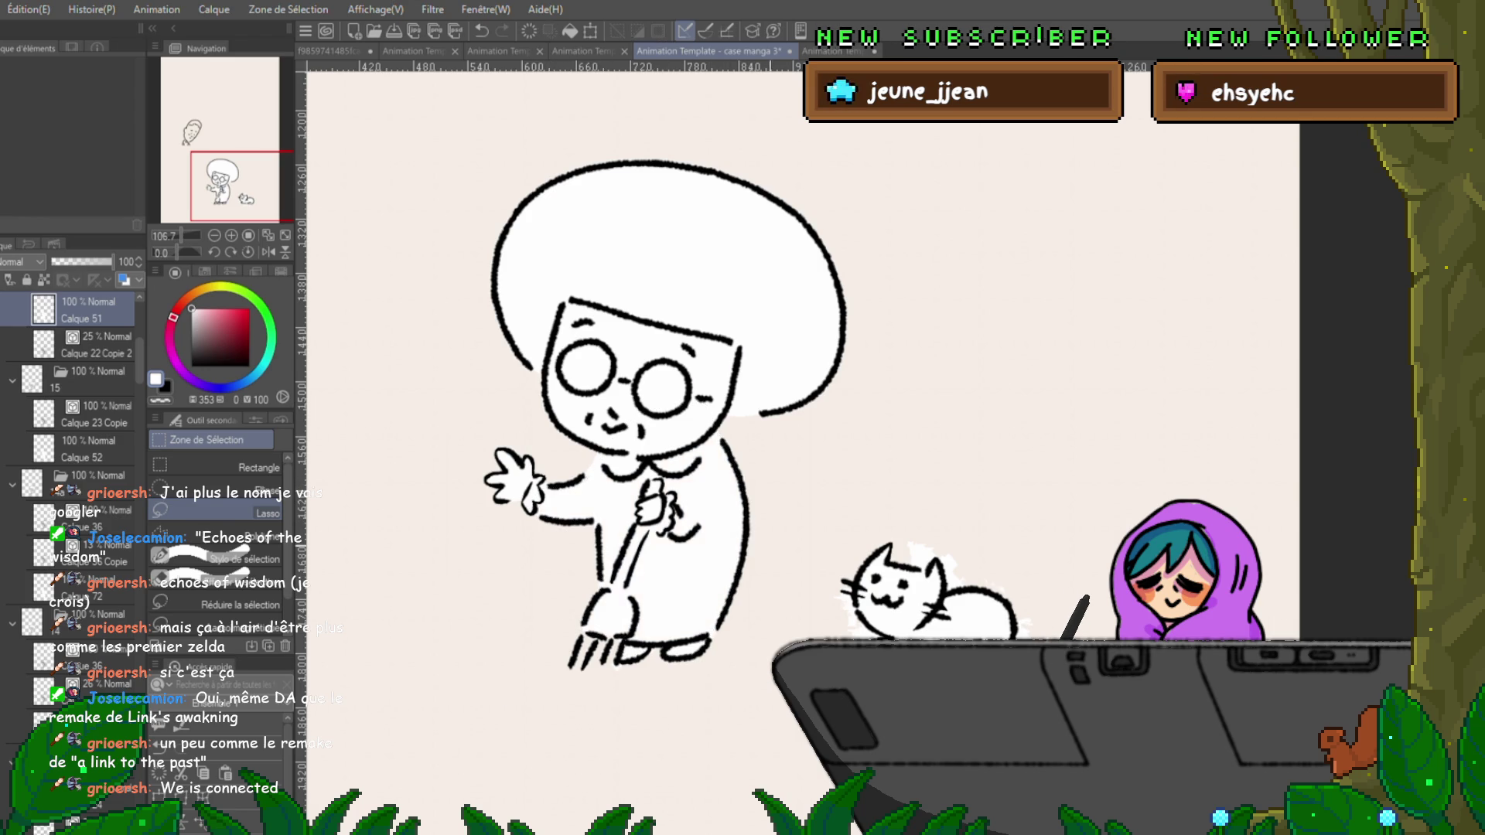
drag(597, 469, 575, 486)
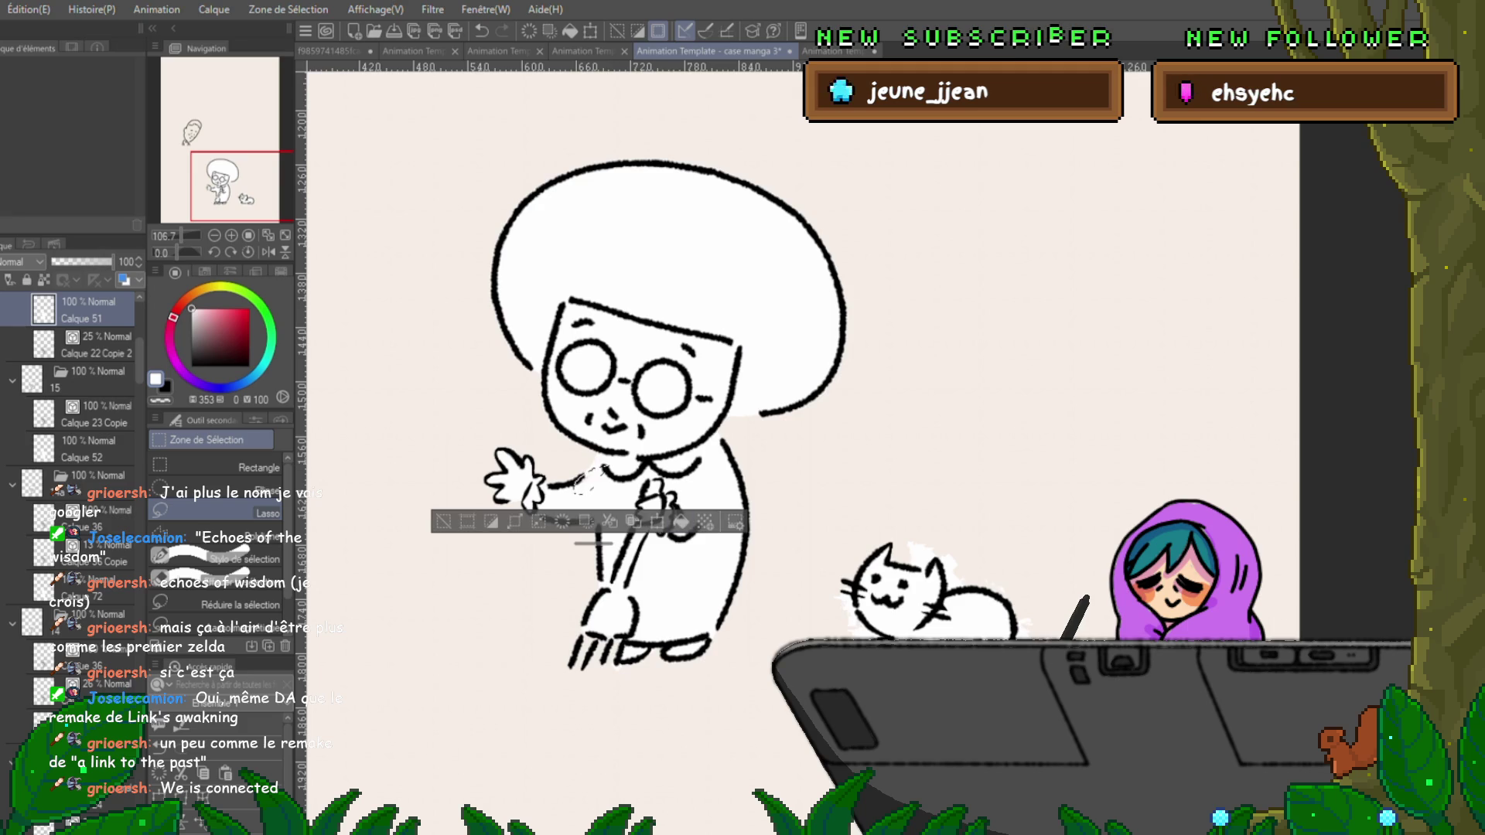
key(ctrl+d)
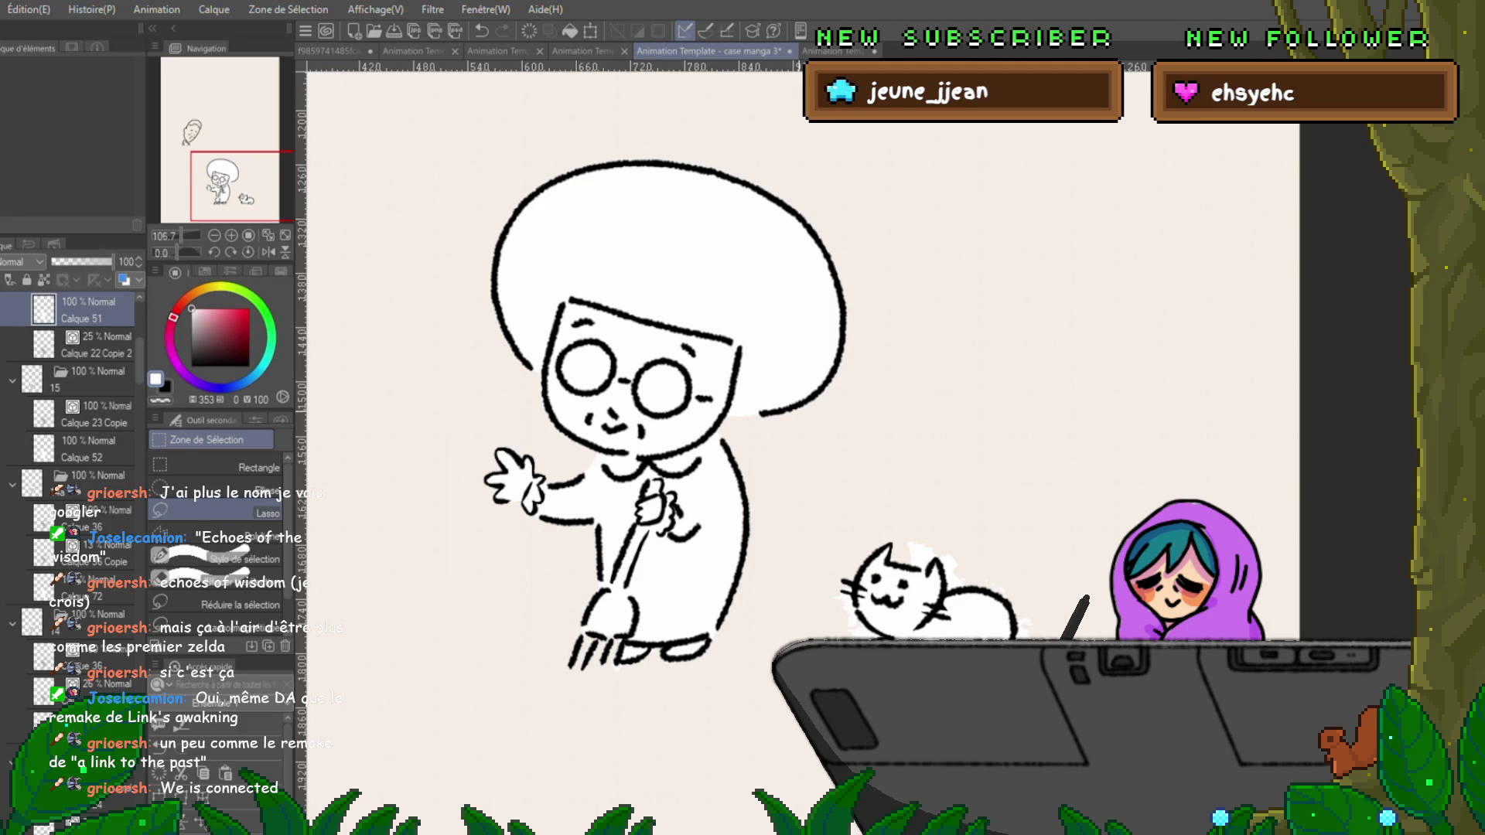
click(85, 449)
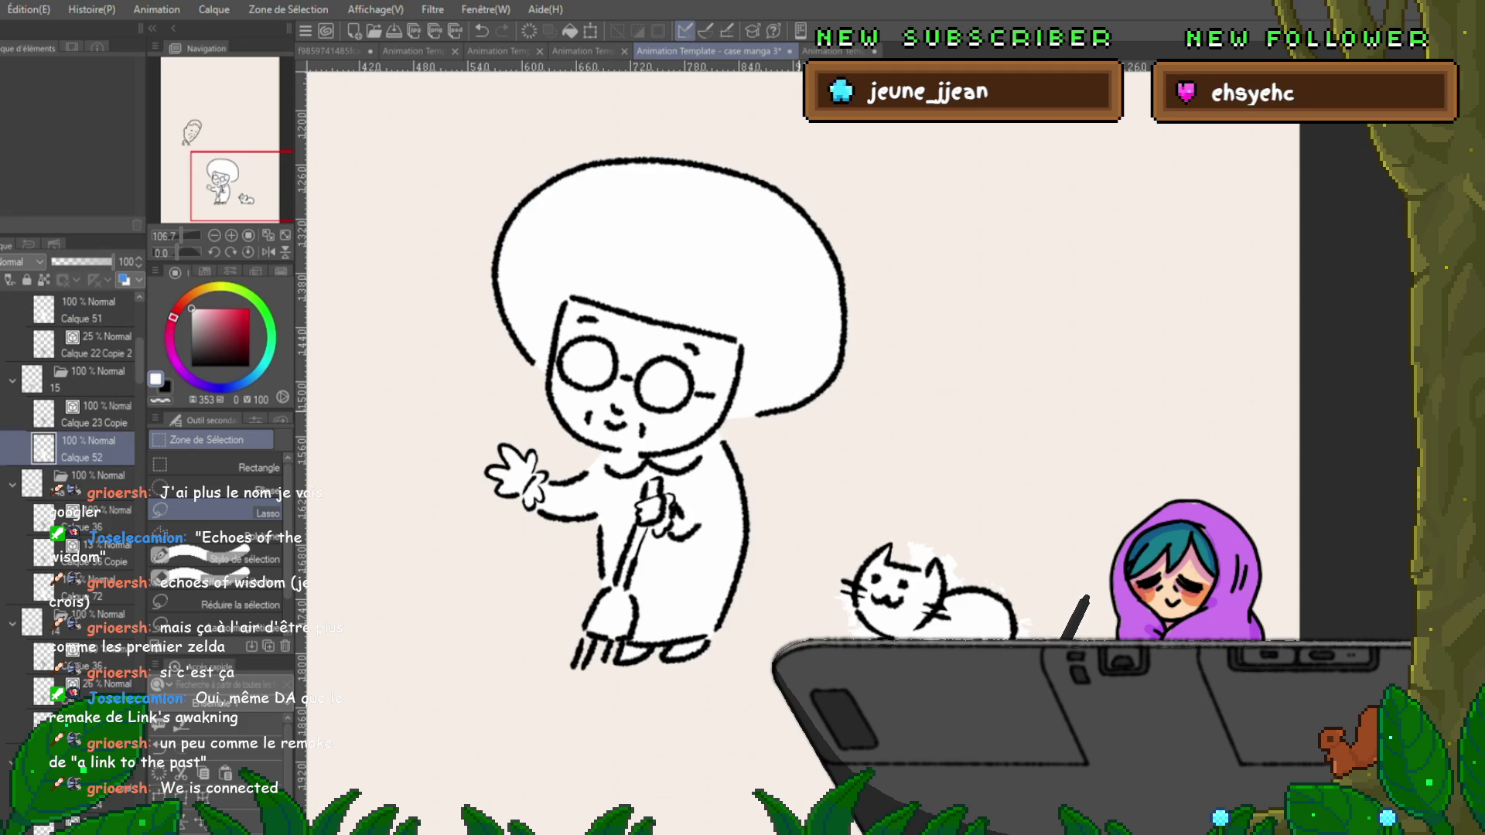
key(alt+bracketleft)
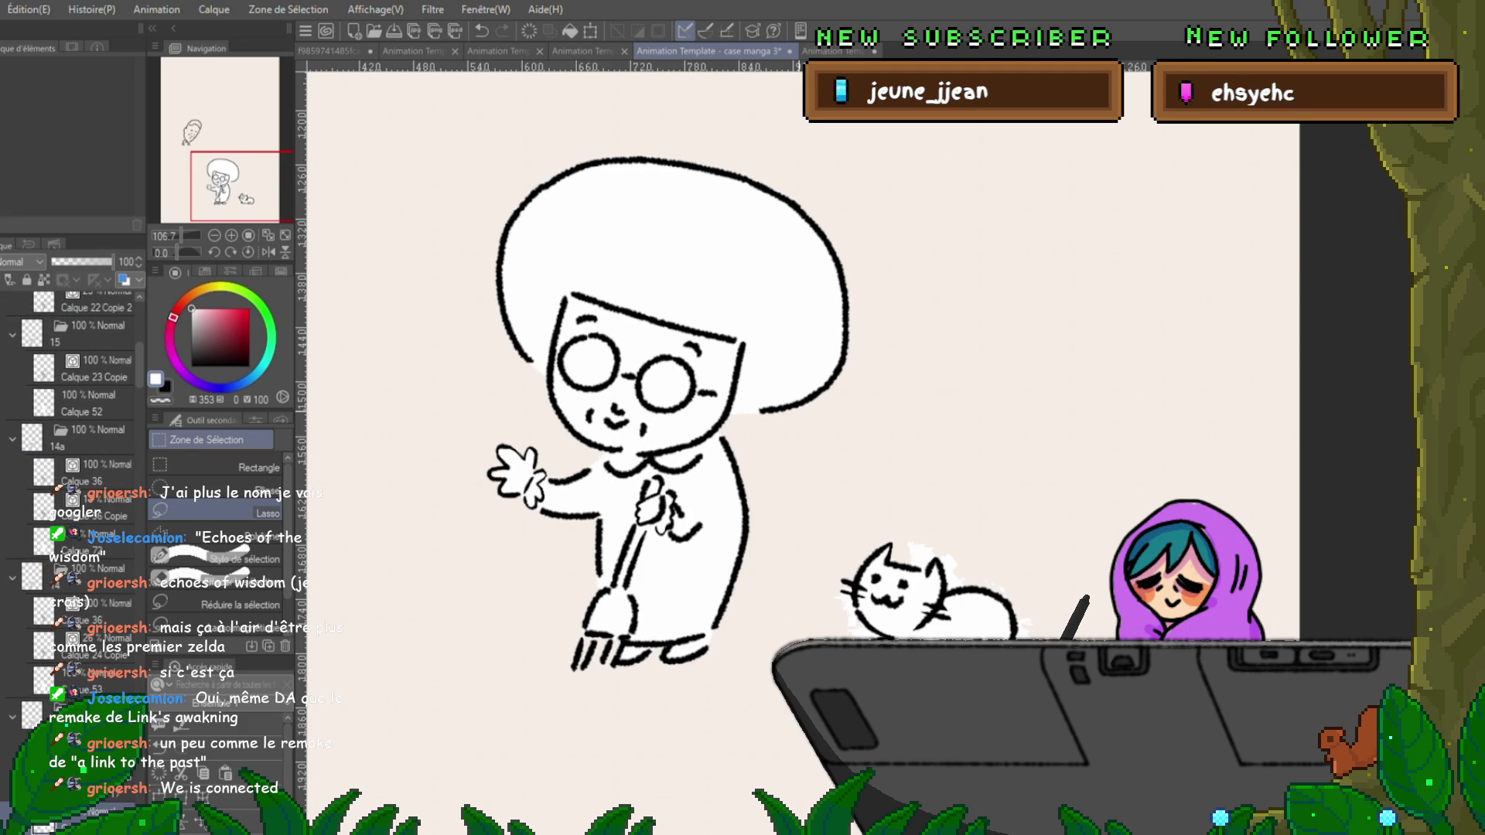
Fill the lasso-selected body of the old woman white on this frame.
key(alt+bracketleft)
key(alt+bracketleft)
key(alt+bracketleft)
key(alt+bracketleft)
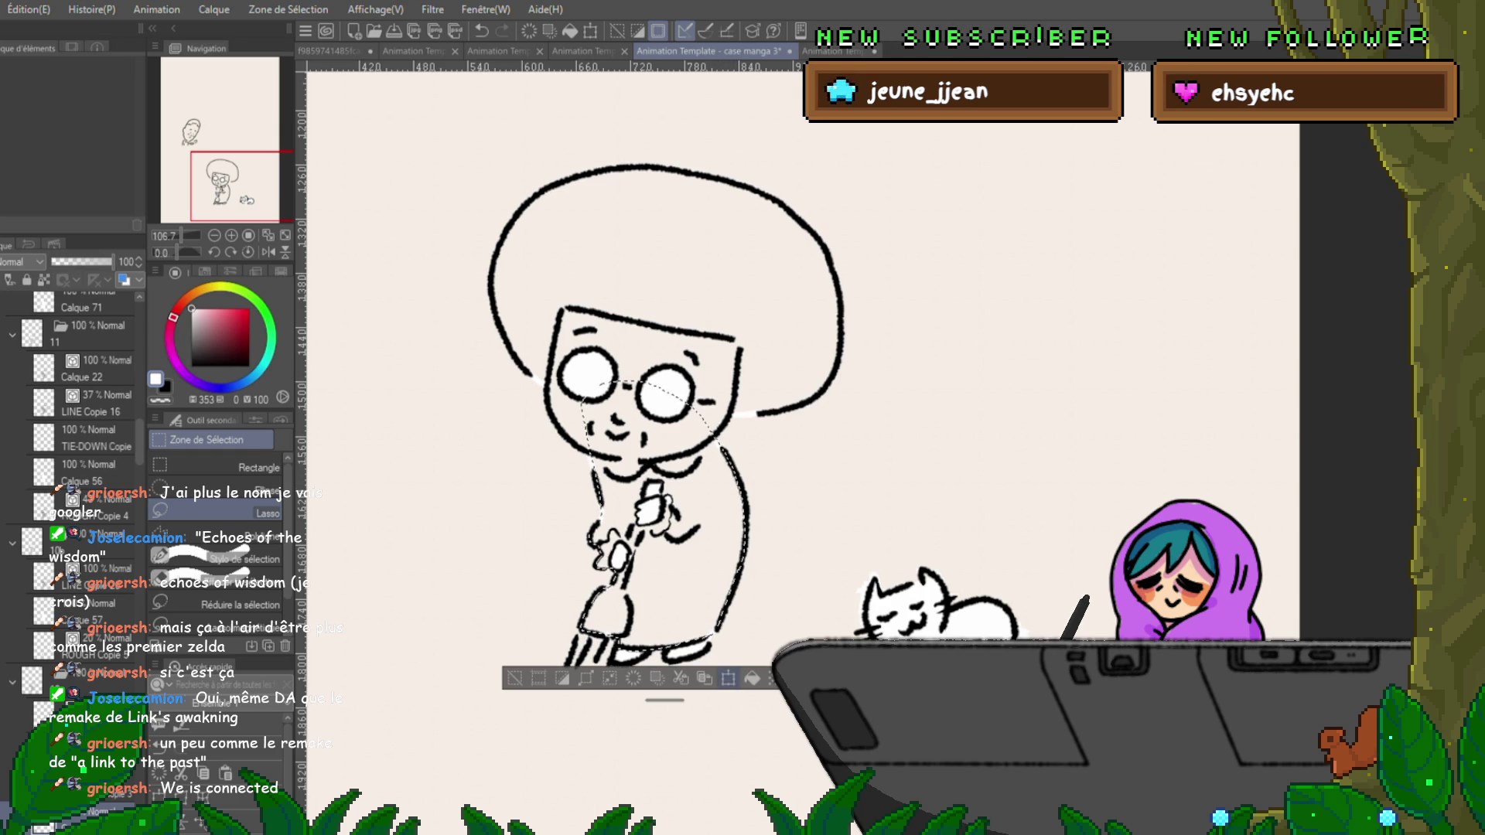
key(ctrl+t)
key(Return)
key(alt+BackSpace)
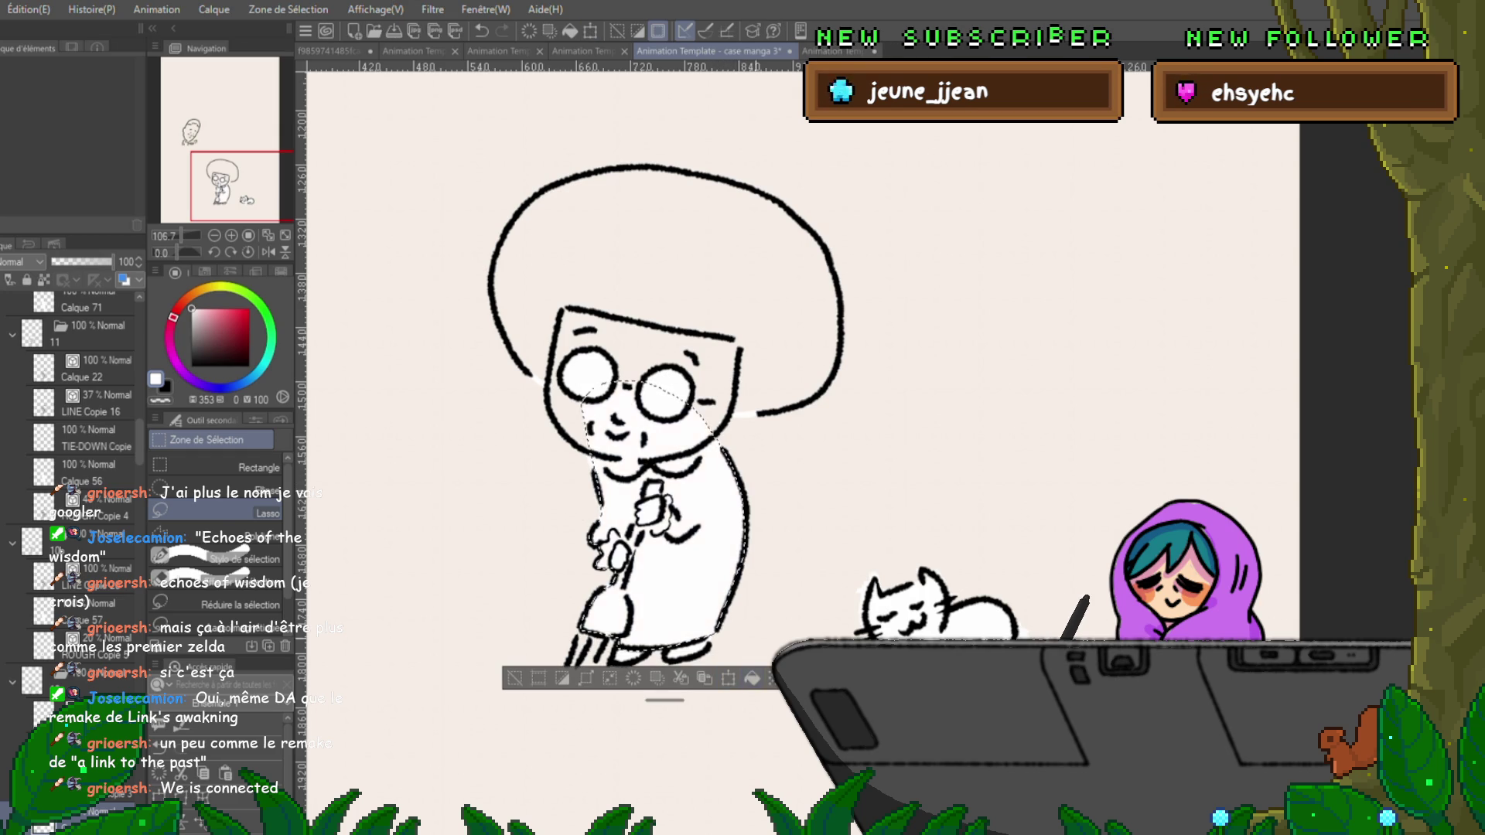
key(ctrl+d)
Paint white fill into the hair, face and body across this and the next frame.
key(g)
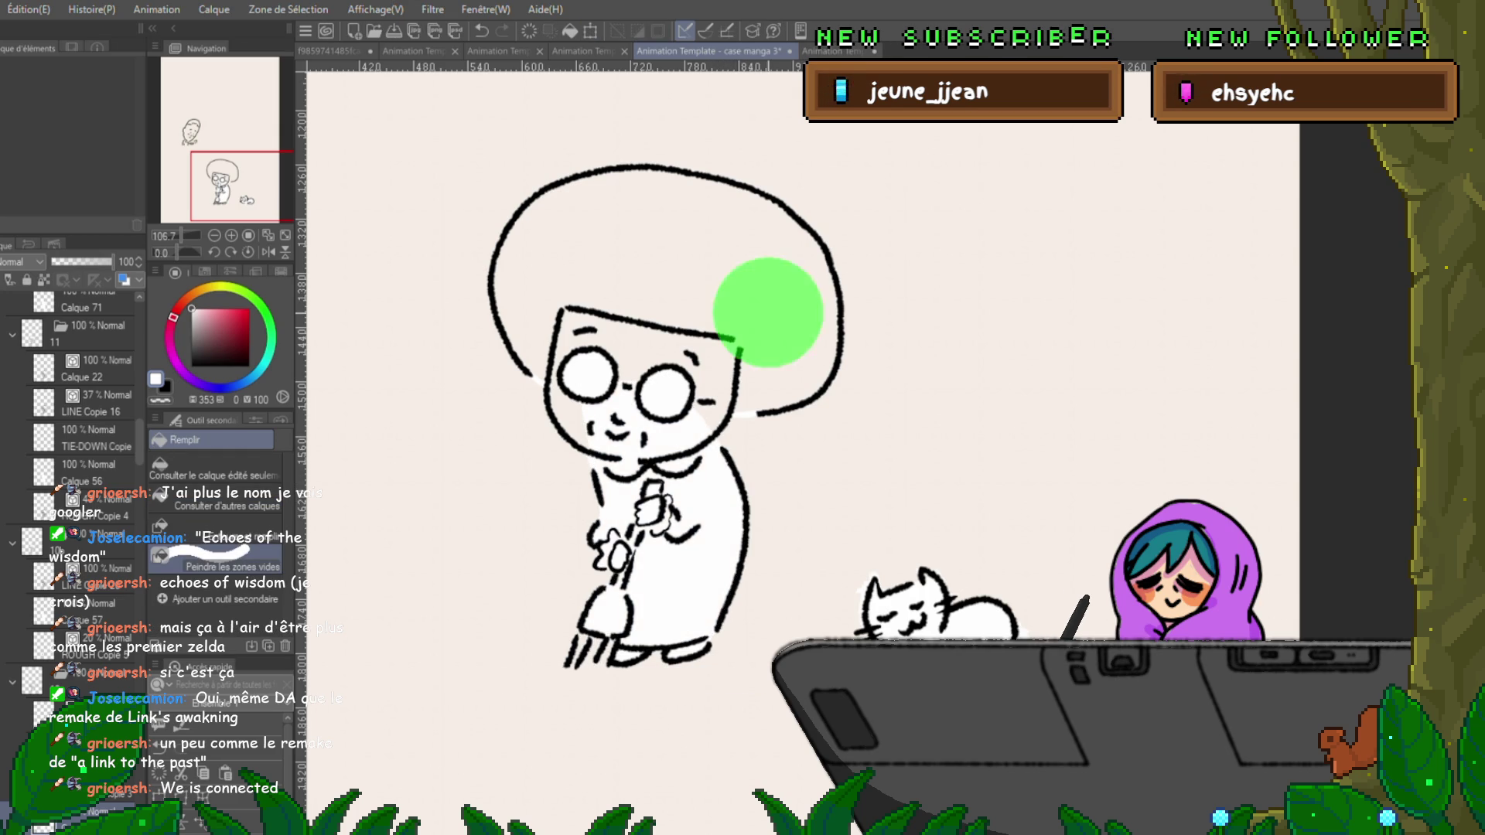
mouse_move(820, 348)
mouse_down()
mouse_move(734, 402)
mouse_move(556, 232)
mouse_move(480, 372)
mouse_move(743, 309)
mouse_up()
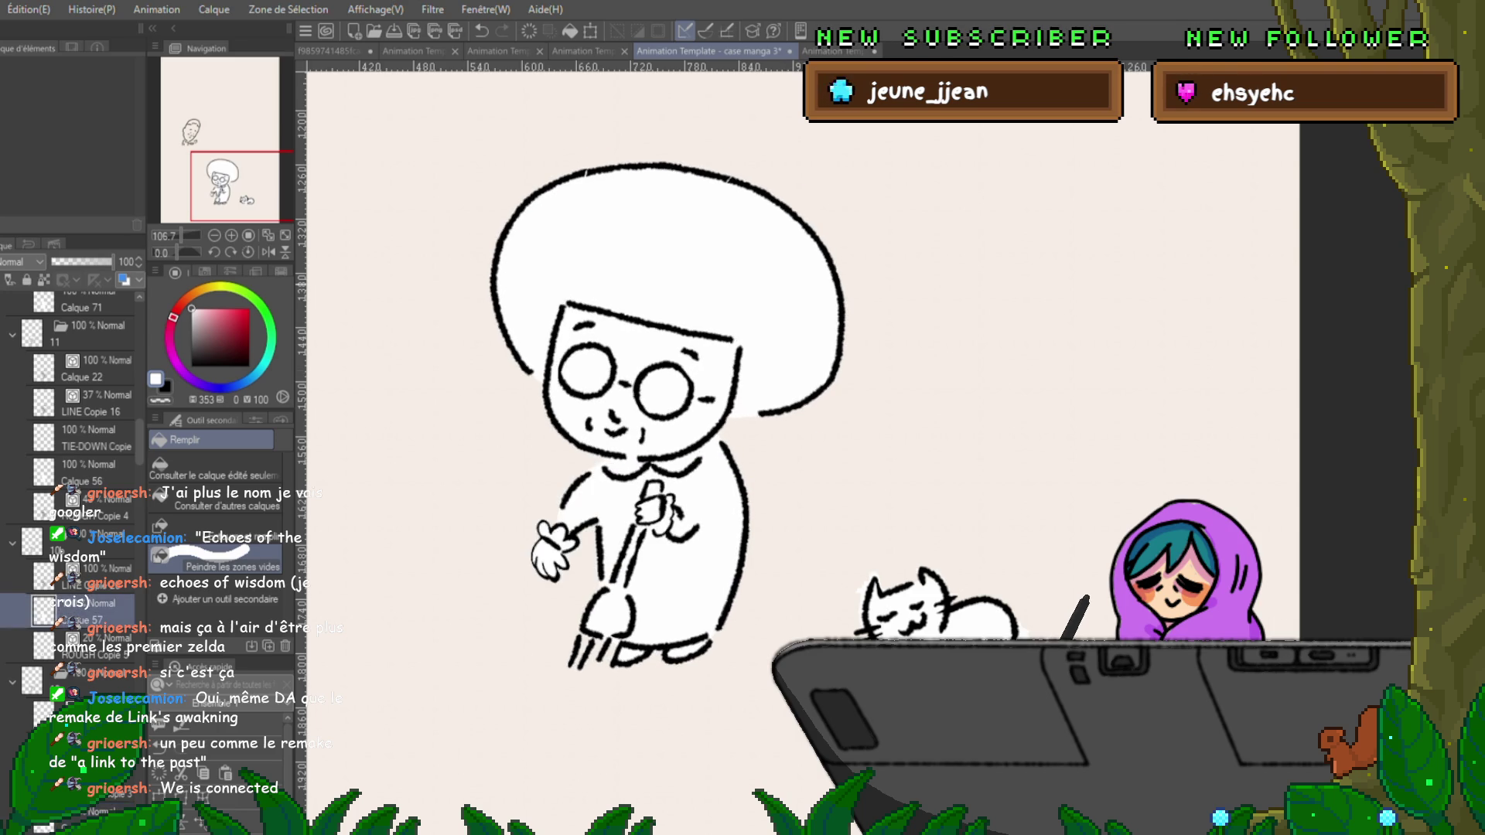
drag(634, 367, 614, 576)
mouse_move(742, 433)
mouse_down()
mouse_move(843, 217)
mouse_move(526, 464)
mouse_move(611, 324)
mouse_move(762, 309)
mouse_up()
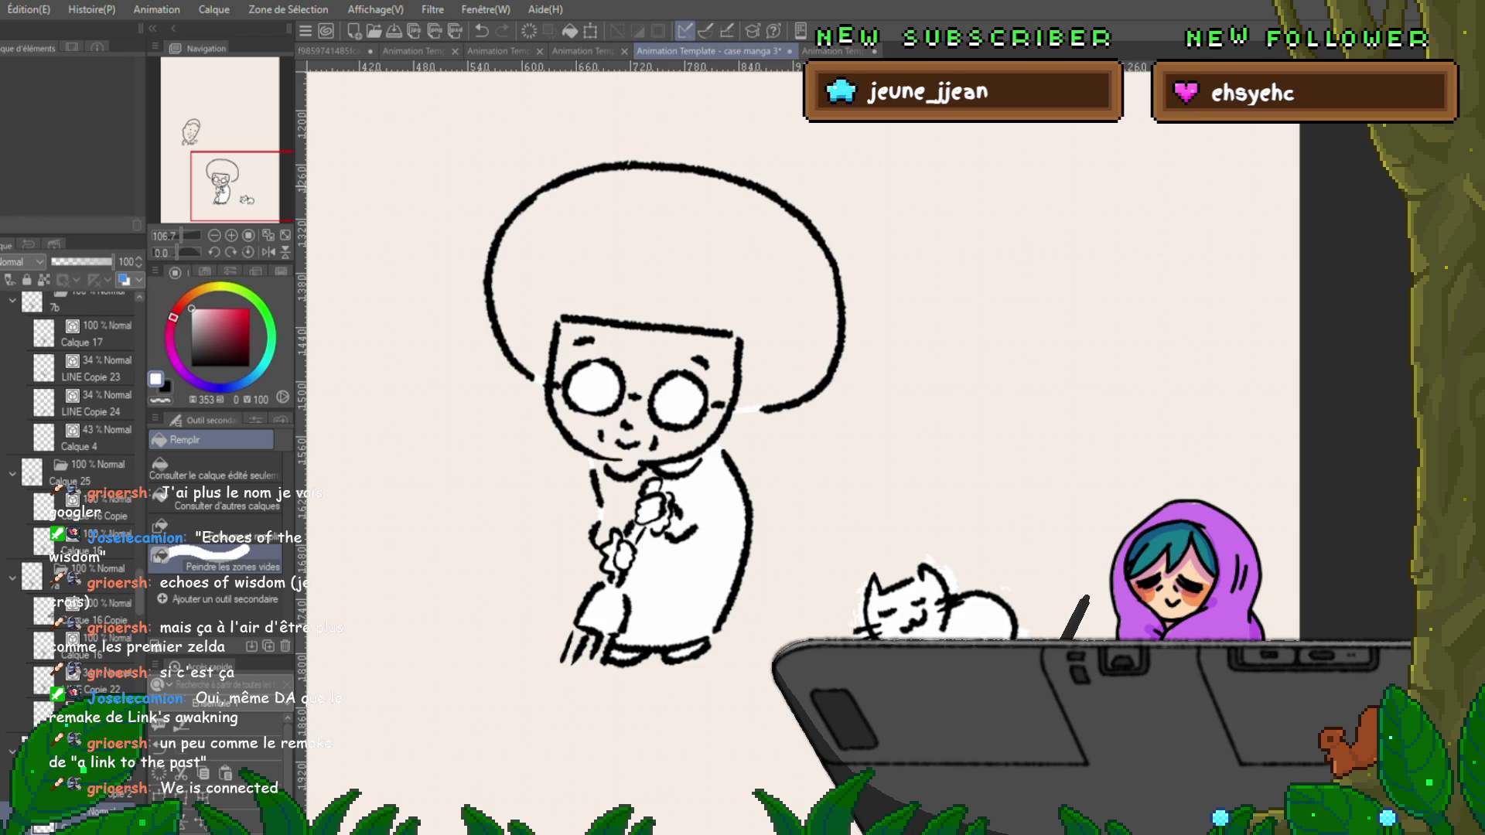
Lasso-fill the empty area over the head white, then paint the rest of the head with Fill.
key(p)
key(m)
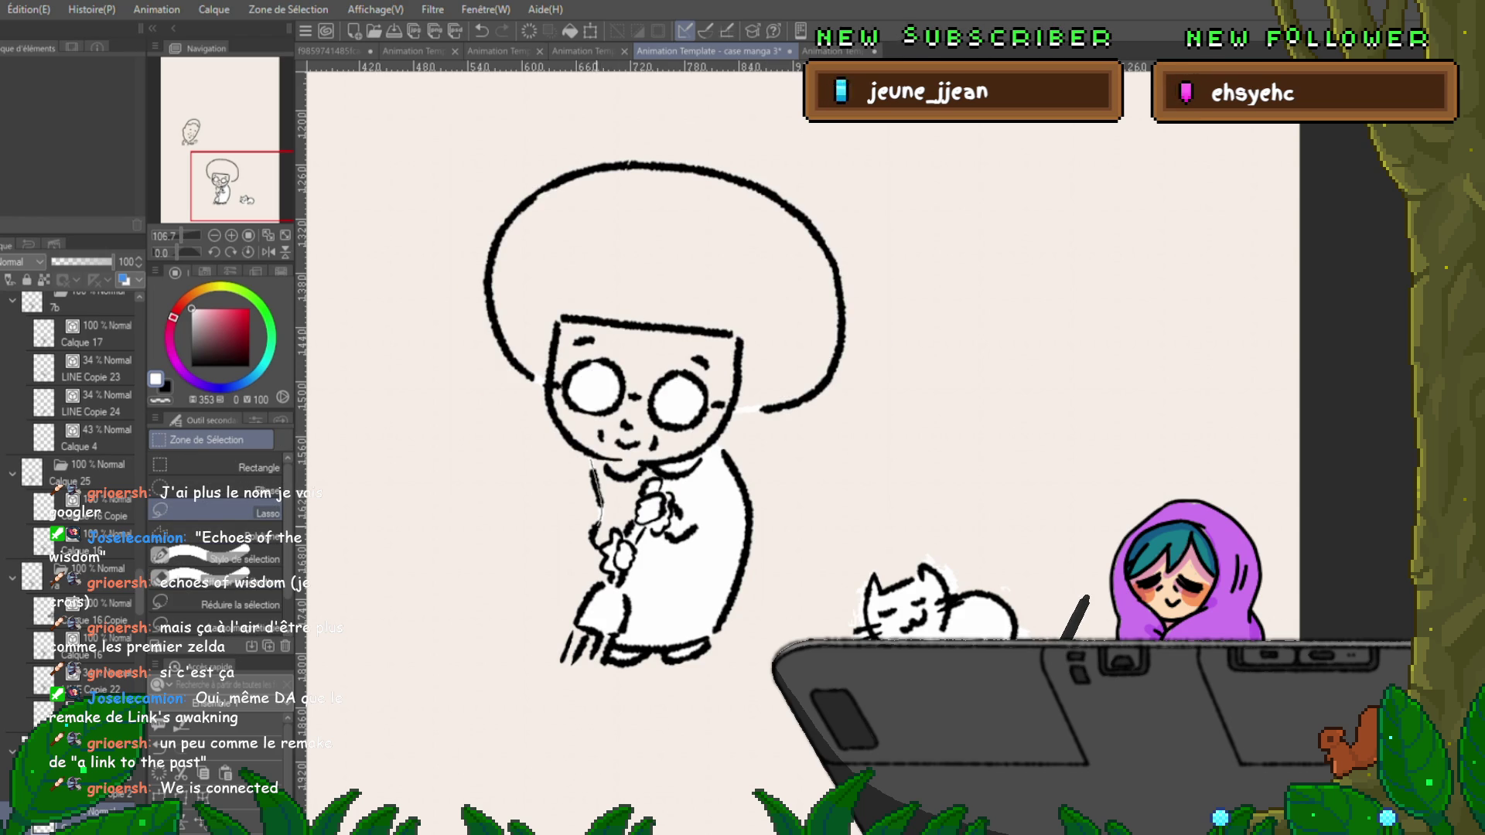
mouse_move(712, 526)
mouse_down()
mouse_move(700, 402)
mouse_move(580, 410)
mouse_up()
key(ctrl+d)
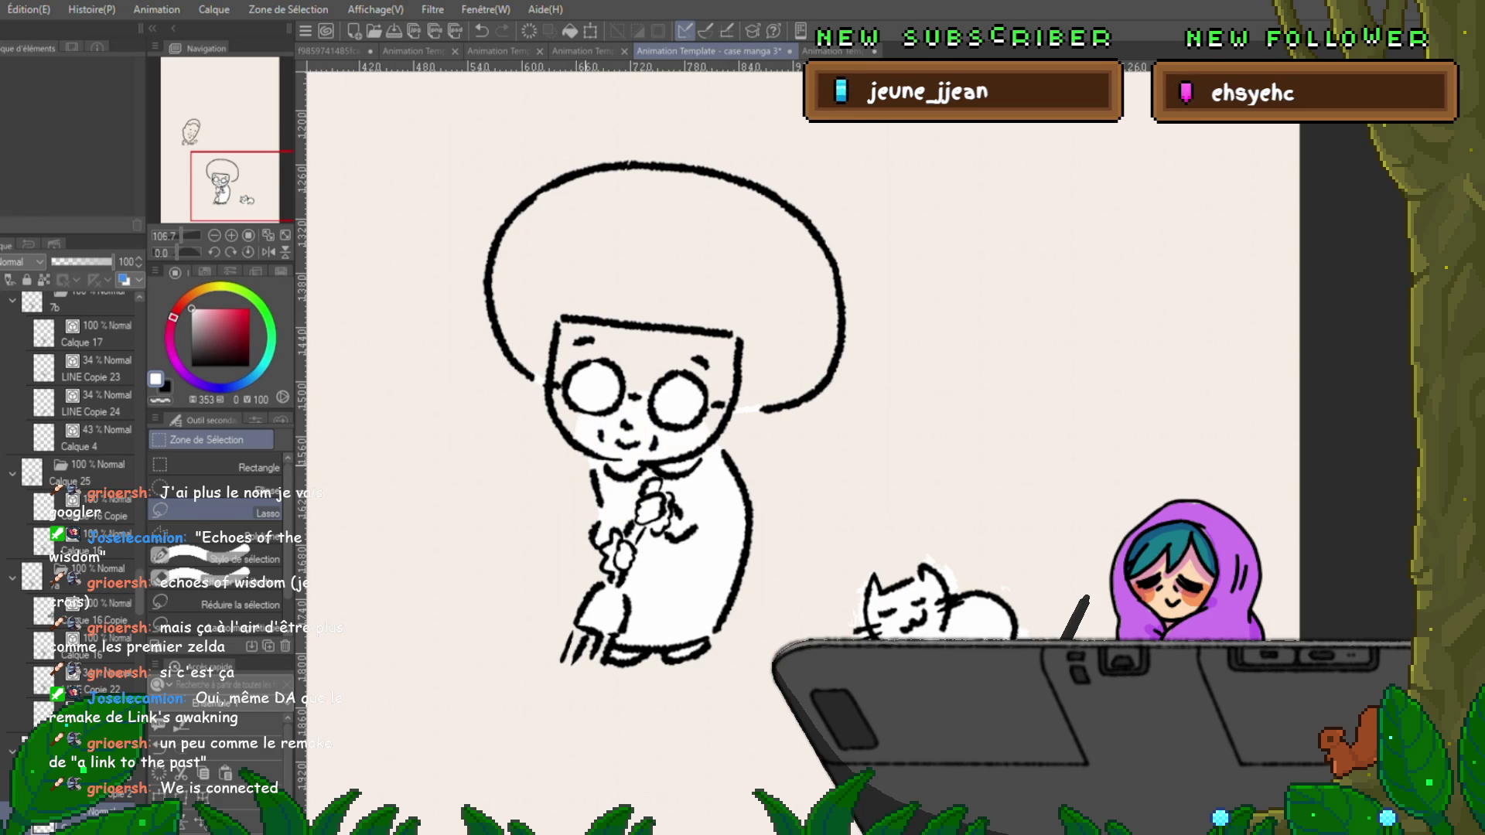
mouse_move(556, 324)
mouse_down()
mouse_move(747, 336)
mouse_move(723, 447)
mouse_up()
key(alt+BackSpace)
key(ctrl+d)
drag(646, 410, 607, 503)
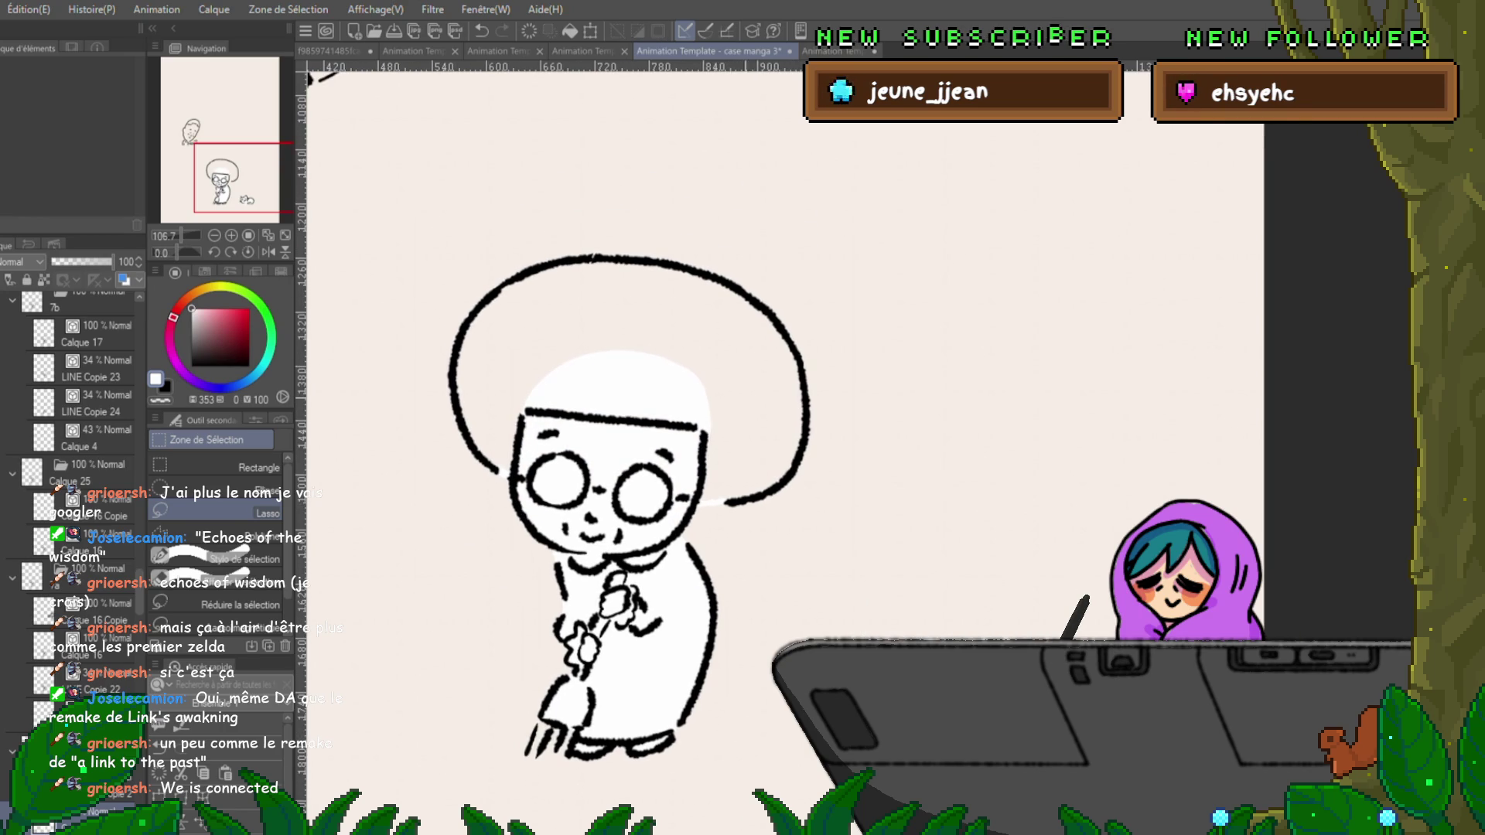
key(g)
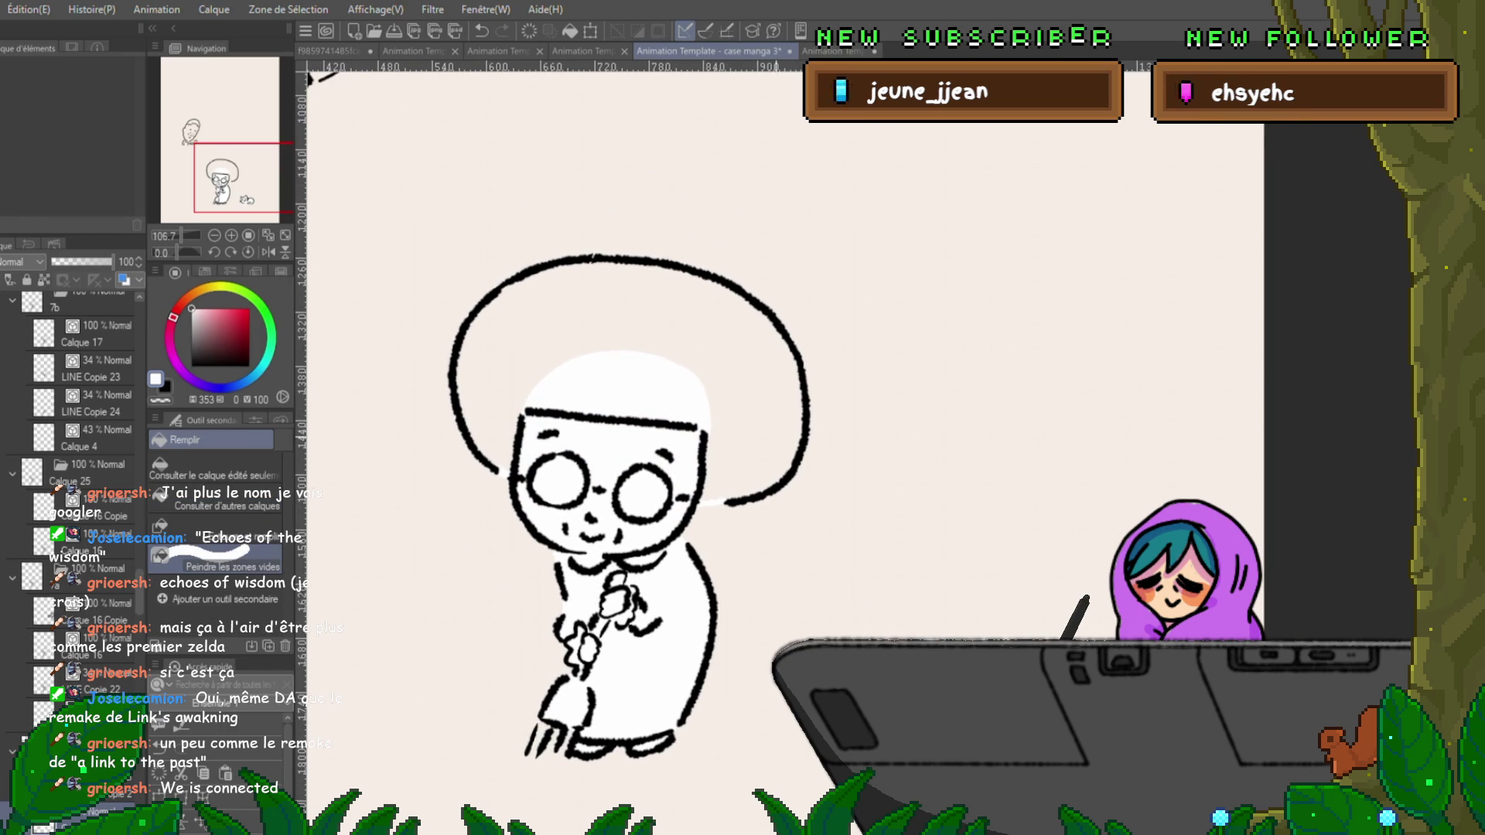
mouse_move(703, 488)
mouse_down()
mouse_move(591, 240)
mouse_move(719, 479)
mouse_move(727, 402)
mouse_up()
Flip between neighbouring frames to compare, then move to the next unfilled frame.
key(Right)
key(Left)
key(Right)
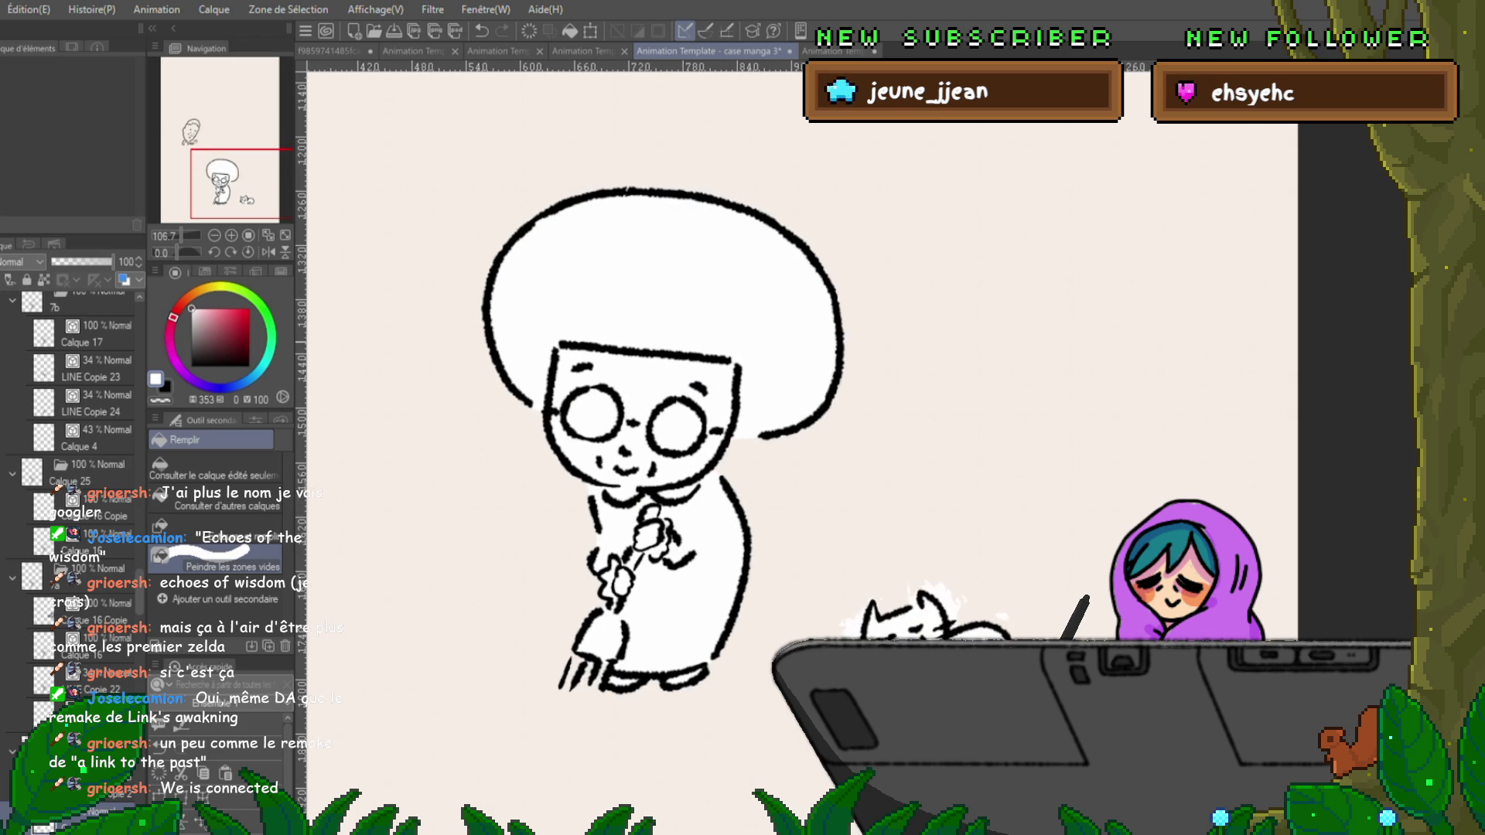
key(Right)
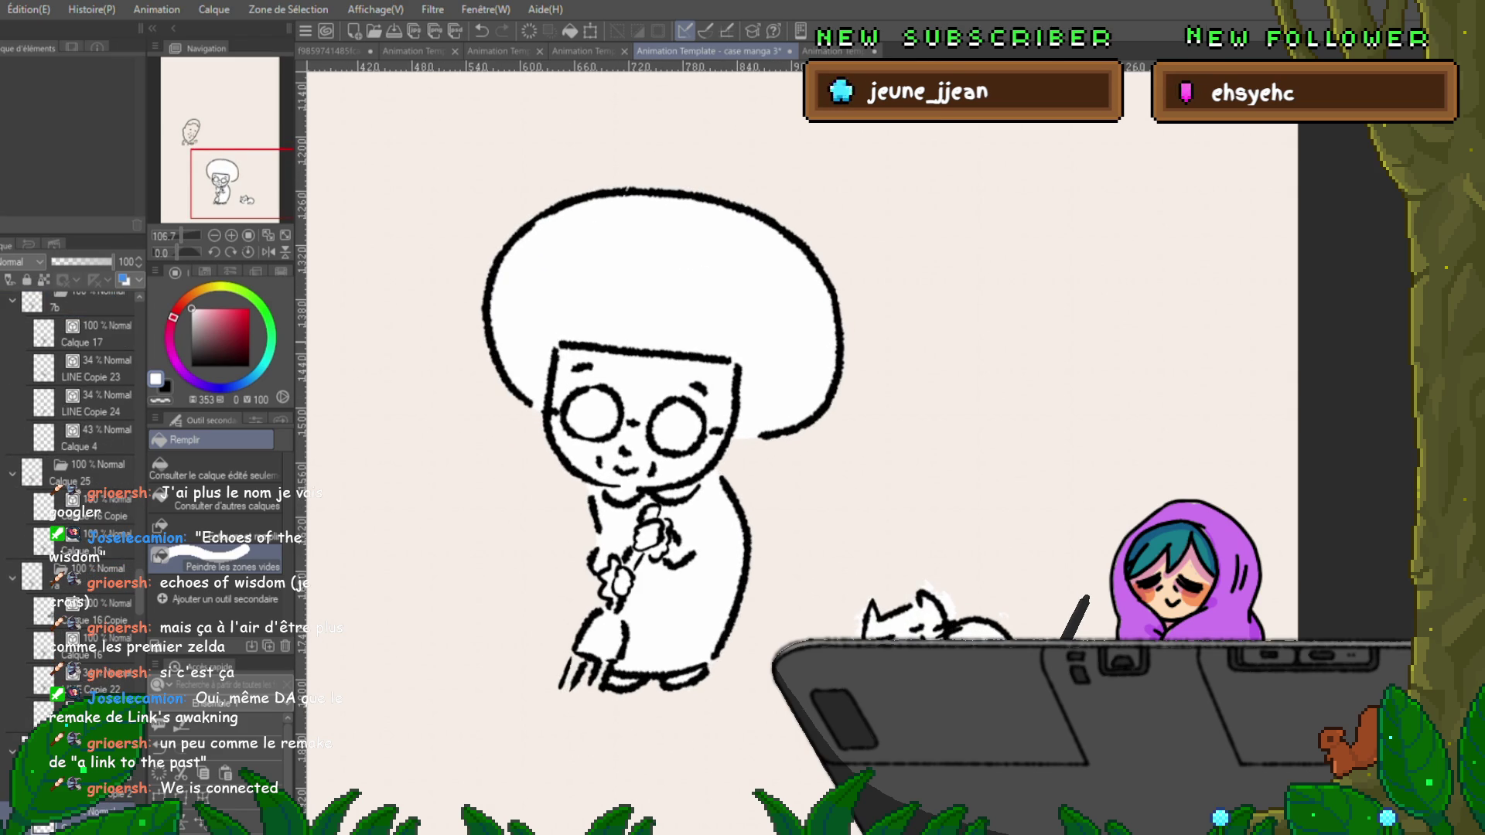
key(Right)
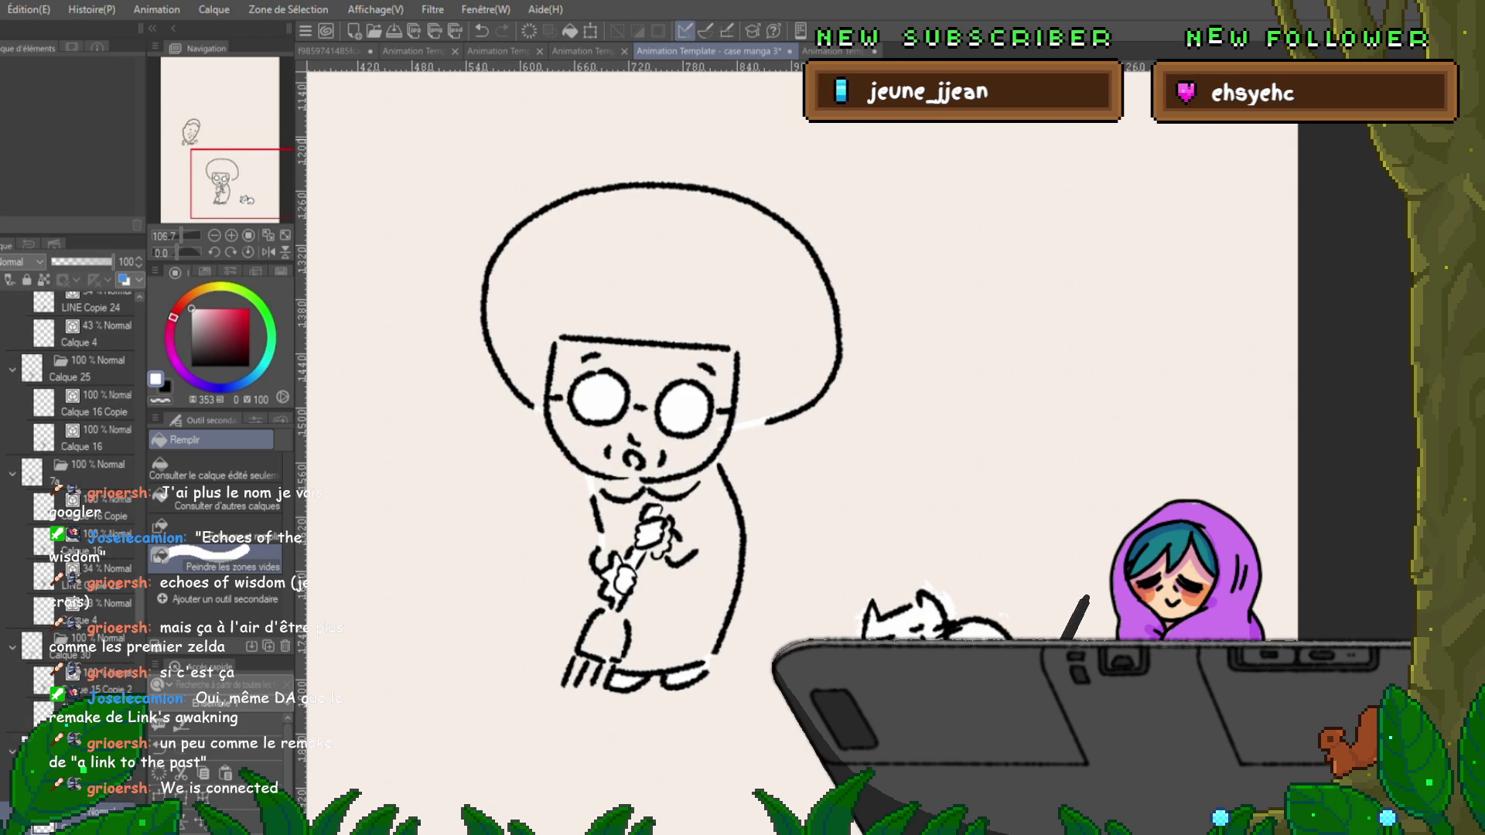
Lasso the old woman's body and fill it white, including the gap on its left side.
key(p)
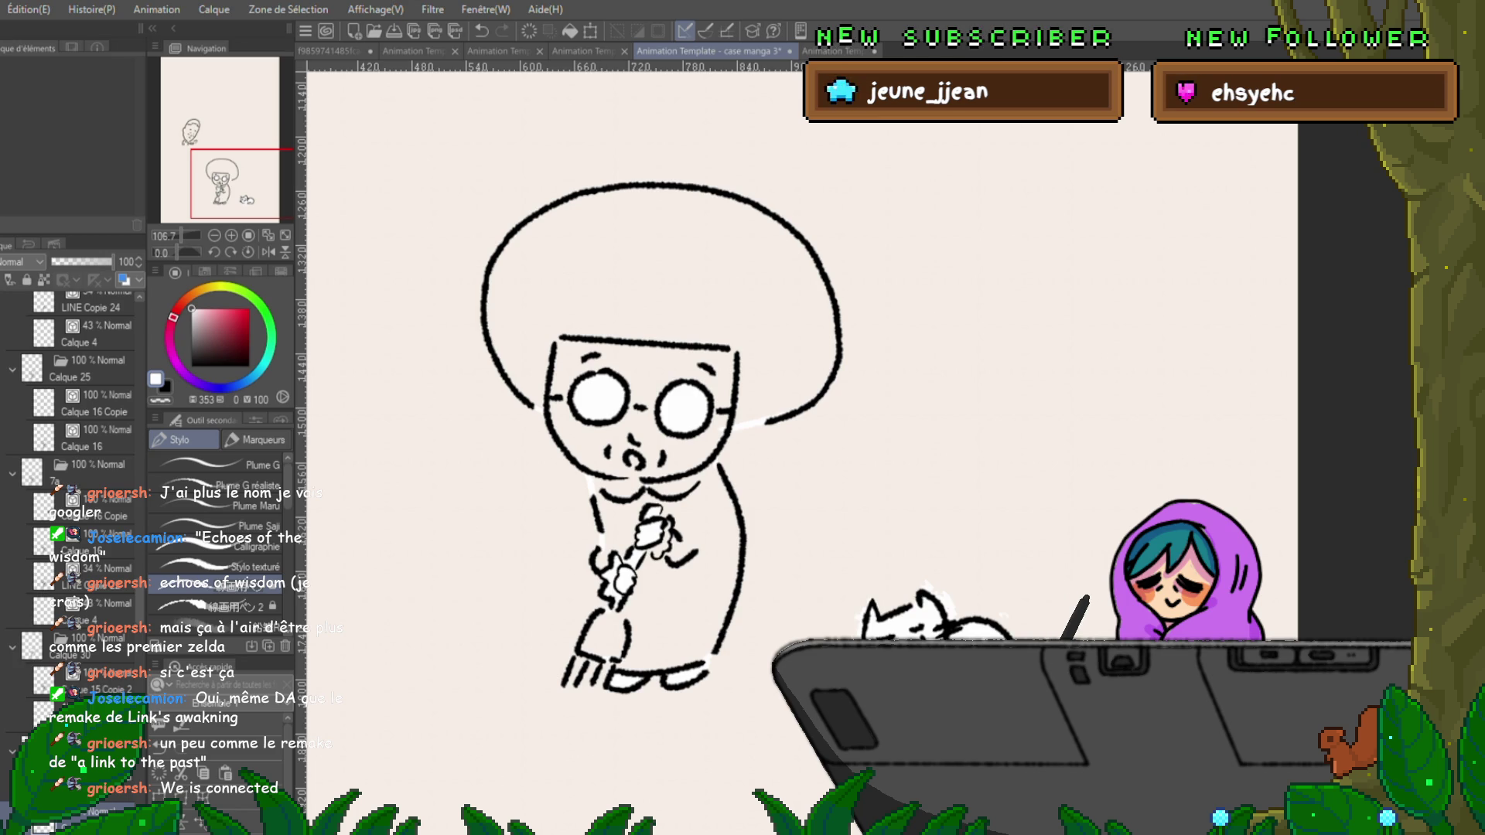
key(m)
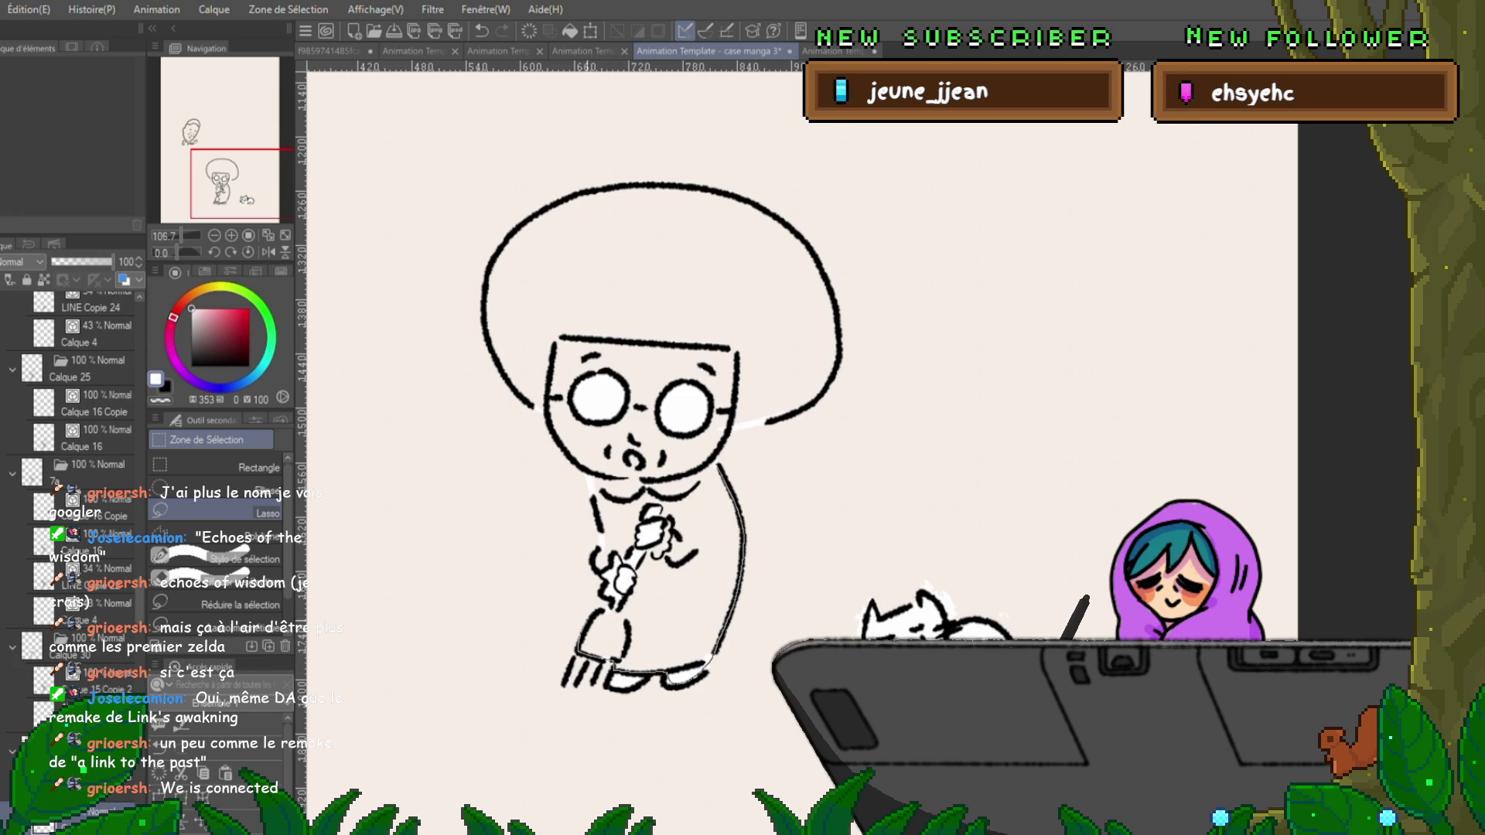
drag(664, 425, 618, 610)
mouse_move(707, 663)
mouse_down()
mouse_move(723, 479)
mouse_move(667, 426)
mouse_up()
mouse_move(589, 473)
mouse_down()
mouse_move(614, 603)
mouse_move(705, 564)
mouse_move(712, 456)
mouse_move(650, 406)
mouse_up()
key(ctrl+d)
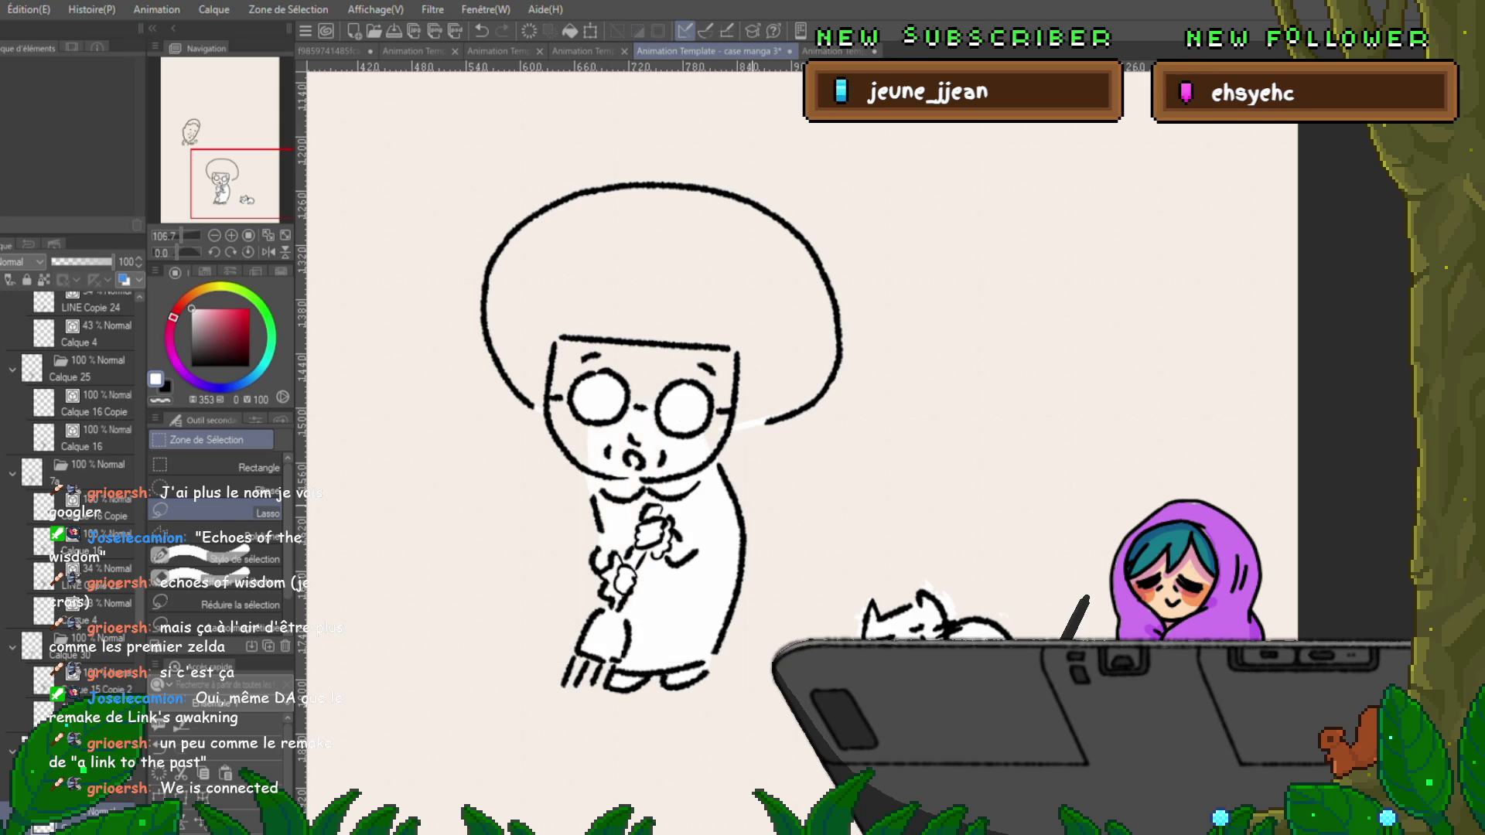
scroll(647, 483, up, 2)
Fill the hair and whole head white, checking with undo/redo, then switch to the next frame.
mouse_move(626, 545)
mouse_down()
mouse_move(761, 371)
mouse_move(769, 491)
mouse_move(672, 553)
mouse_up()
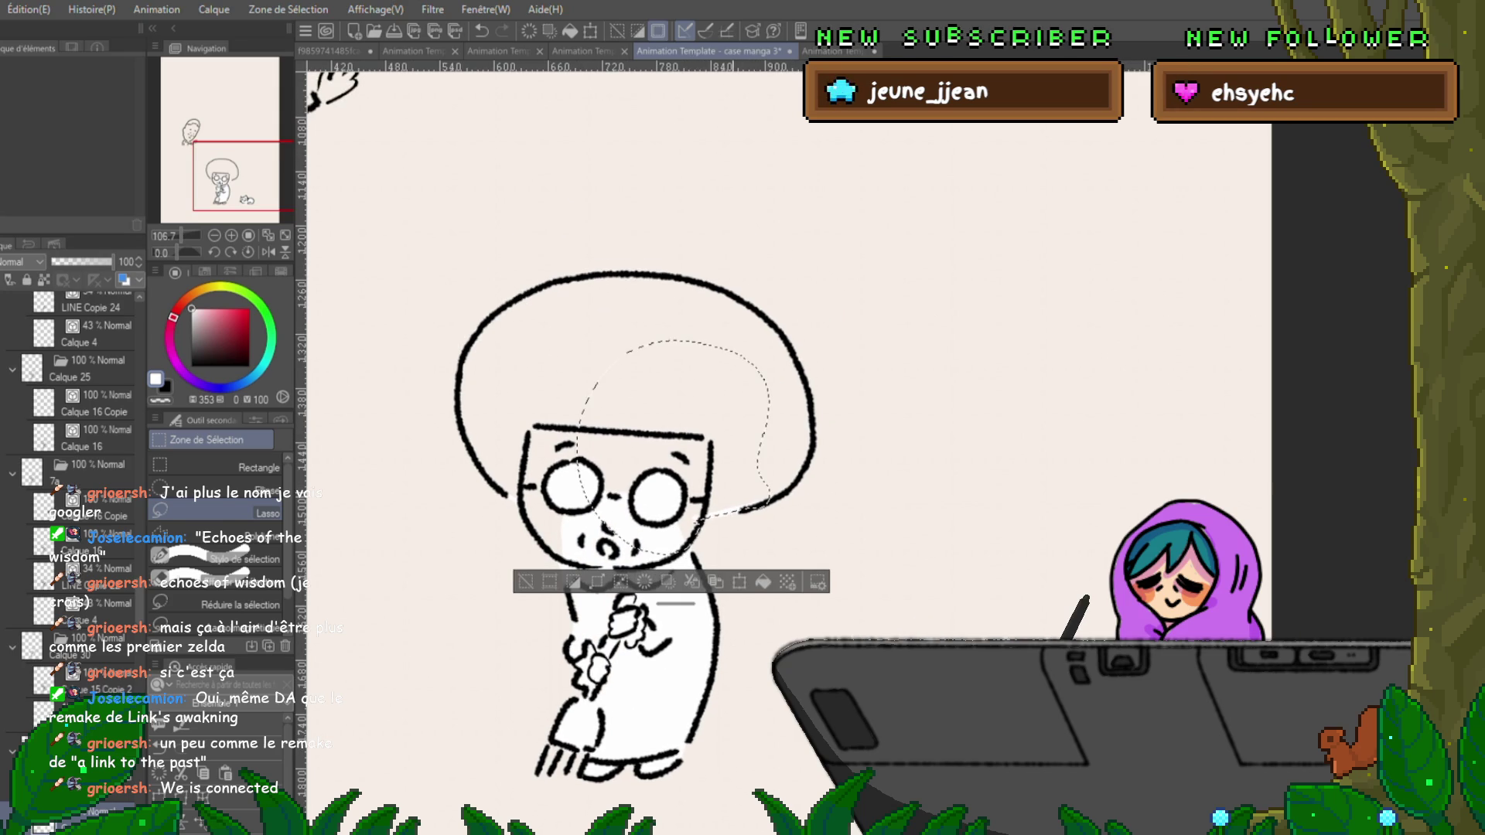
key(alt+BackSpace)
key(ctrl+d)
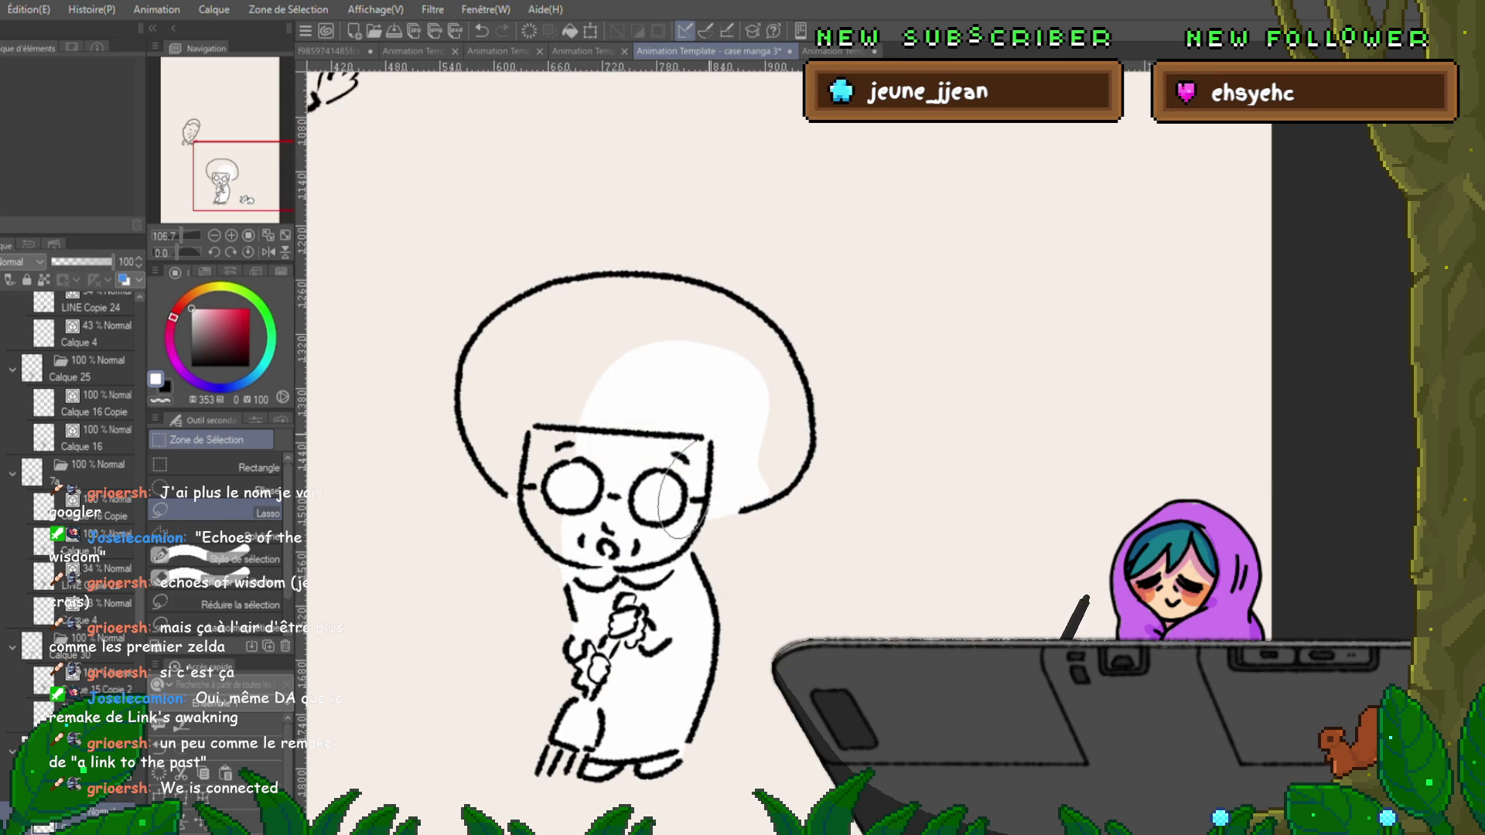
key(g)
mouse_move(541, 247)
mouse_down()
mouse_move(464, 371)
mouse_move(658, 494)
mouse_move(773, 294)
mouse_up()
key(ctrl+z)
mouse_move(619, 263)
mouse_down()
mouse_move(819, 502)
mouse_move(464, 541)
mouse_up()
mouse_move(557, 386)
mouse_down()
mouse_move(696, 557)
mouse_move(750, 533)
mouse_up()
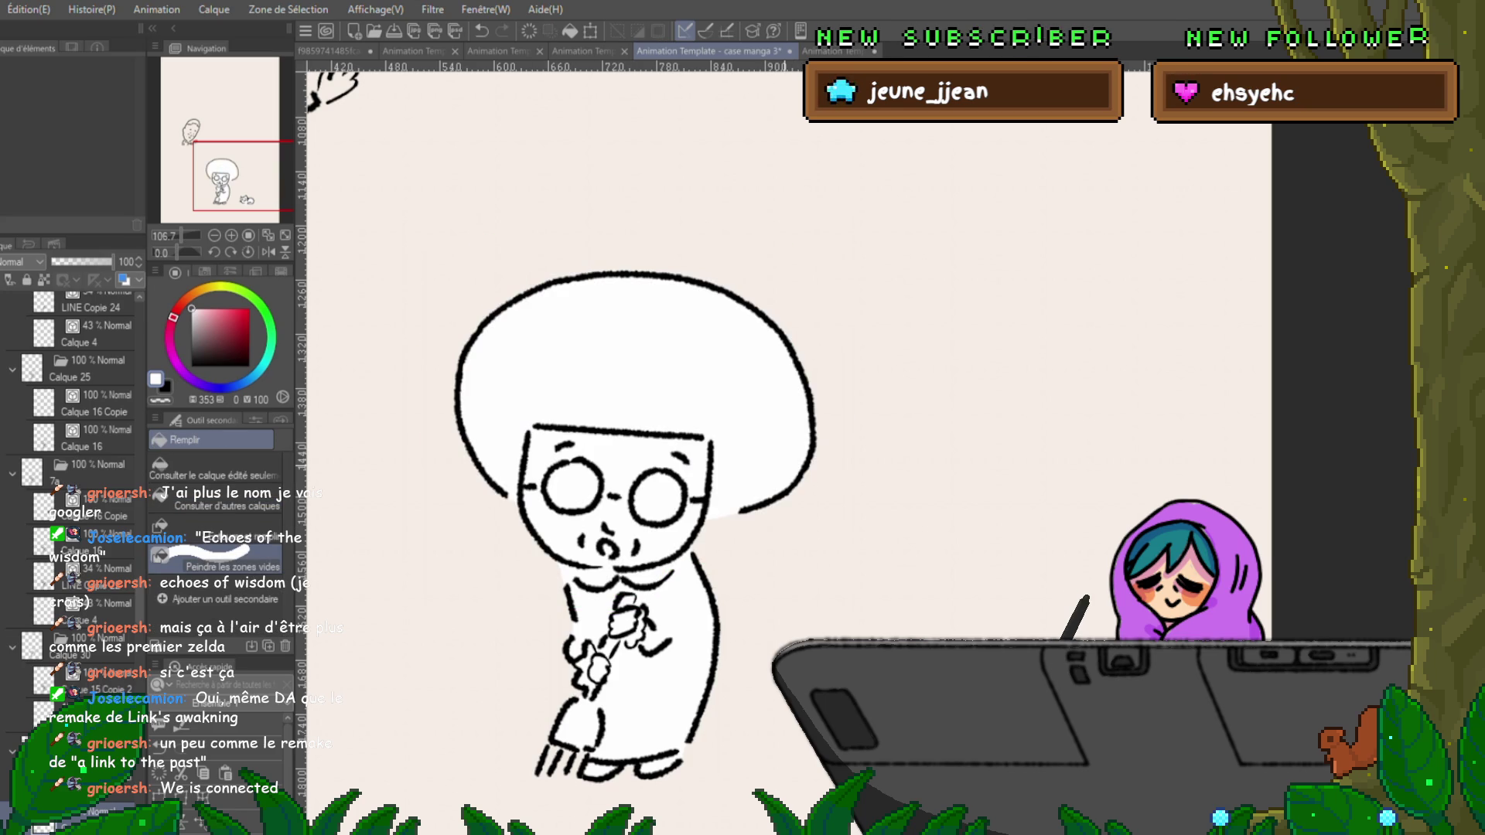
key(ctrl+z)
key(ctrl+y)
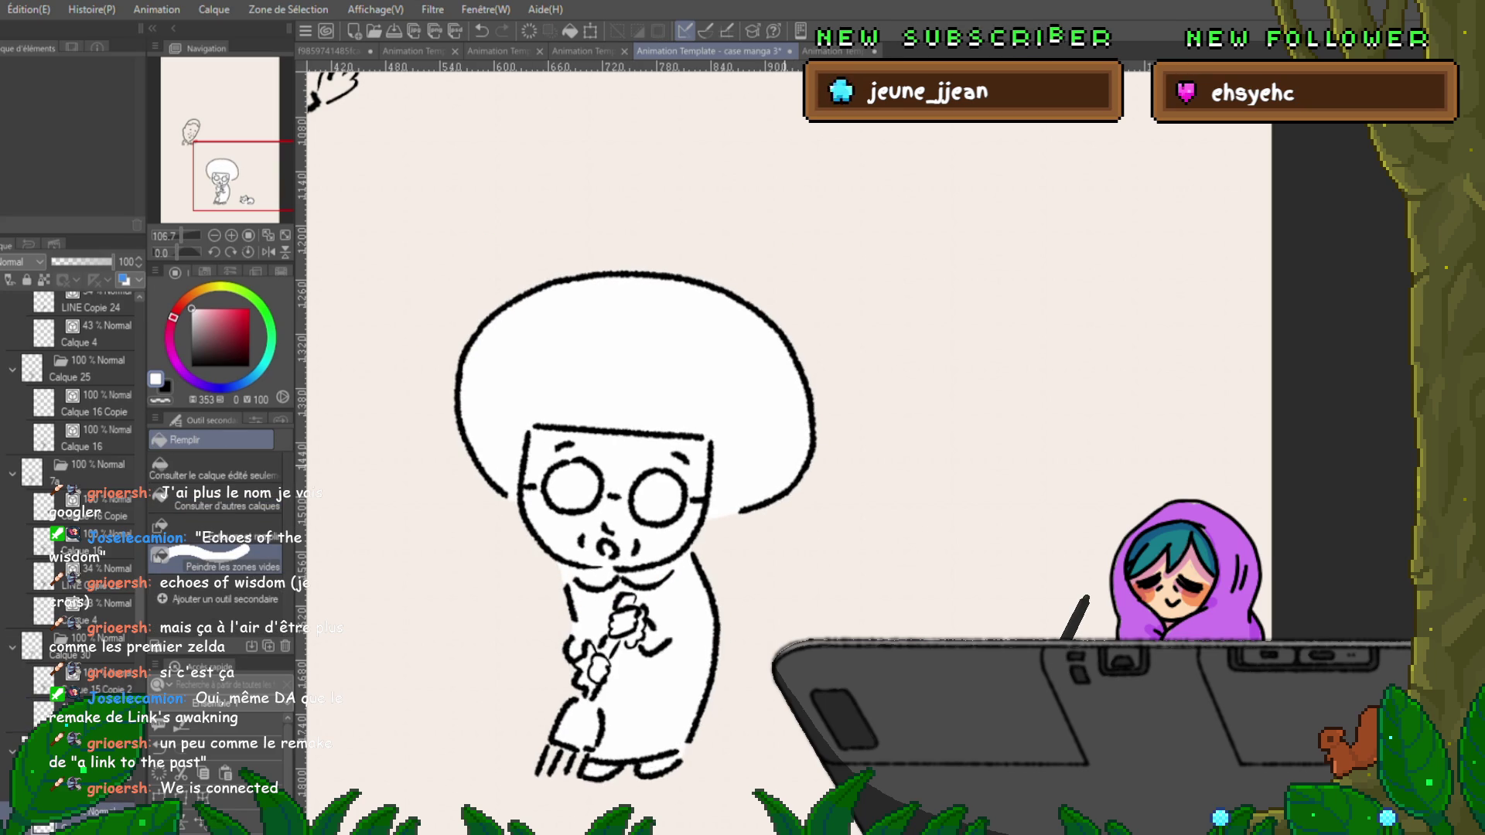
key(ctrl+Right)
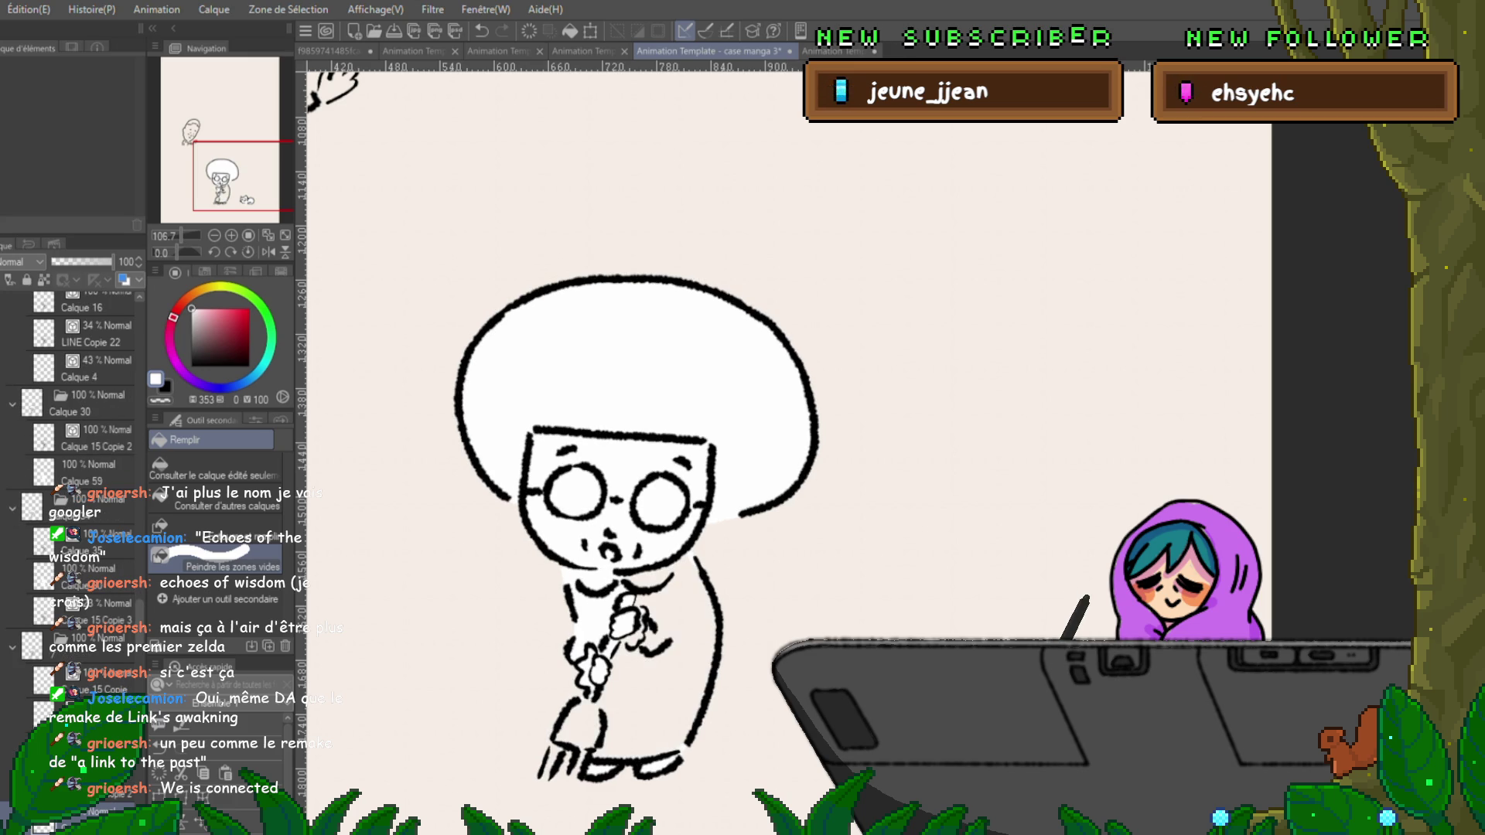
scroll(773, 433, down, 5)
Paint white into the body and lasso along its right edge and under the legs.
mouse_move(696, 332)
mouse_down()
mouse_move(665, 657)
mouse_move(595, 372)
mouse_up()
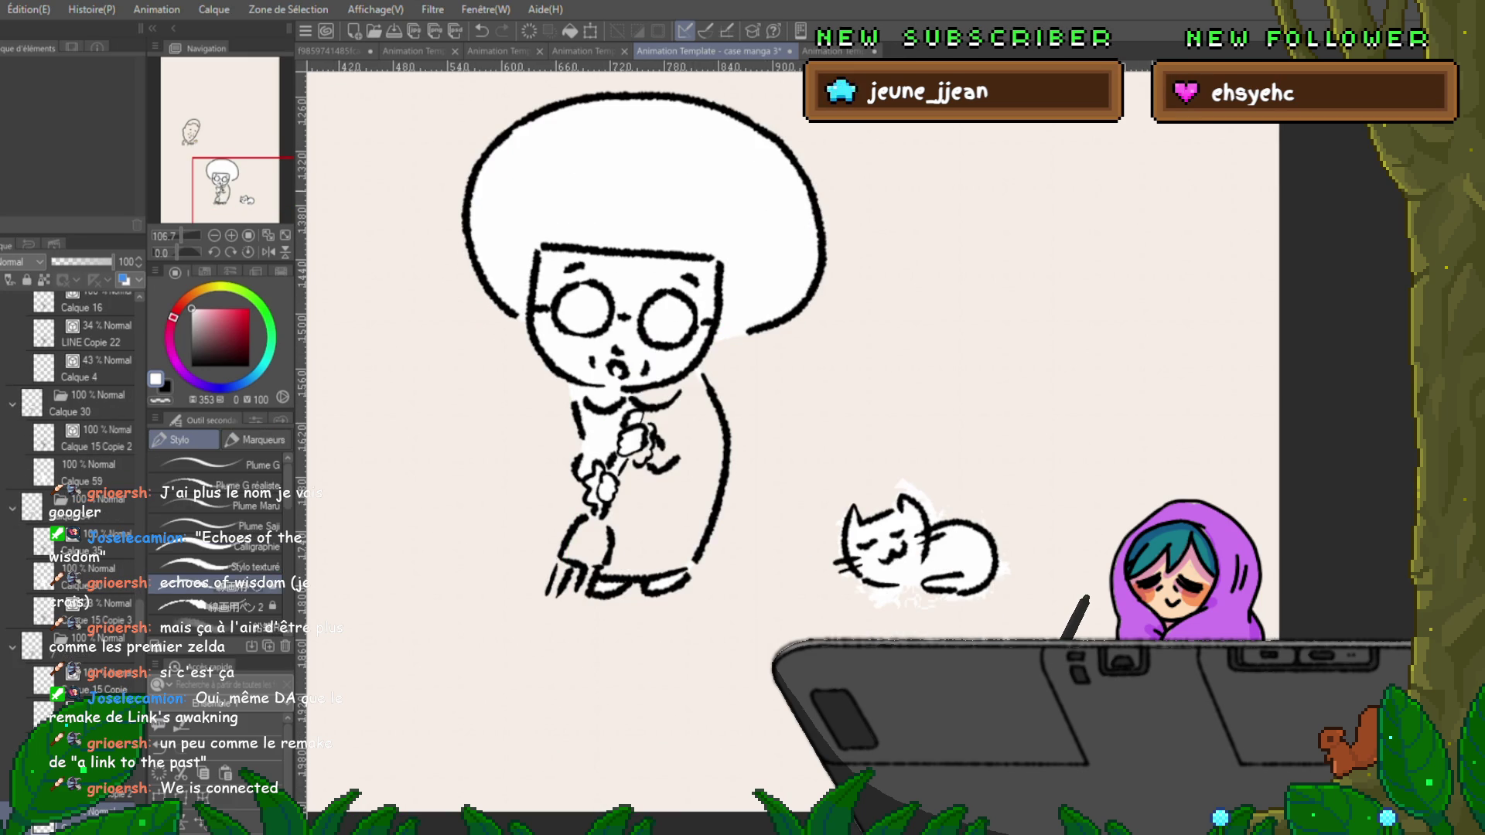
key(m)
drag(699, 371, 725, 445)
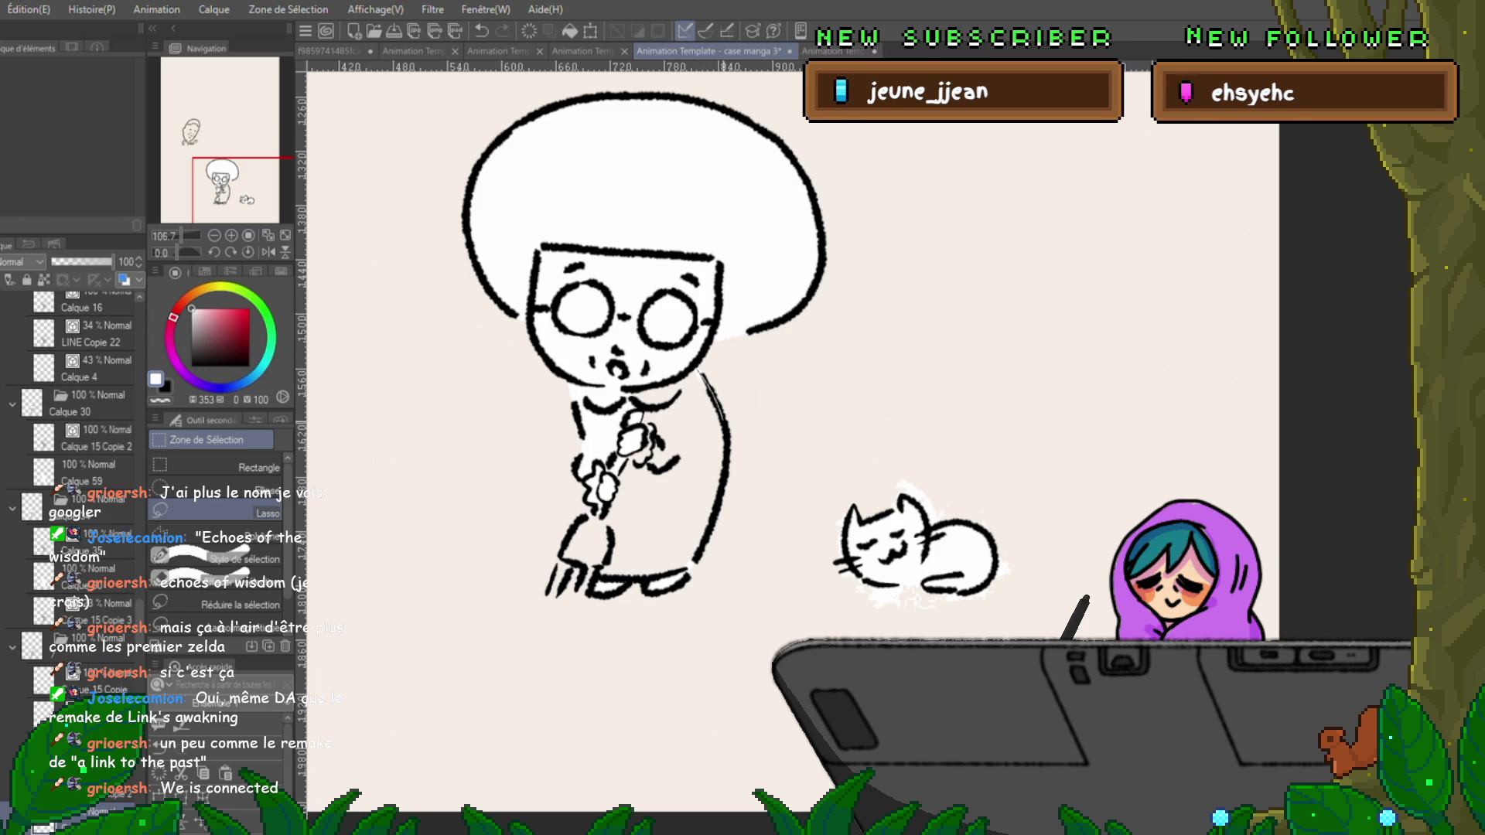
mouse_move(696, 563)
mouse_down()
mouse_move(619, 577)
mouse_move(560, 553)
mouse_move(599, 480)
mouse_move(611, 363)
mouse_move(700, 372)
mouse_up()
key(ctrl+d)
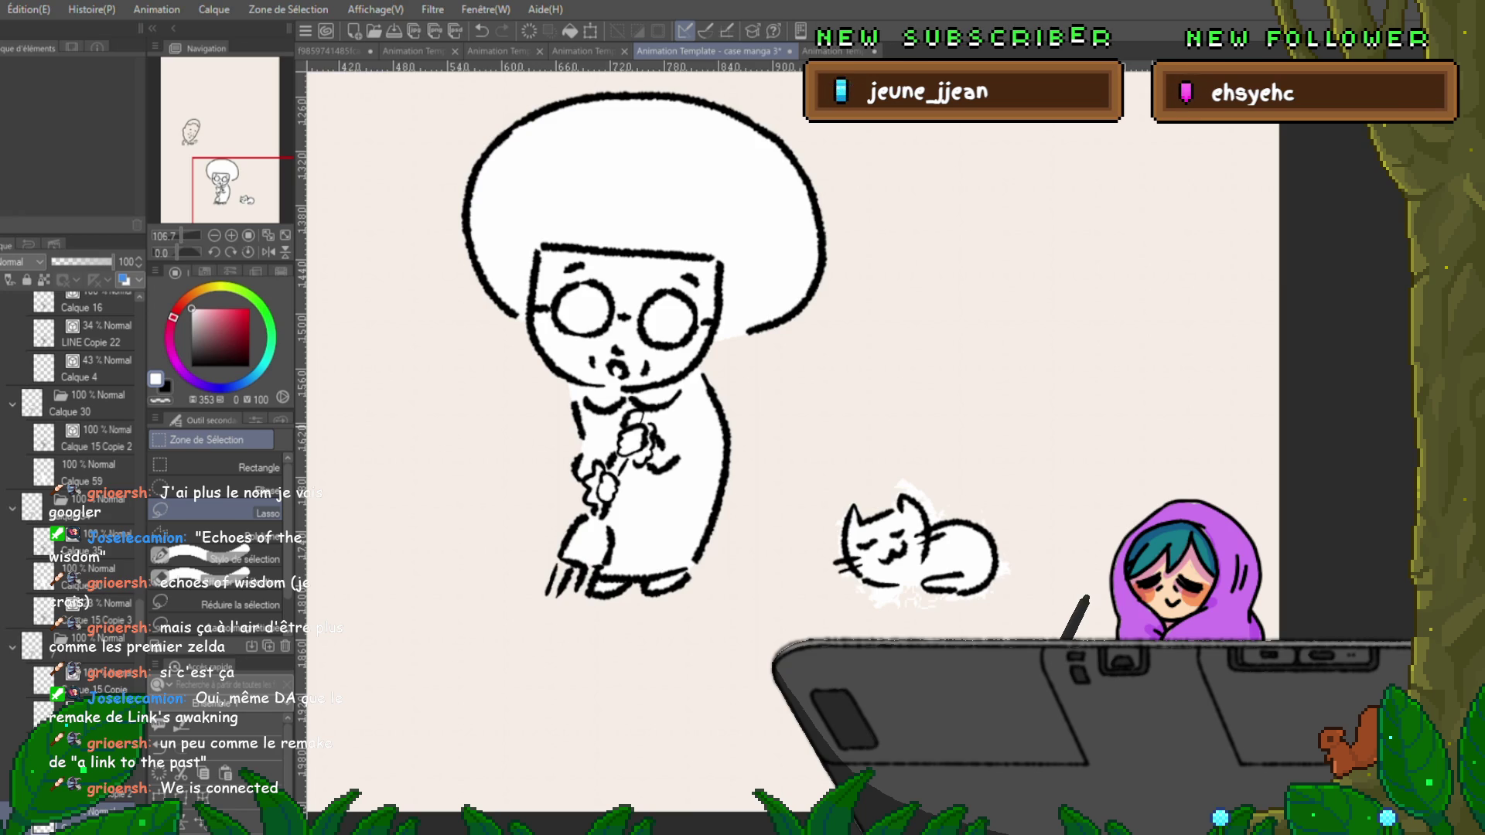
Step back and forth through the frames, then play and stop the animation to review it.
key(Right)
key(Left)
key(Right)
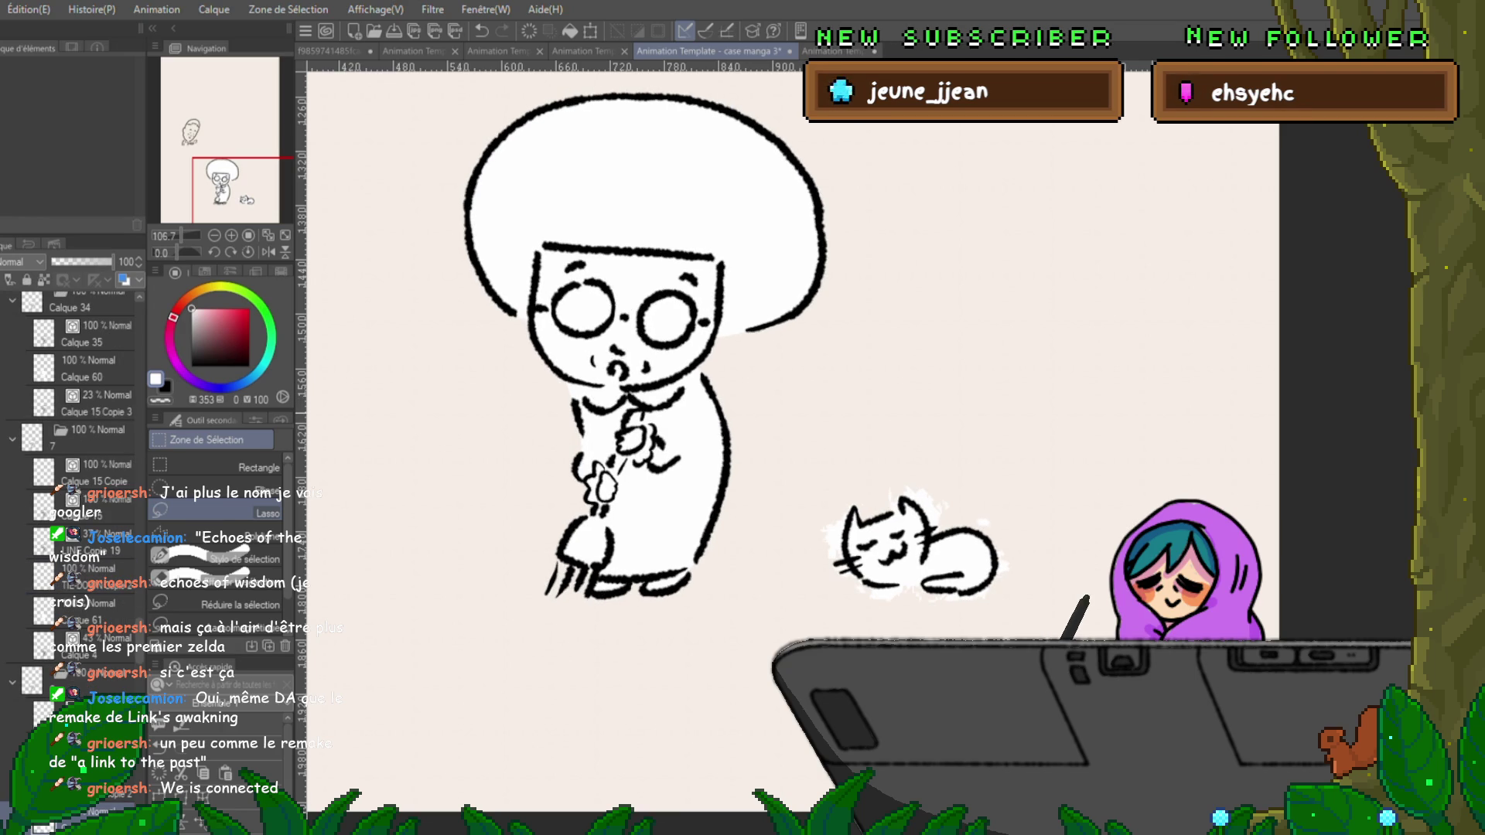
key(Left)
key(Left)
key(Left)
key(Left)
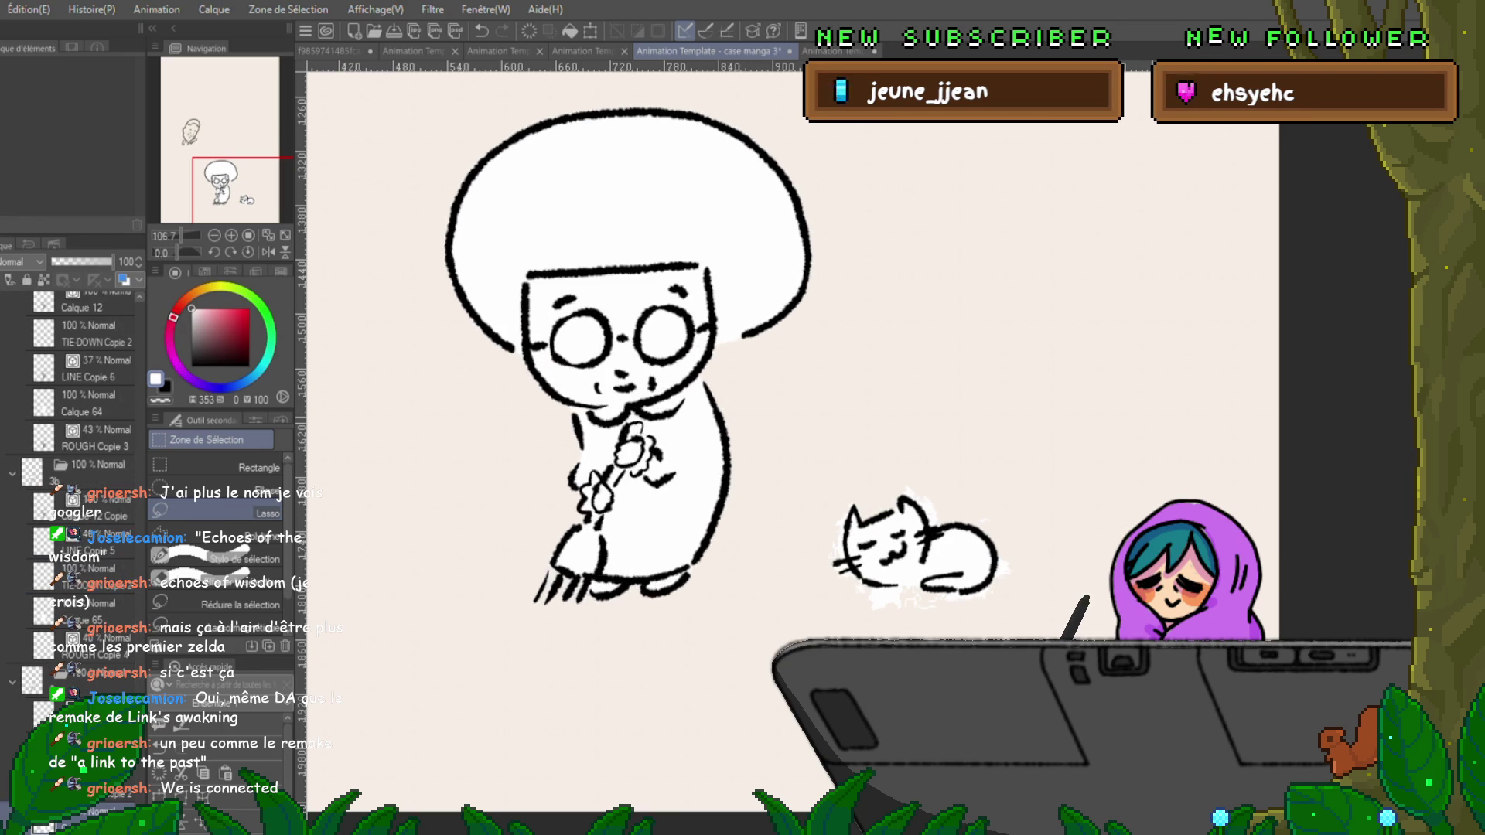
key(Left)
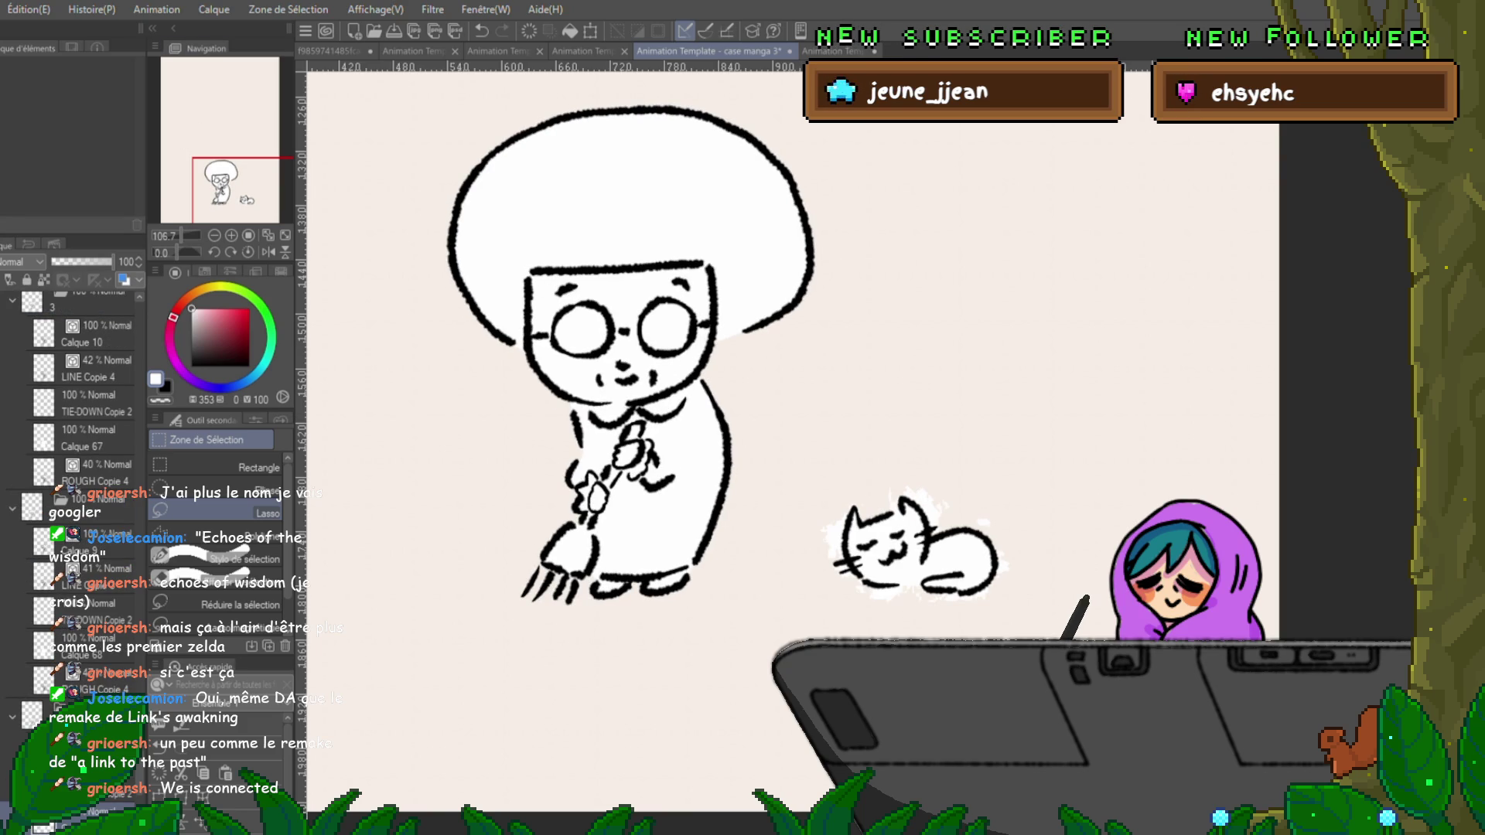
key(Return)
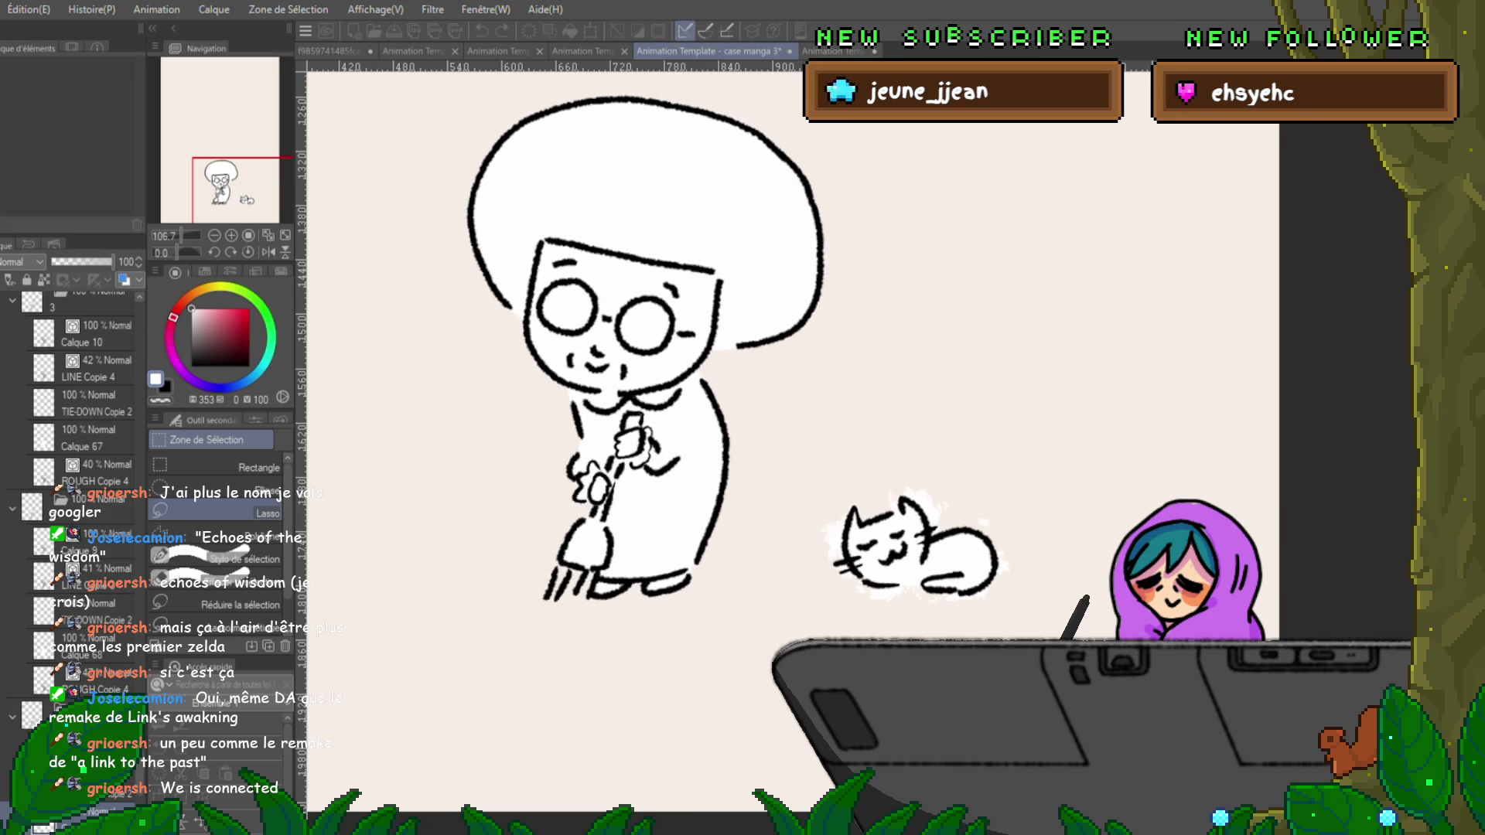
key(space)
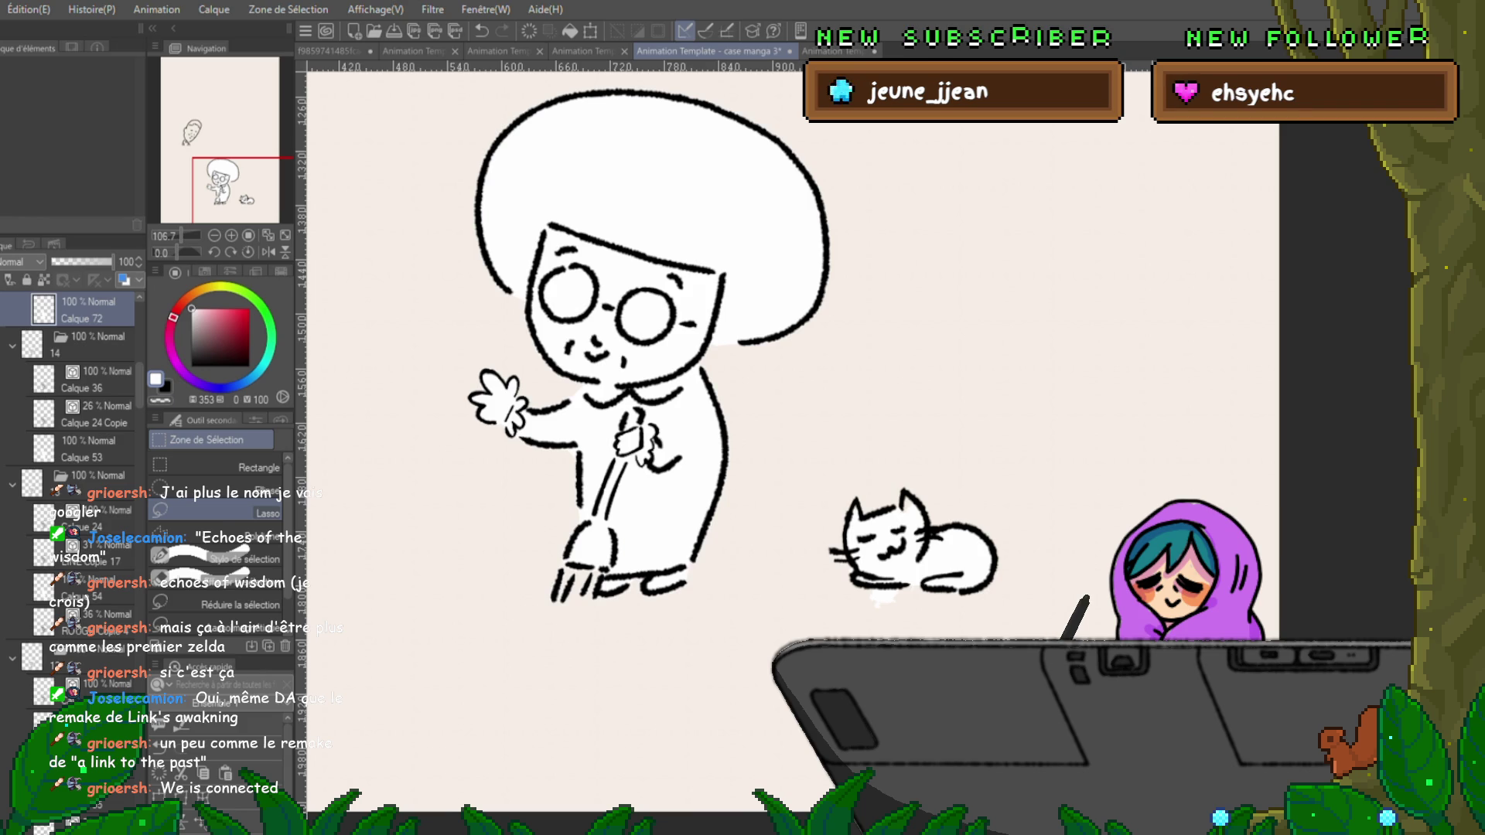
scroll(70, 464, down, 5)
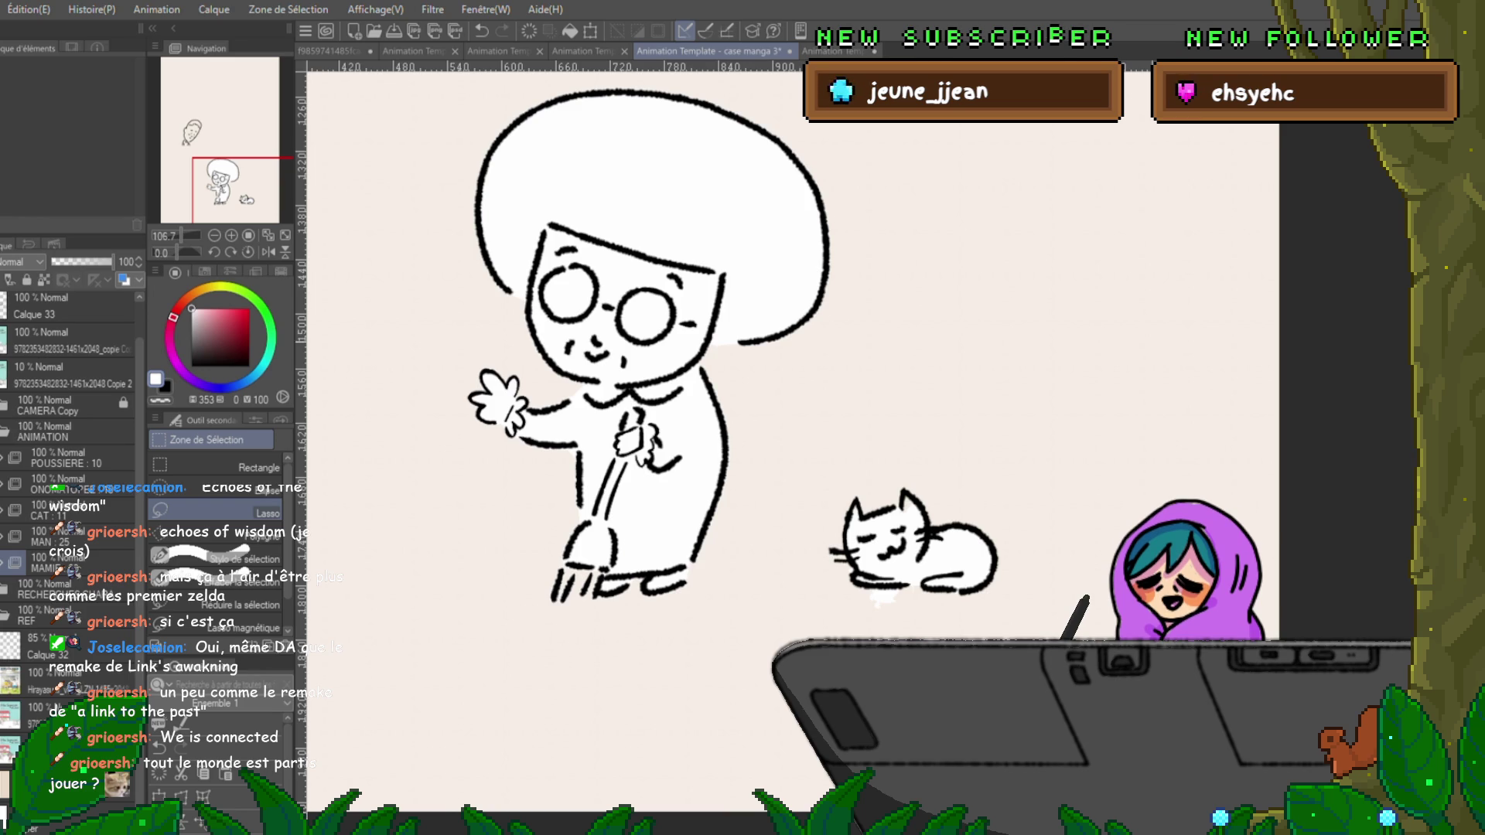
scroll(641, 367, up, 1)
mouse_move(897, 588)
mouse_down()
mouse_move(779, 523)
mouse_move(647, 533)
mouse_up()
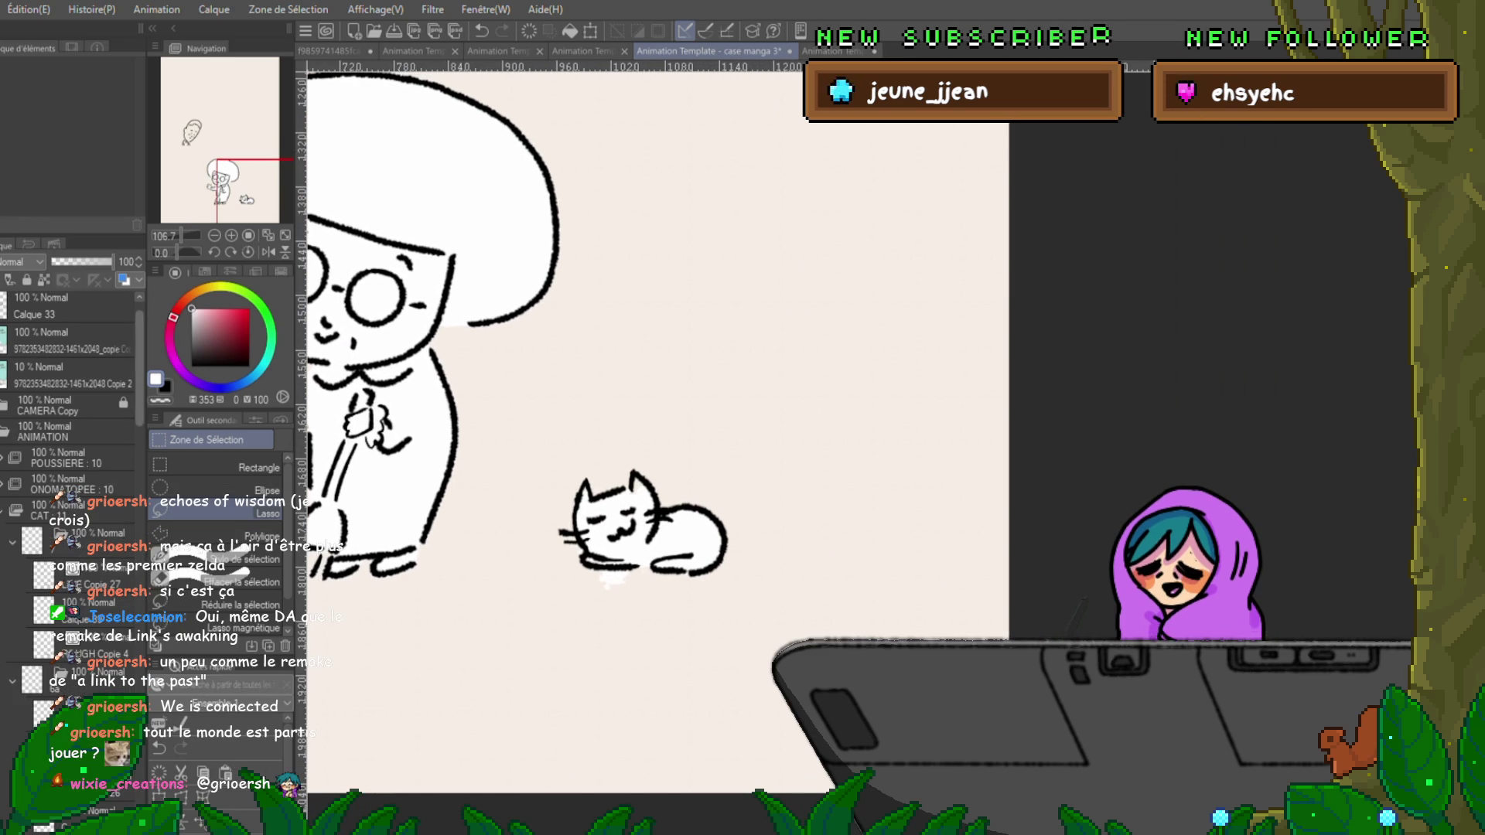
On the cat's Calque 39 layer, undo the stray white fill around the cat and select its face.
click(5, 511)
scroll(69, 503, down, 1)
click(85, 524)
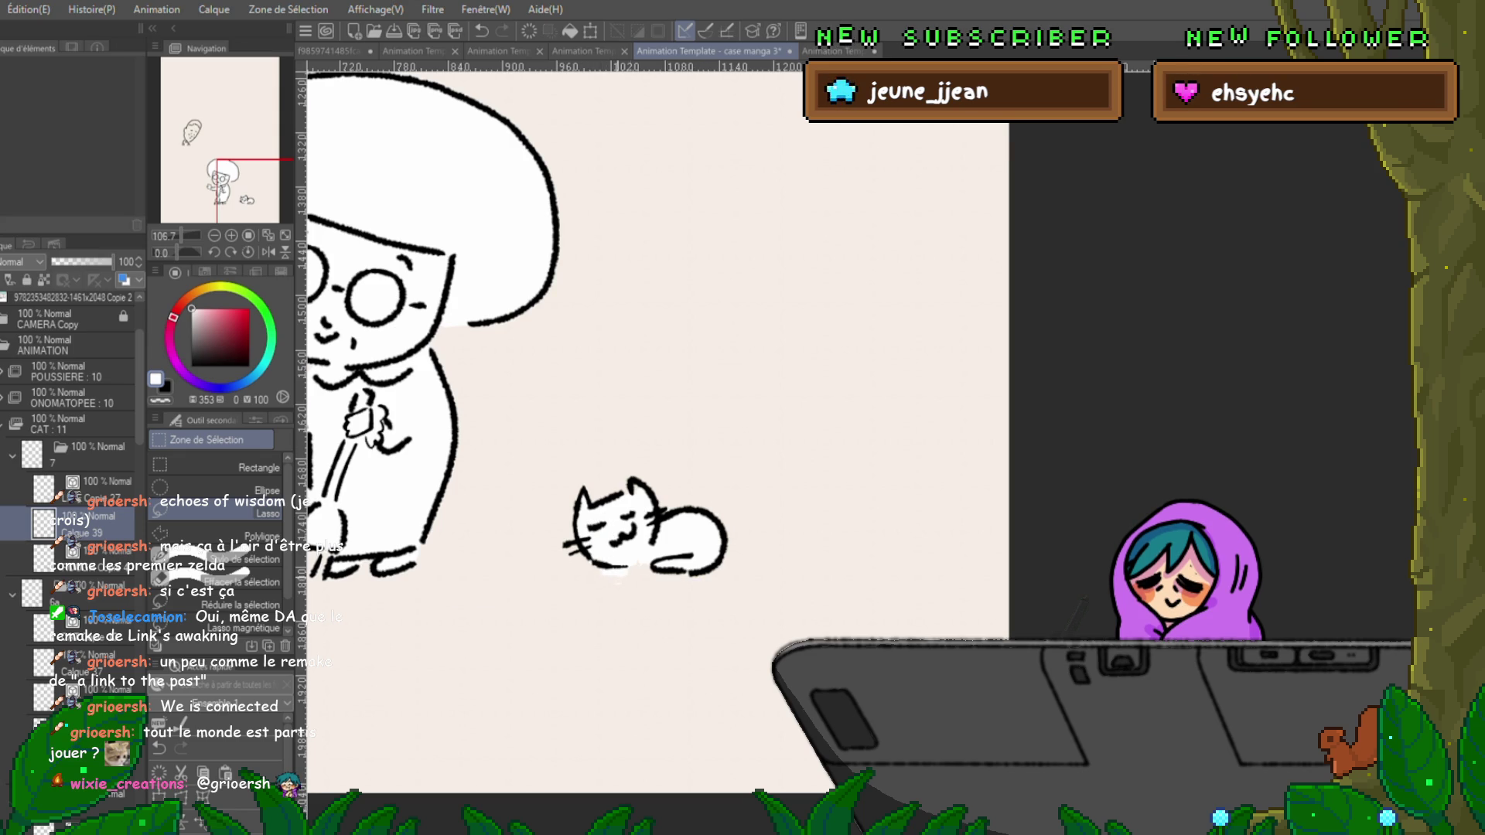
key(ctrl+z)
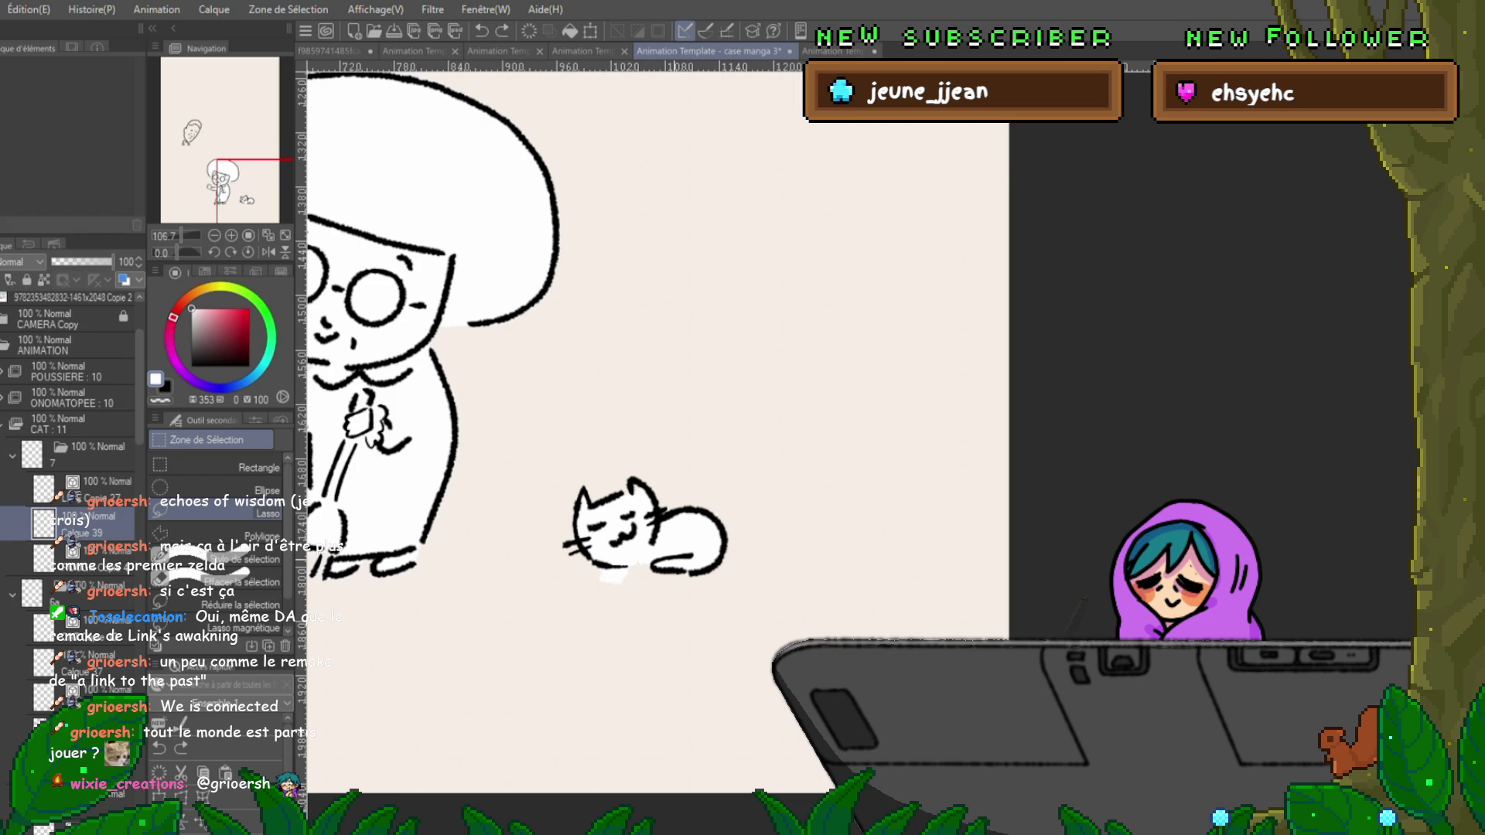
key(ctrl+v)
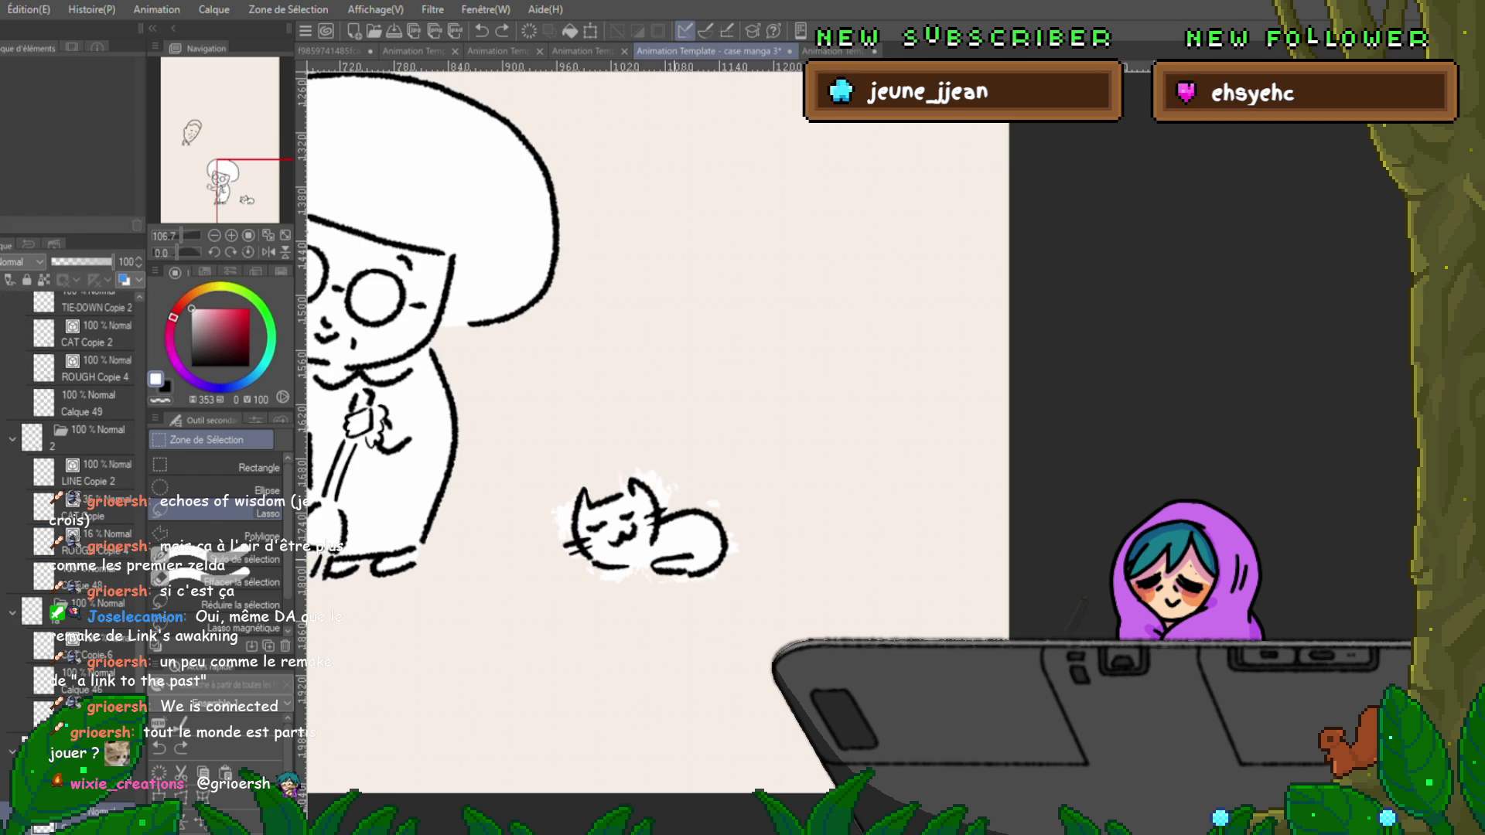
key(ctrl+z)
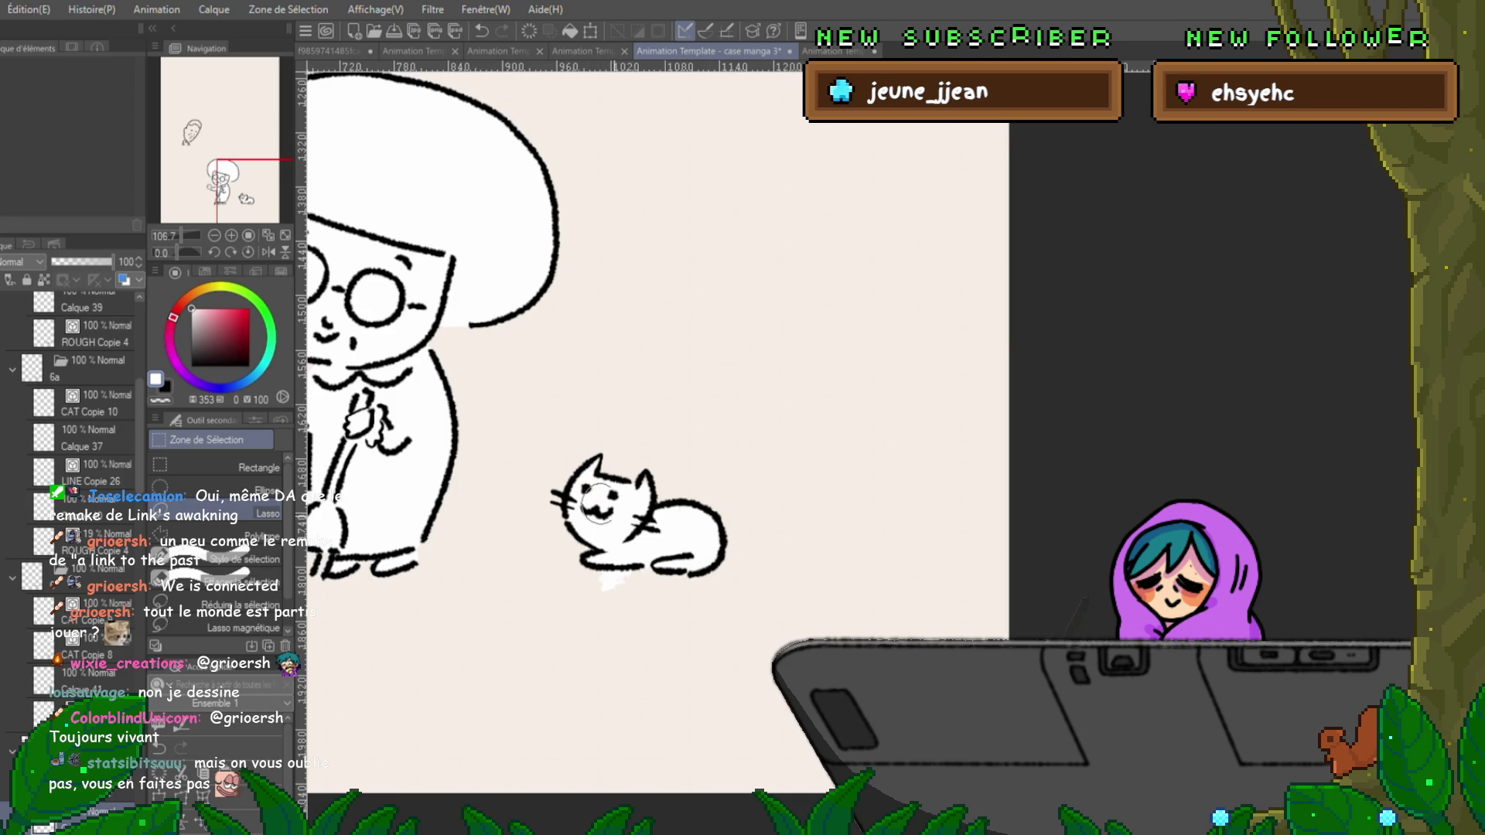
mouse_move(587, 486)
mouse_down()
mouse_move(612, 513)
mouse_move(590, 487)
mouse_up()
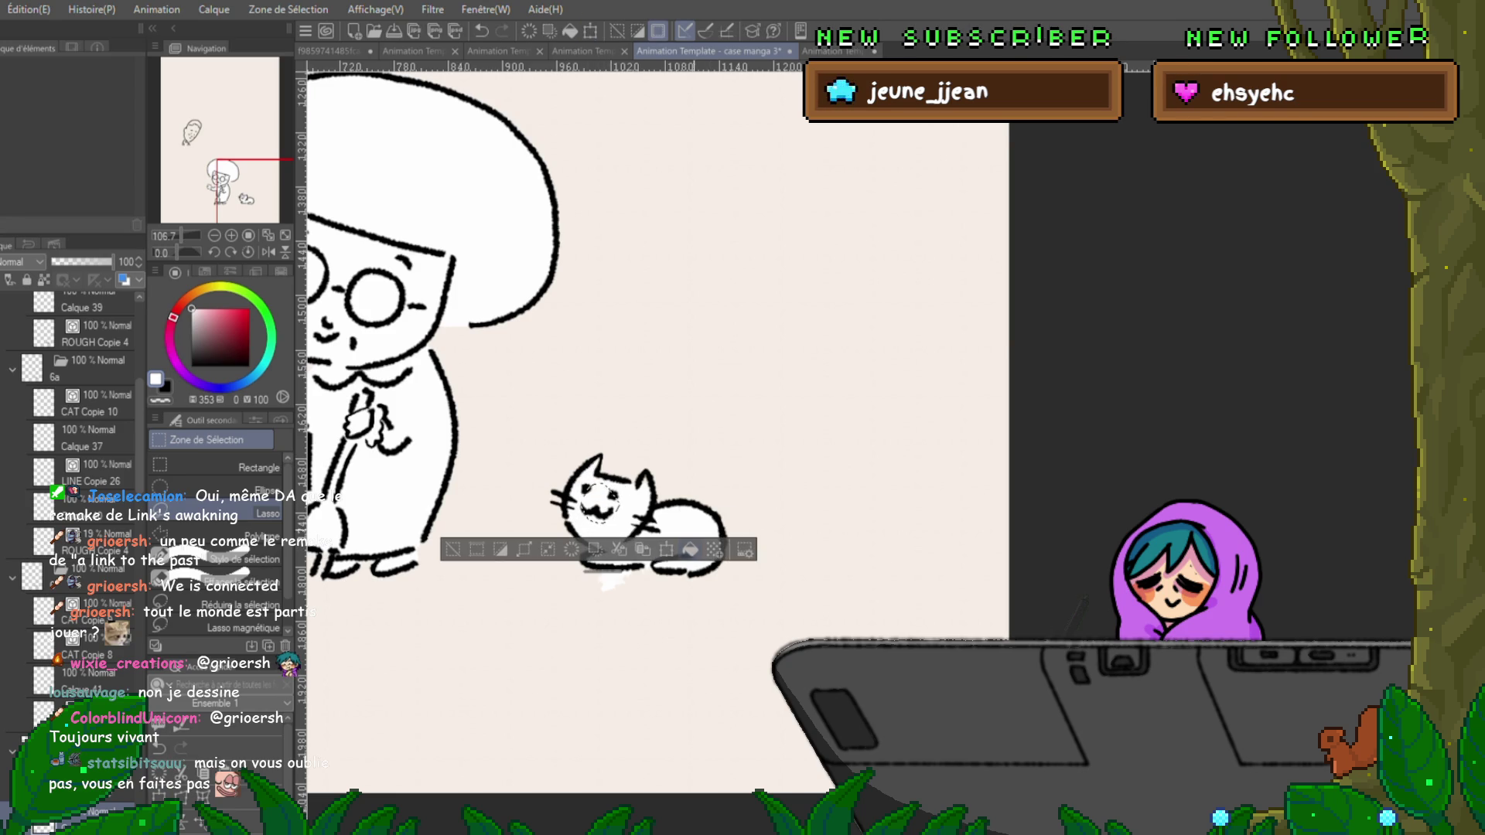
Step back through earlier frames, selecting and touching up the cat's ears and face.
key(ctrl+d)
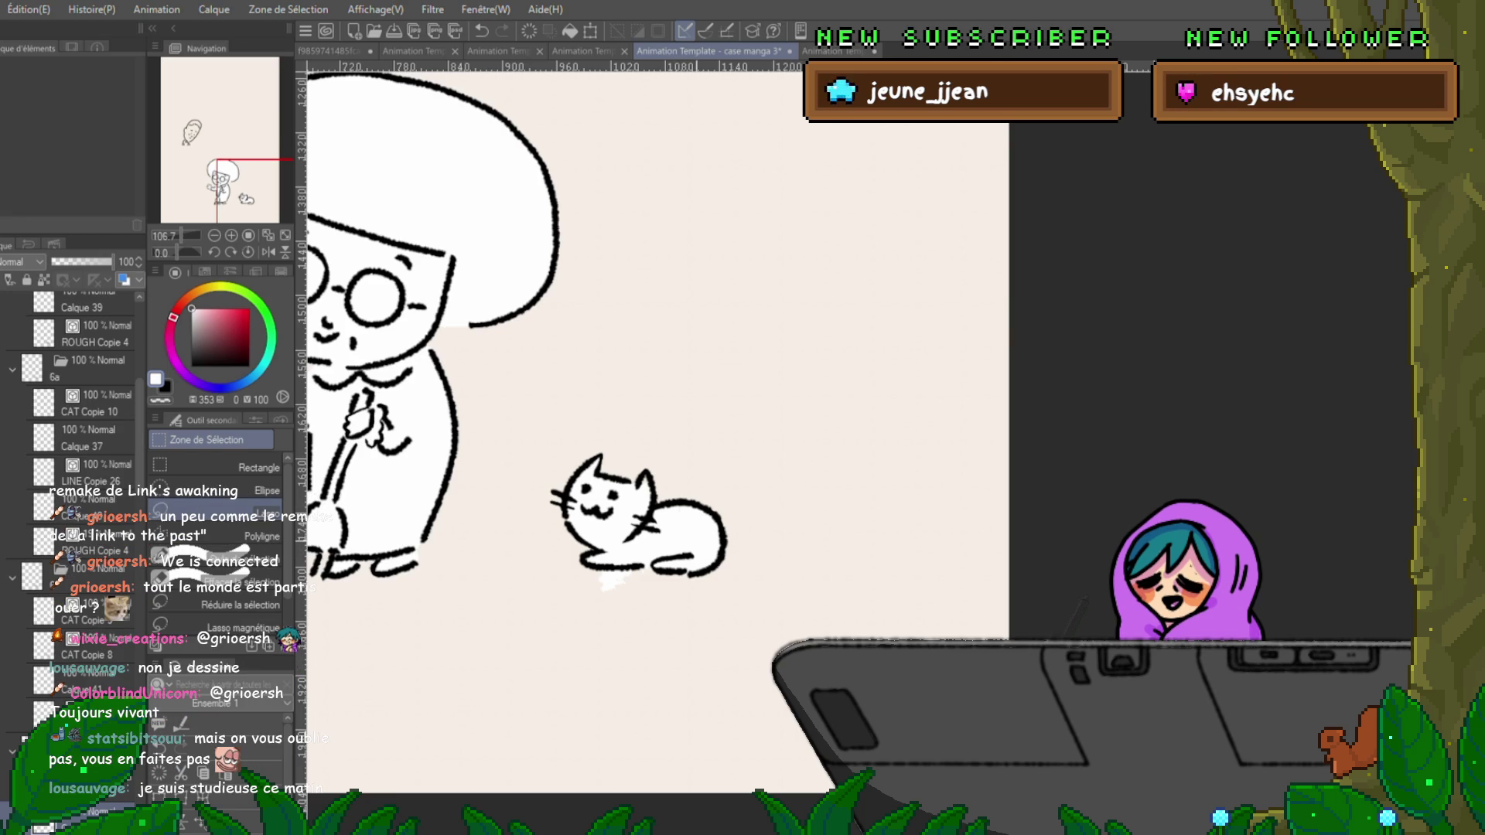
key(Left)
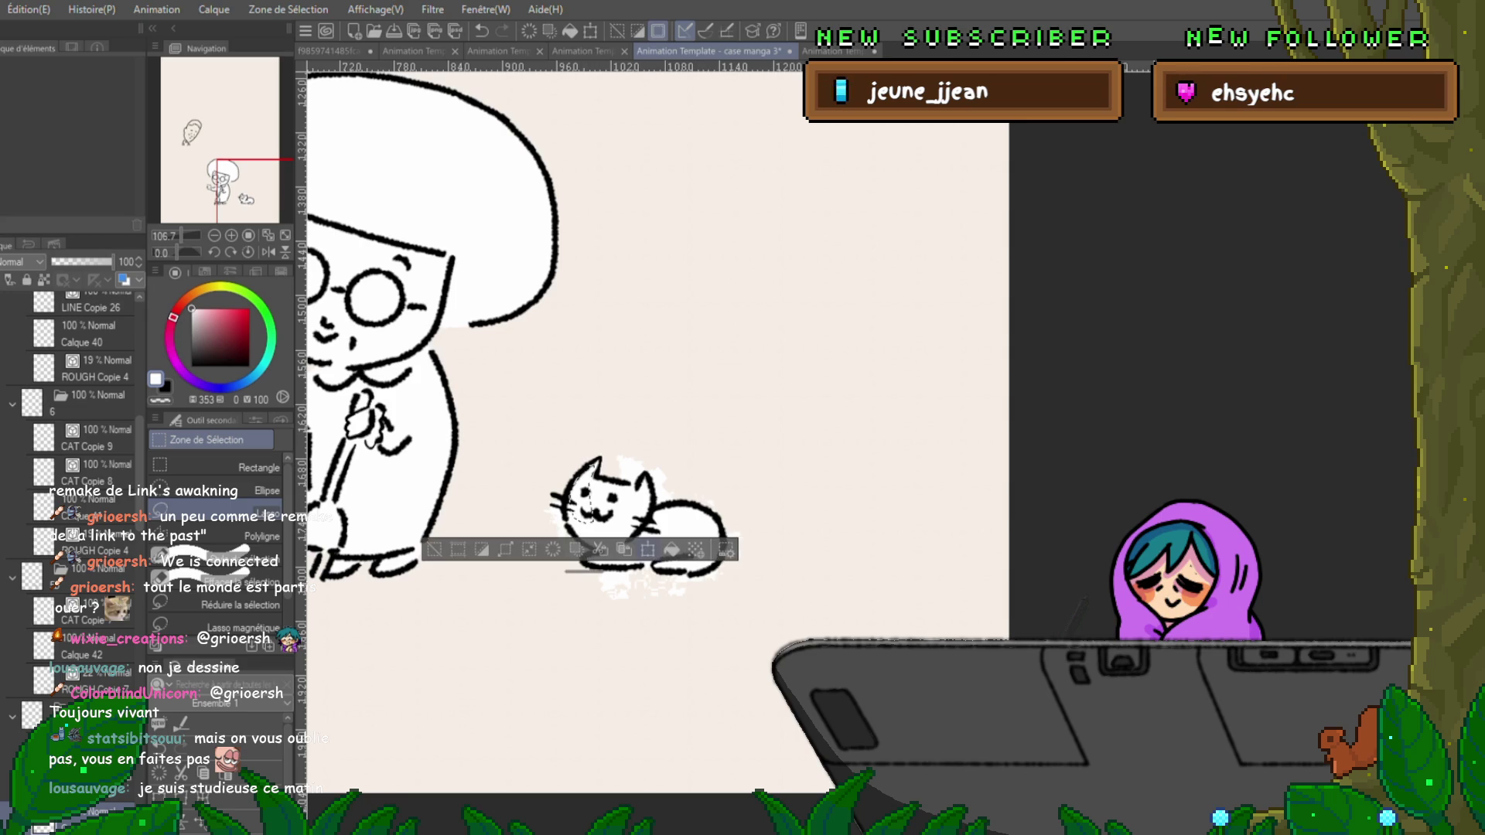
key(Left)
key(Left)
key(Left)
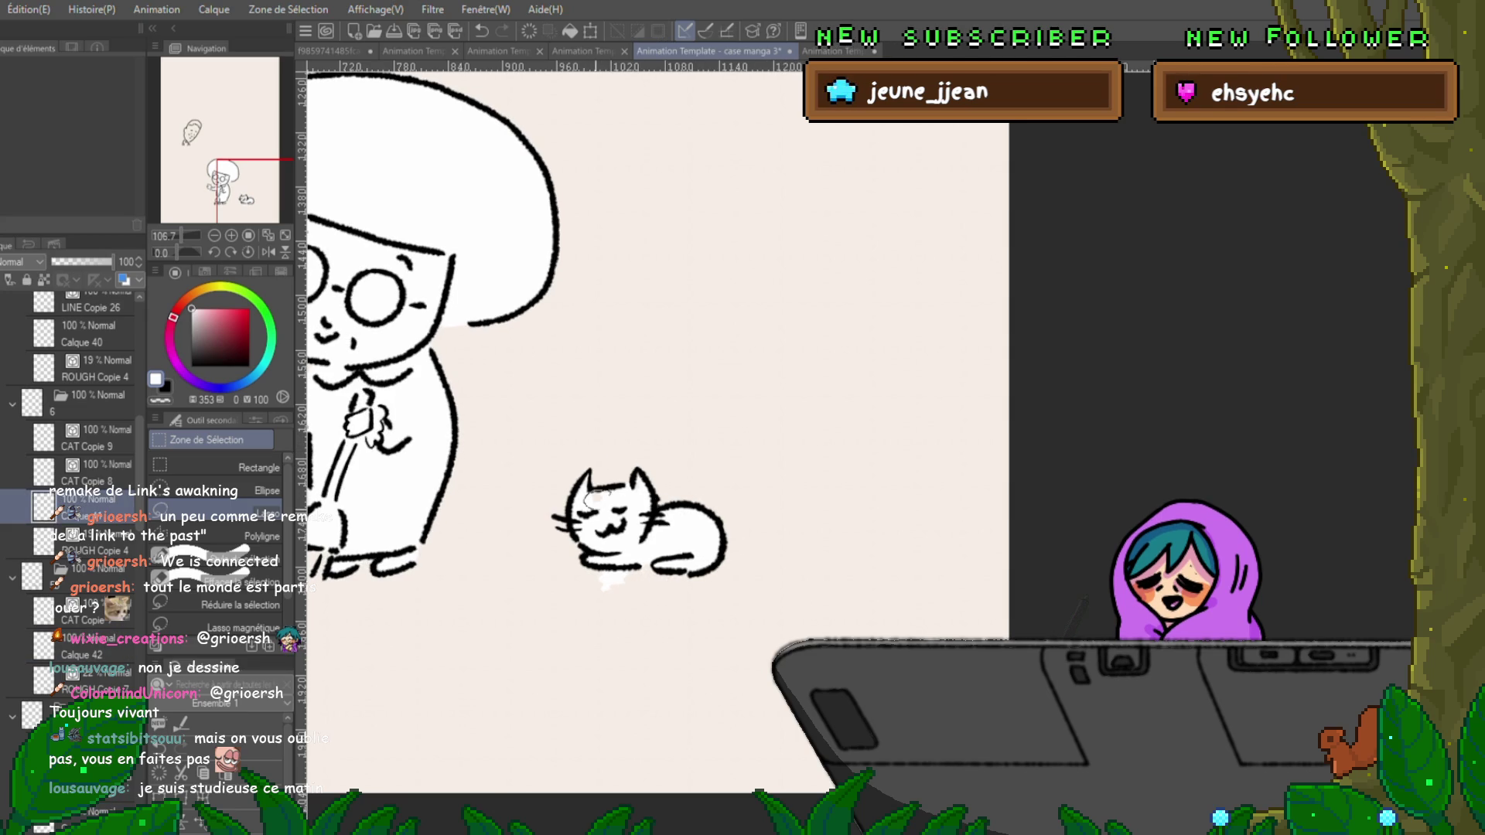
key(Left)
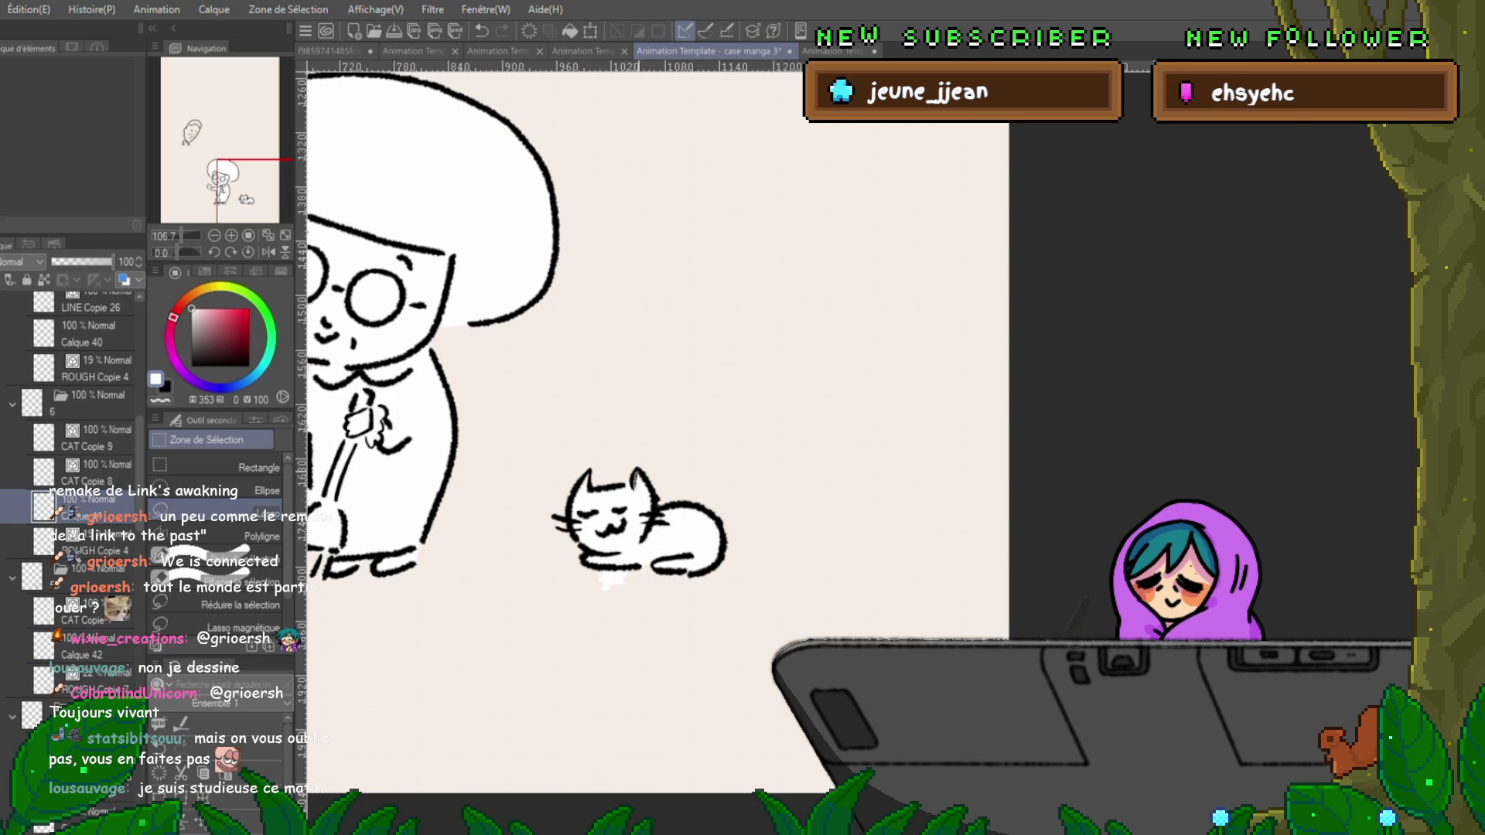
drag(639, 472, 642, 516)
mouse_move(588, 468)
mouse_down()
mouse_move(565, 494)
mouse_move(576, 534)
mouse_move(591, 473)
mouse_up()
key(ctrl+d)
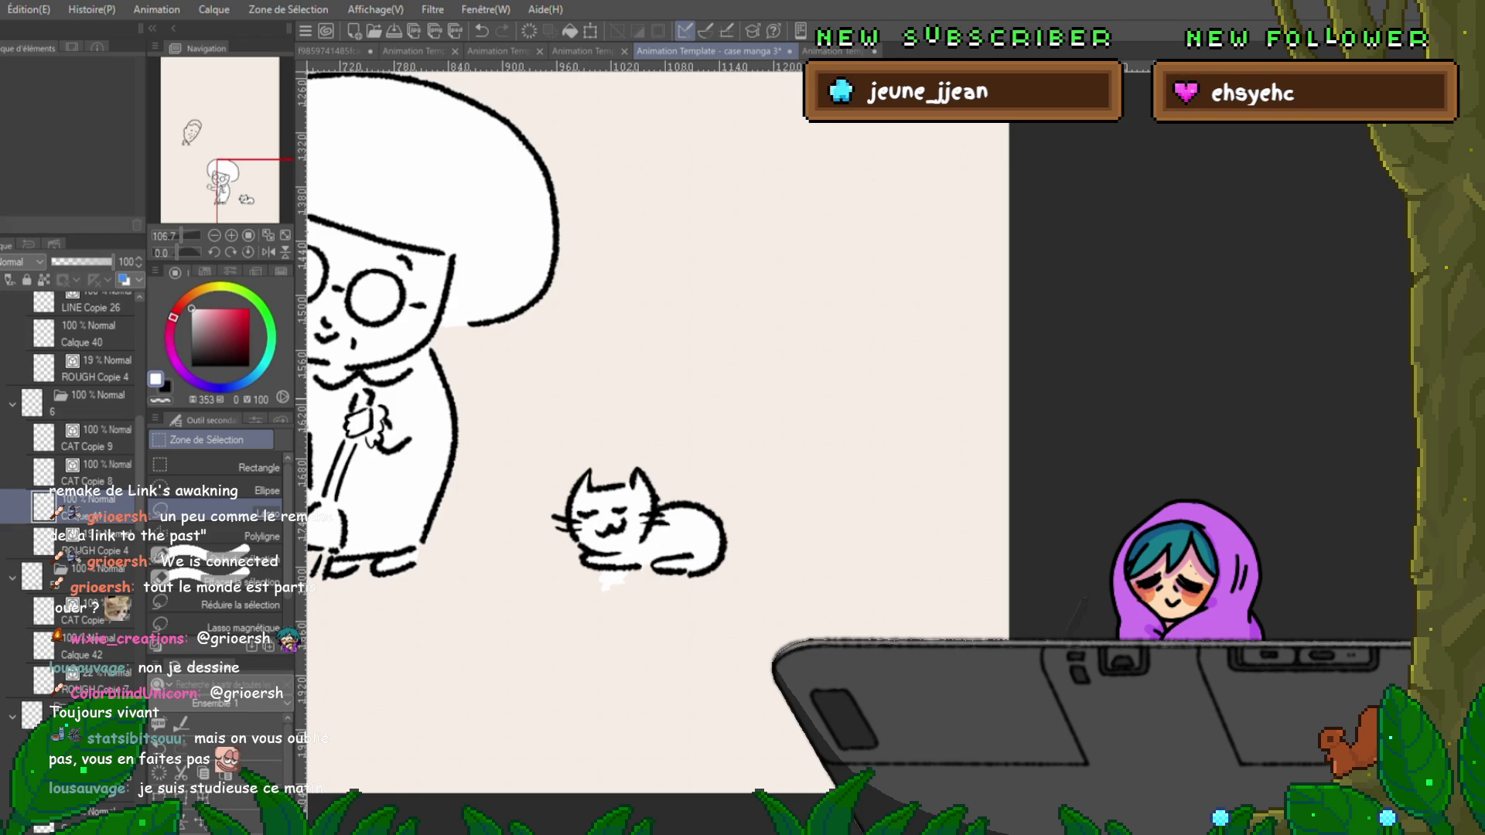
Fix the cat's head on the Calque 42 frame, then play the animation back.
click(85, 646)
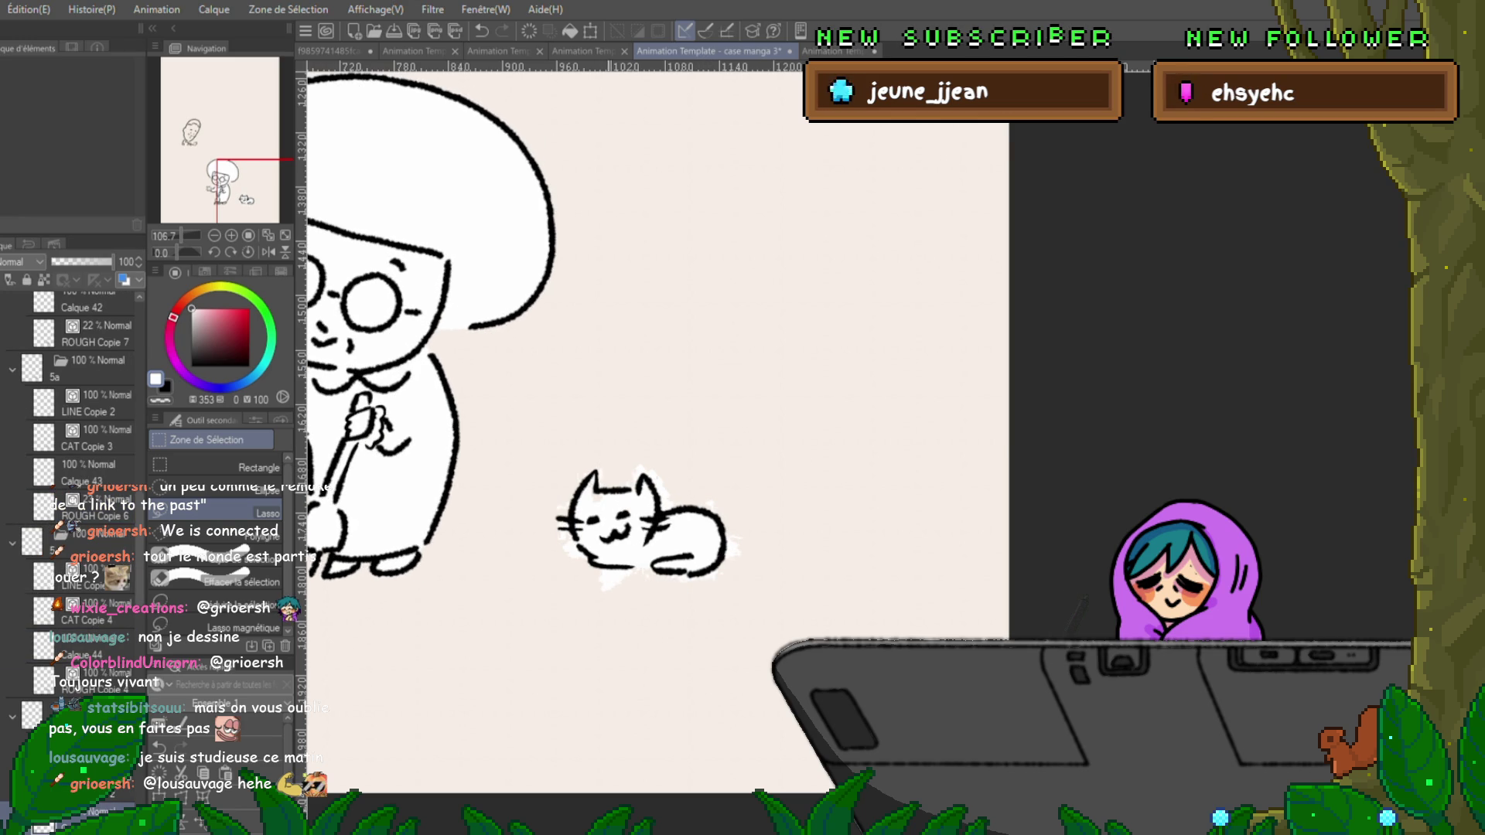
drag(595, 493, 592, 496)
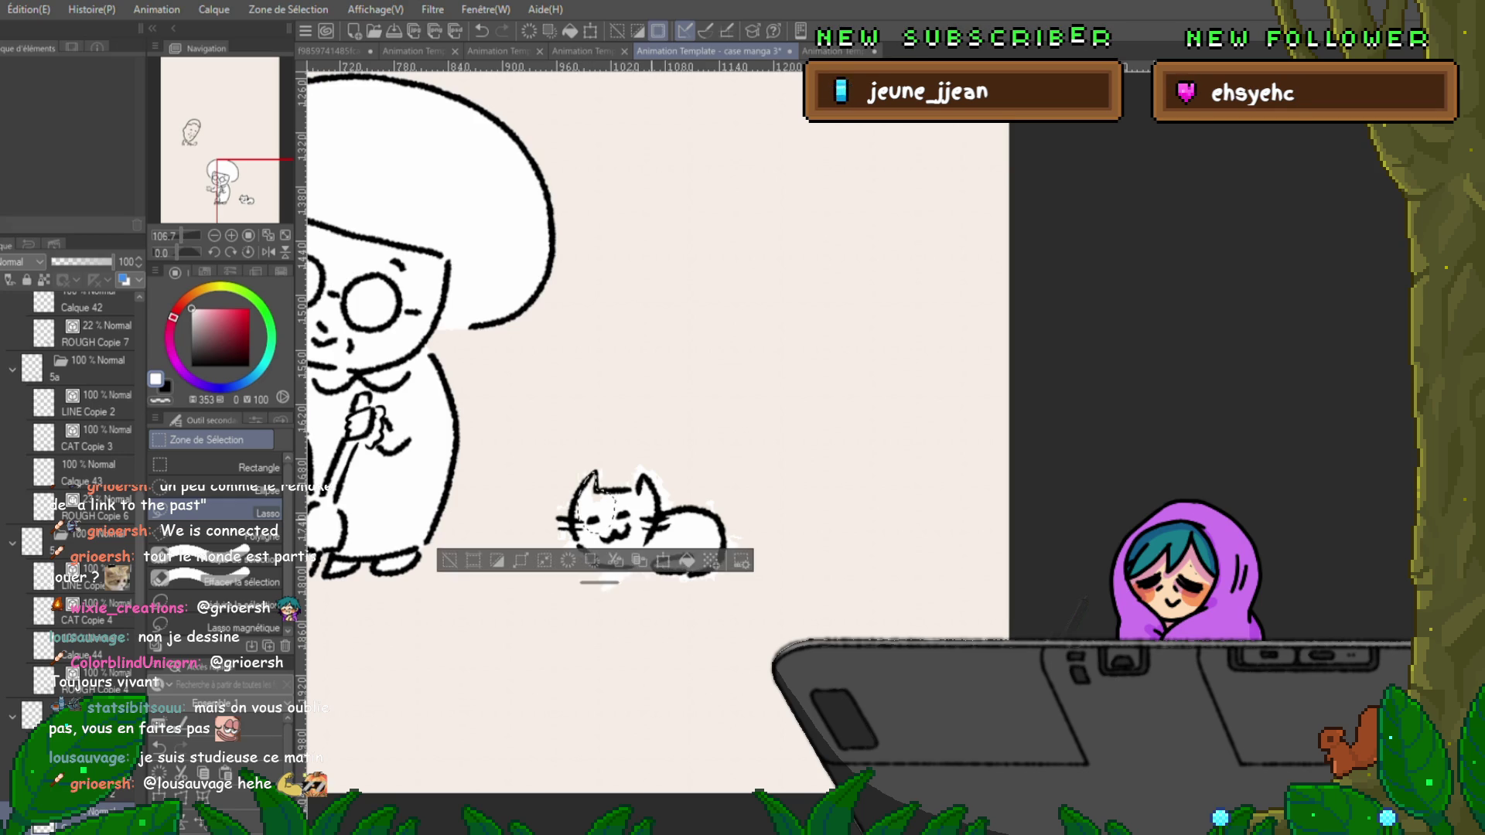
key(ctrl+d)
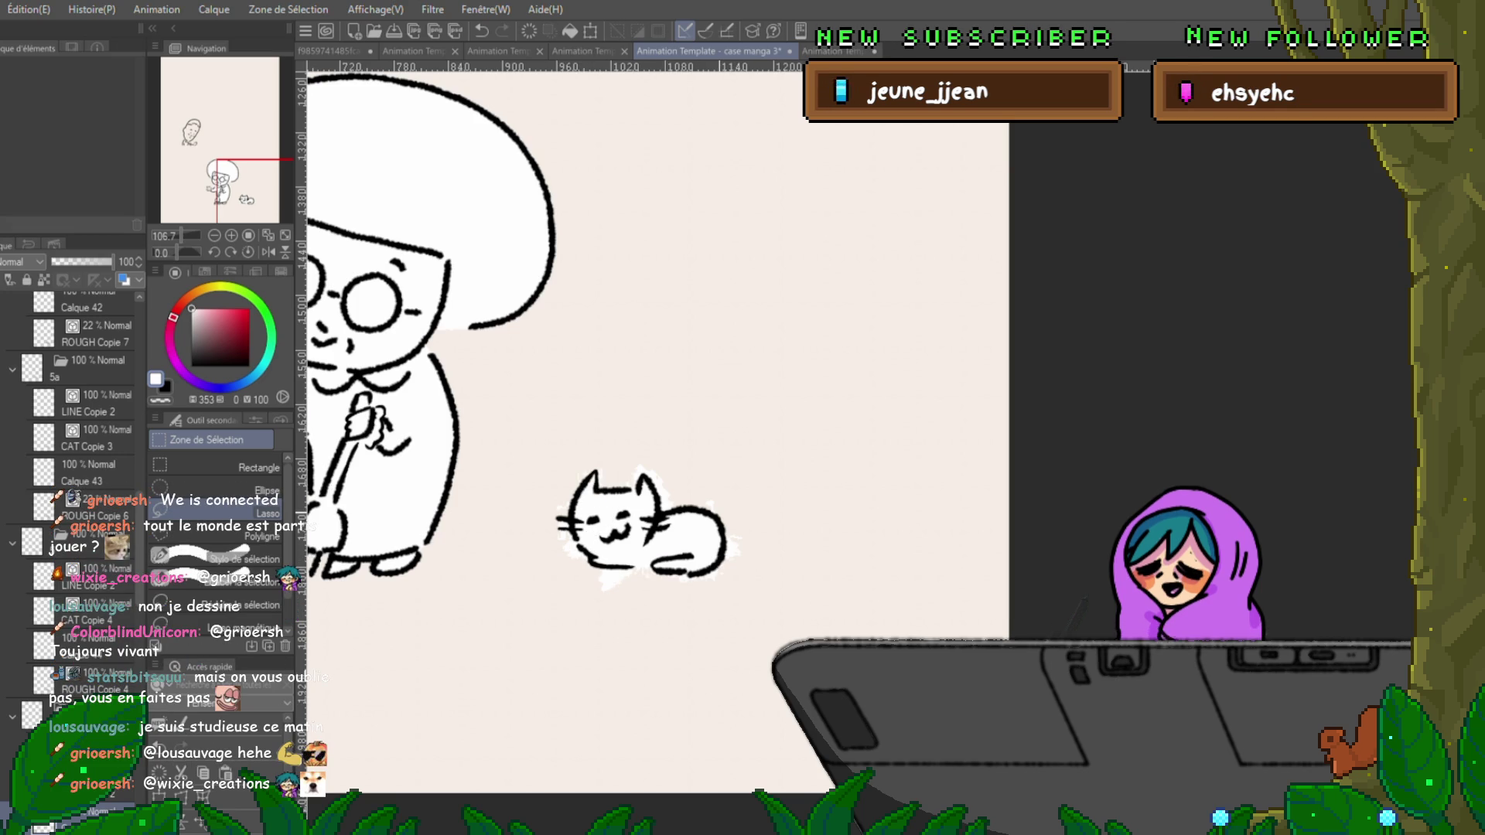
key(Return)
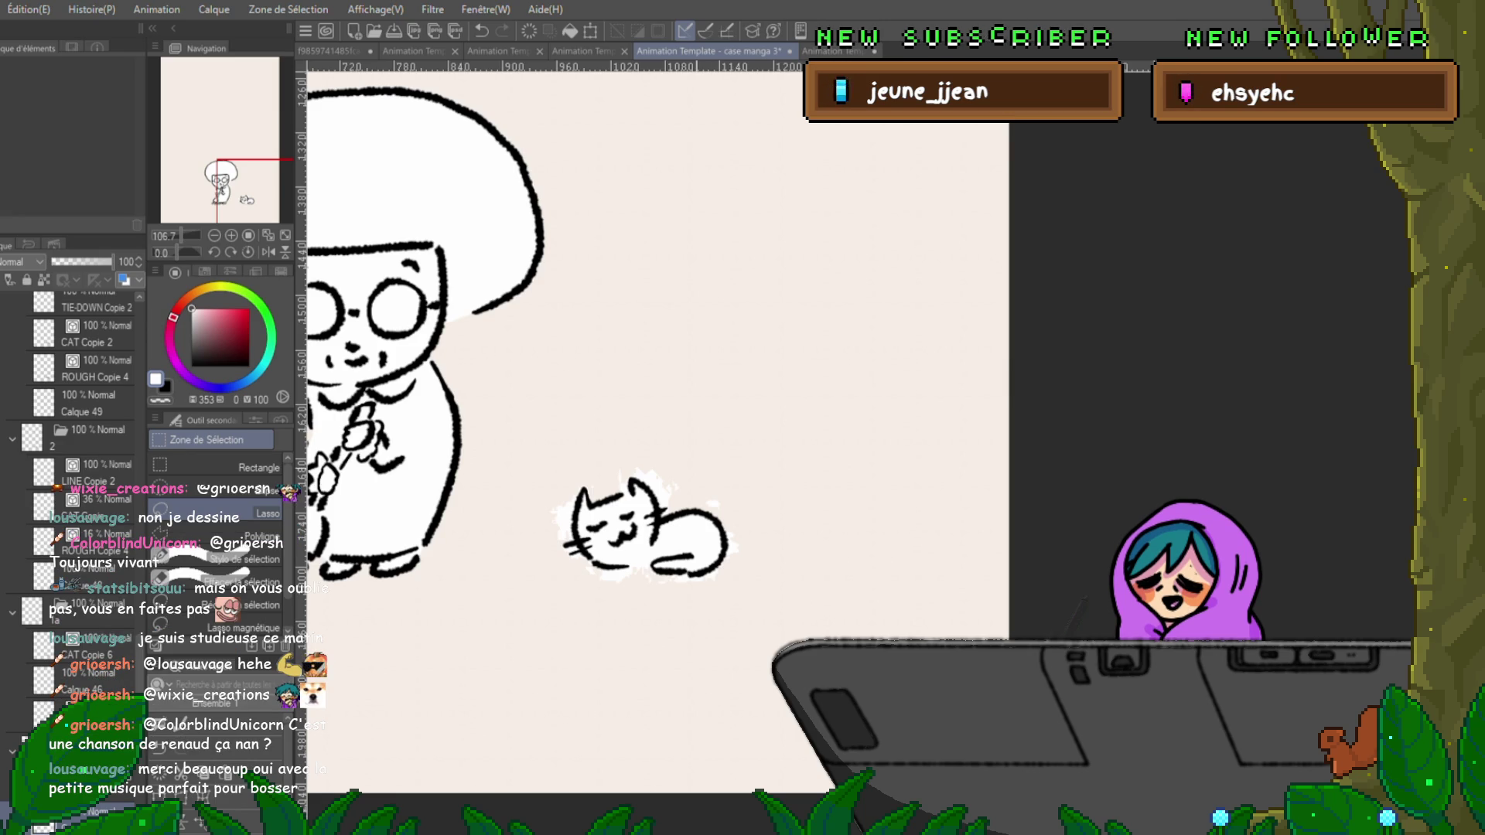
scroll(657, 425, left, 5)
Collapse the CAT layer folder, replay the animation, and zoom out to show the whole scene.
scroll(657, 426, up, 5)
scroll(773, 425, up, 10)
scroll(773, 425, left, 8)
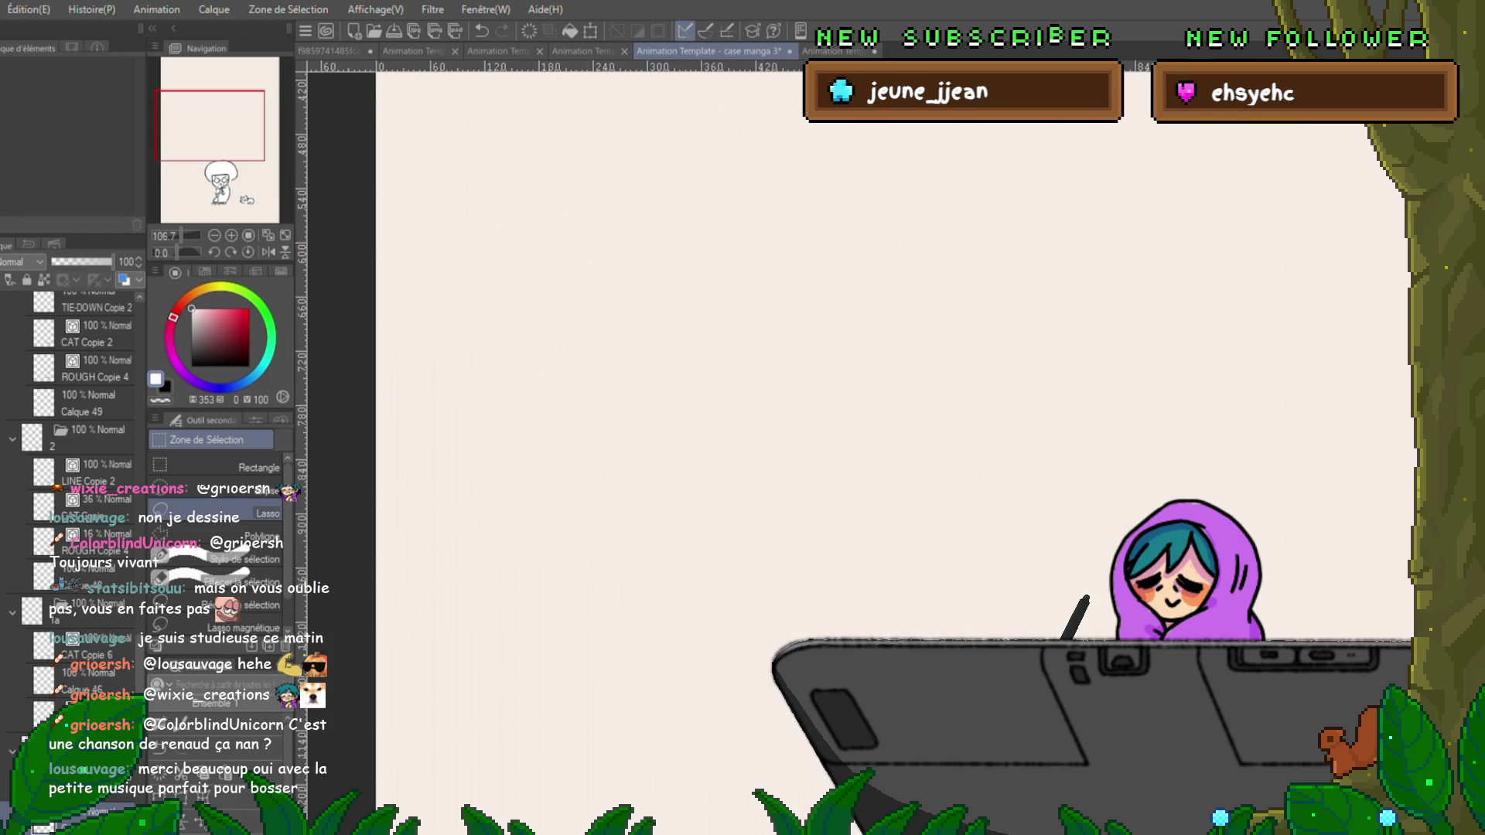
scroll(773, 425, right, 4)
scroll(774, 425, up, 3)
scroll(773, 425, right, 4)
scroll(773, 425, down, 10)
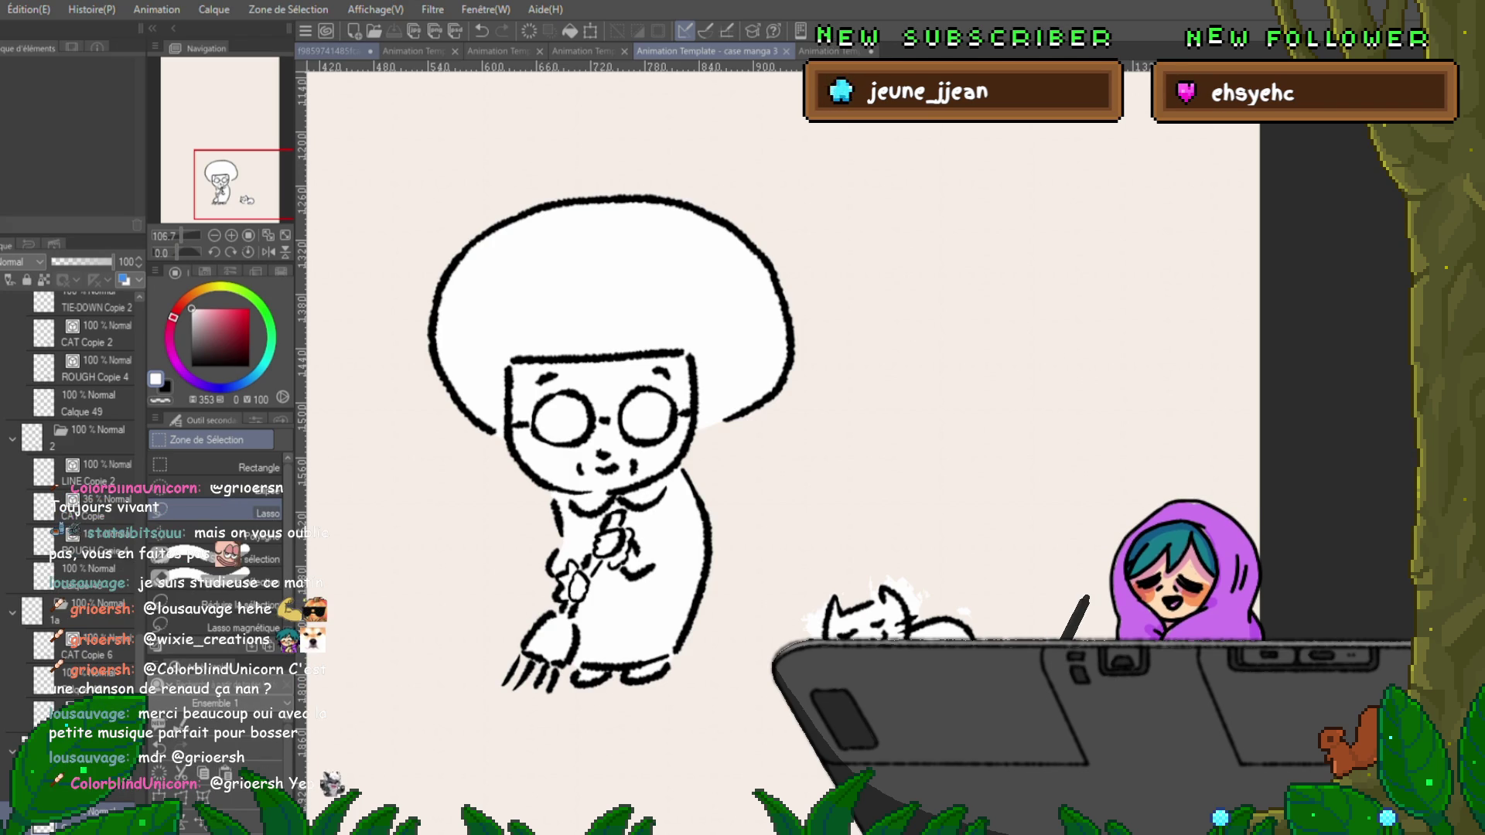
scroll(70, 495, up, 5)
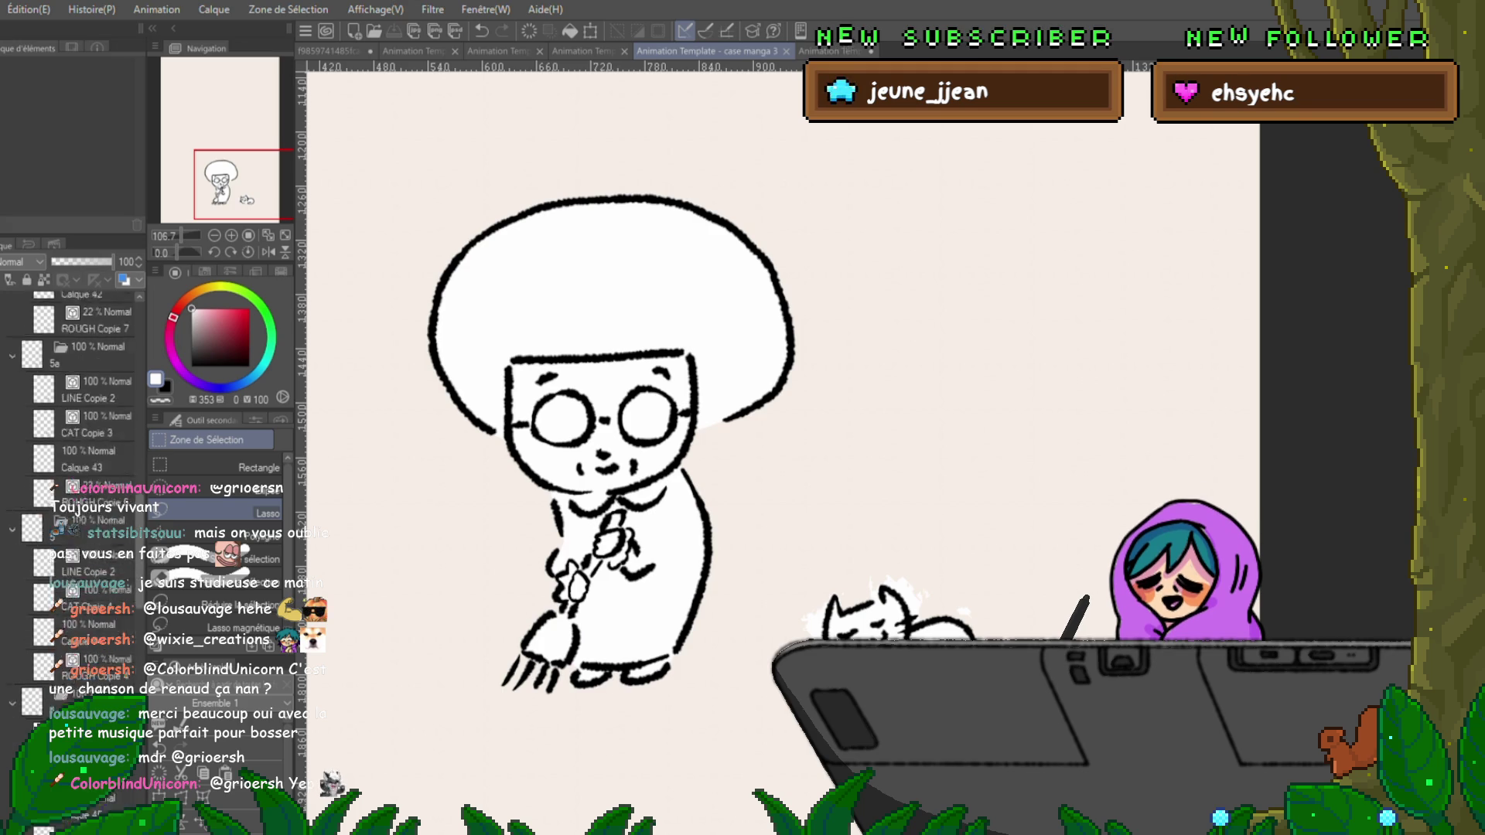
scroll(70, 363, up, 3)
click(4, 518)
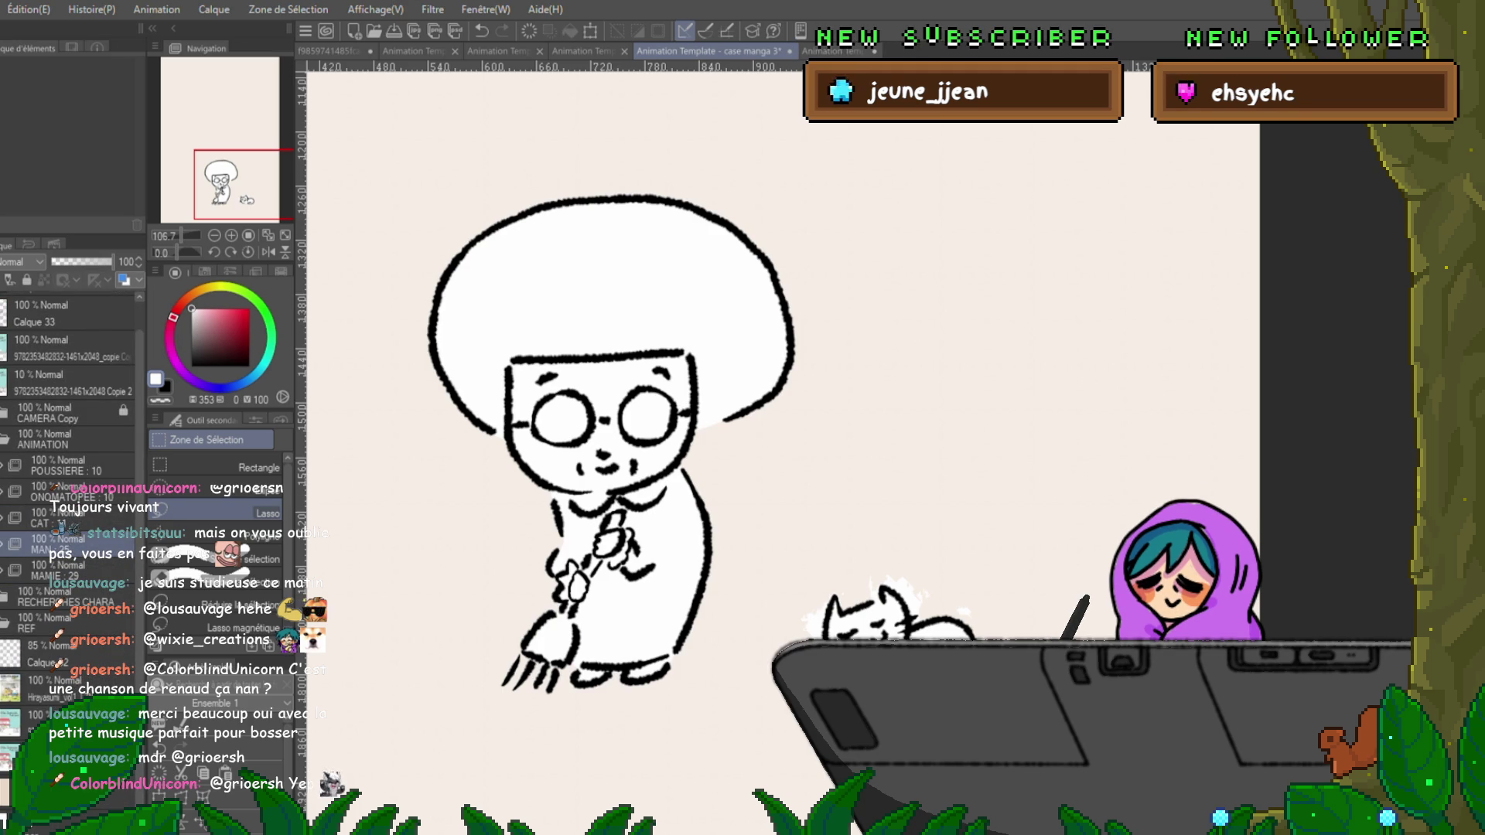
key(space)
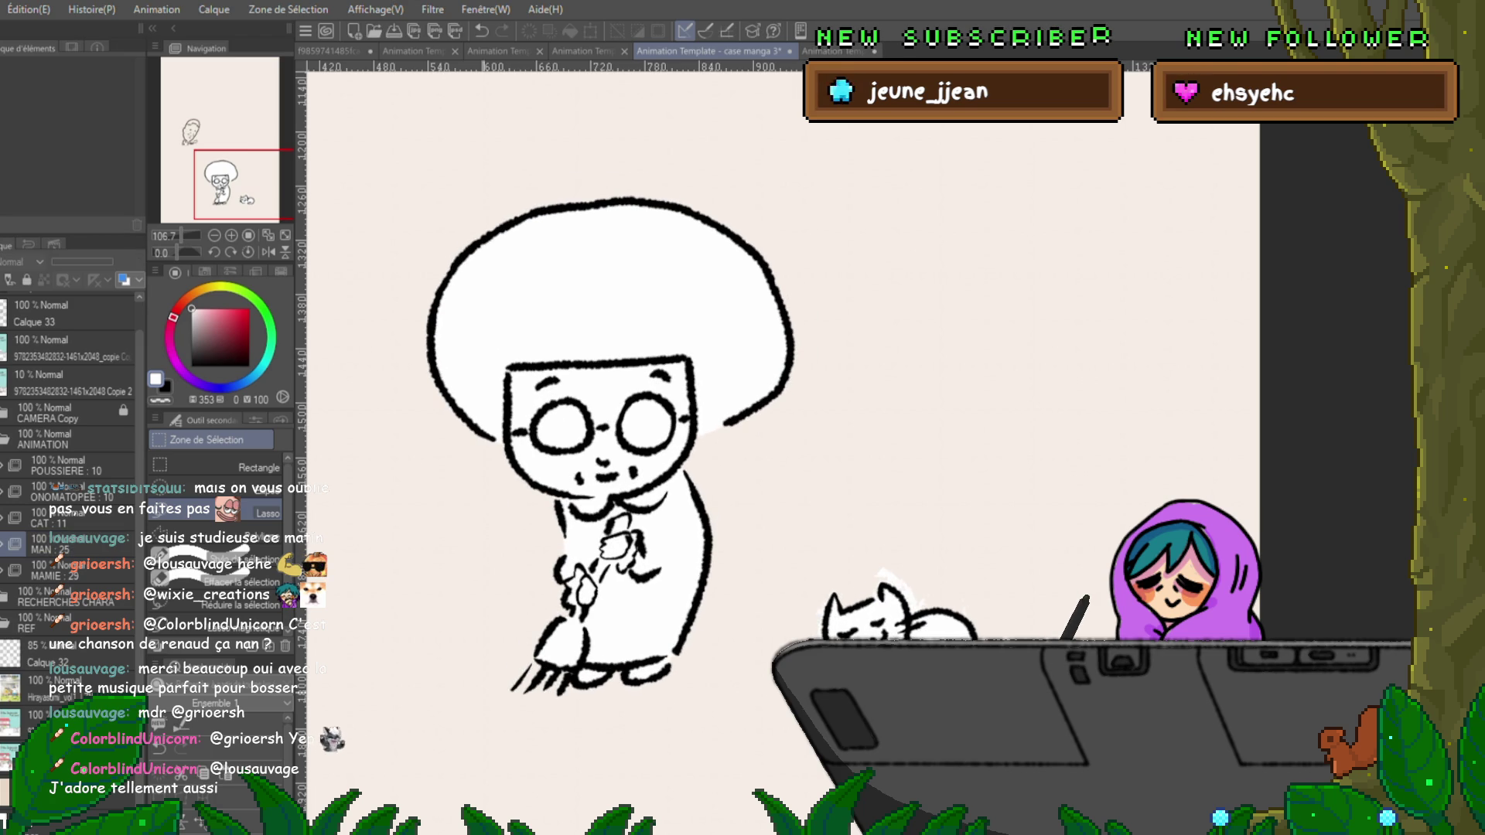
key(ctrl+minus)
key(ctrl+minus)
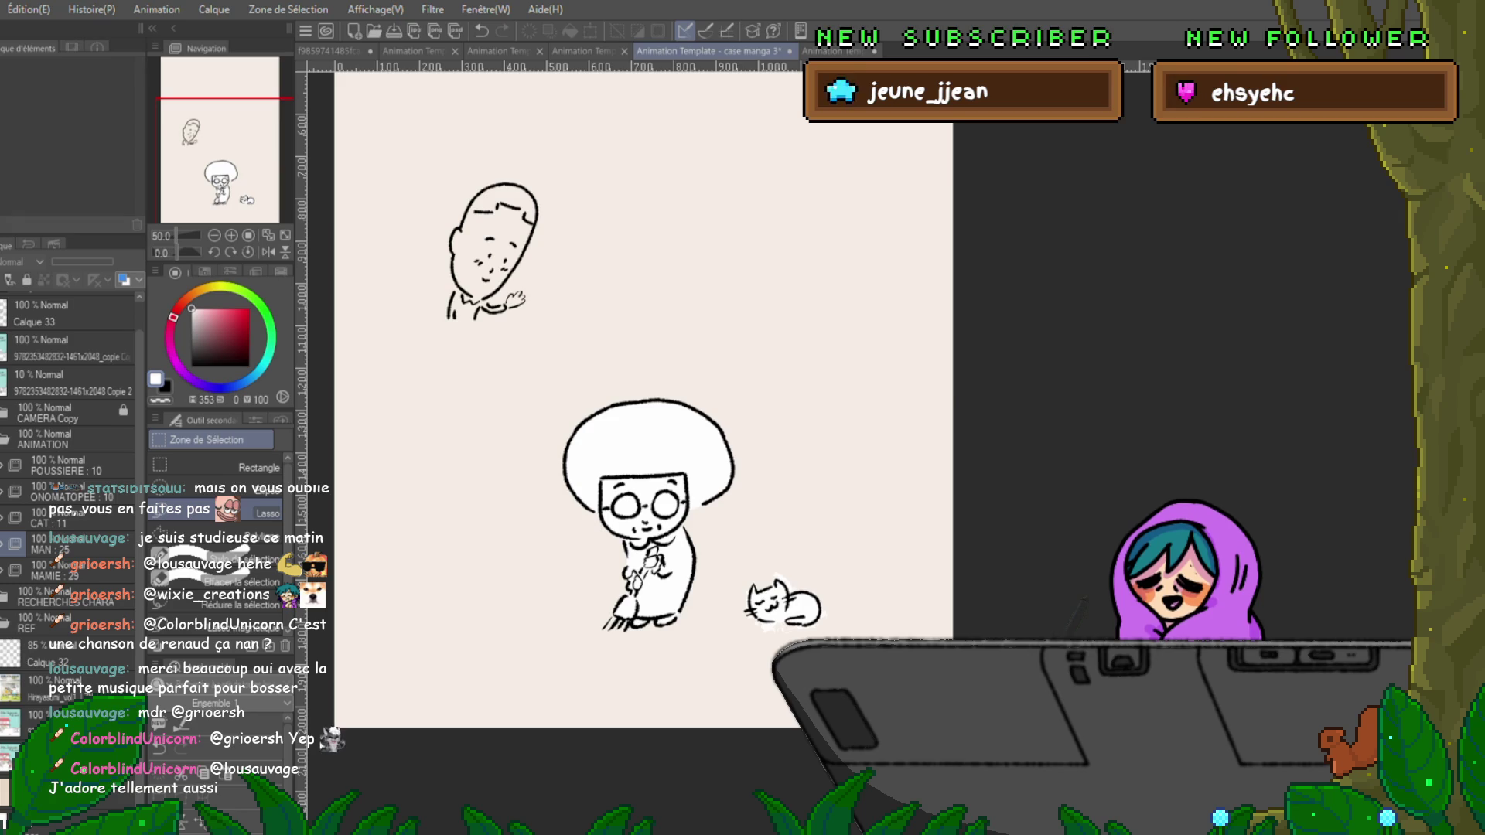
scroll(644, 433, up, 5)
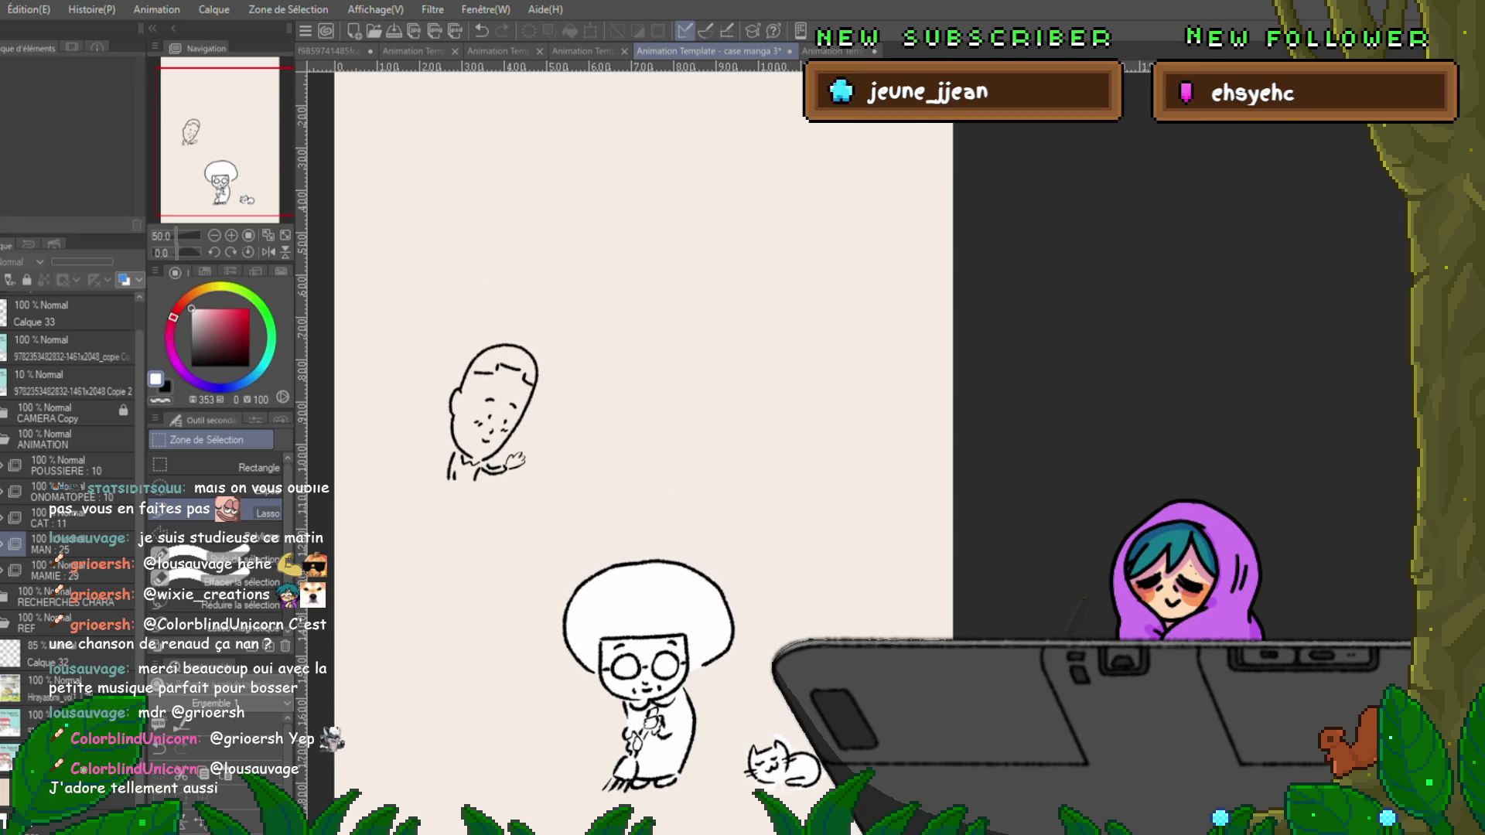
scroll(643, 433, left, 2)
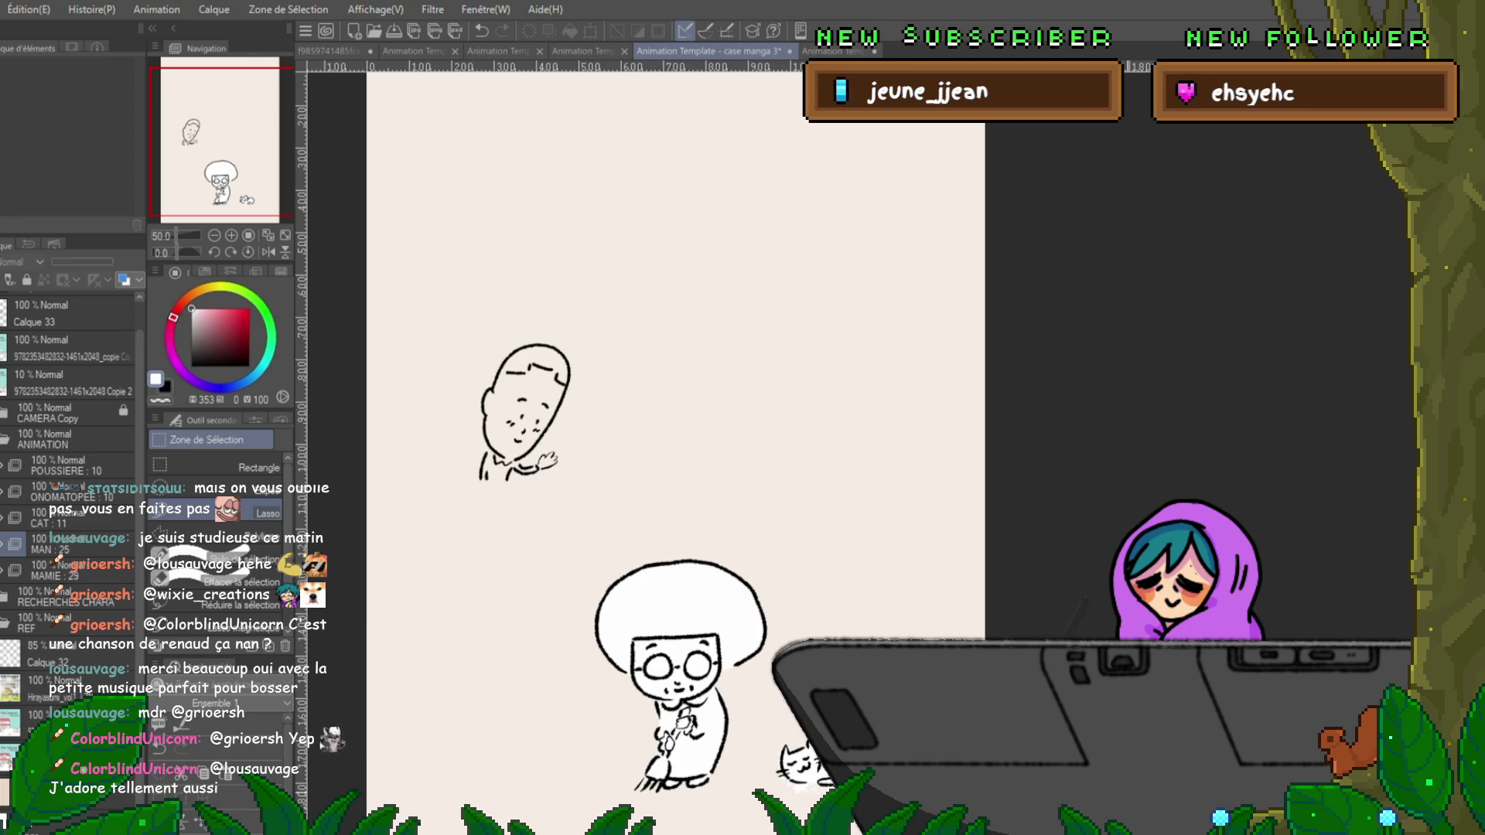
mouse_move(696, 386)
mouse_down()
mouse_move(773, 387)
mouse_move(773, 423)
mouse_up()
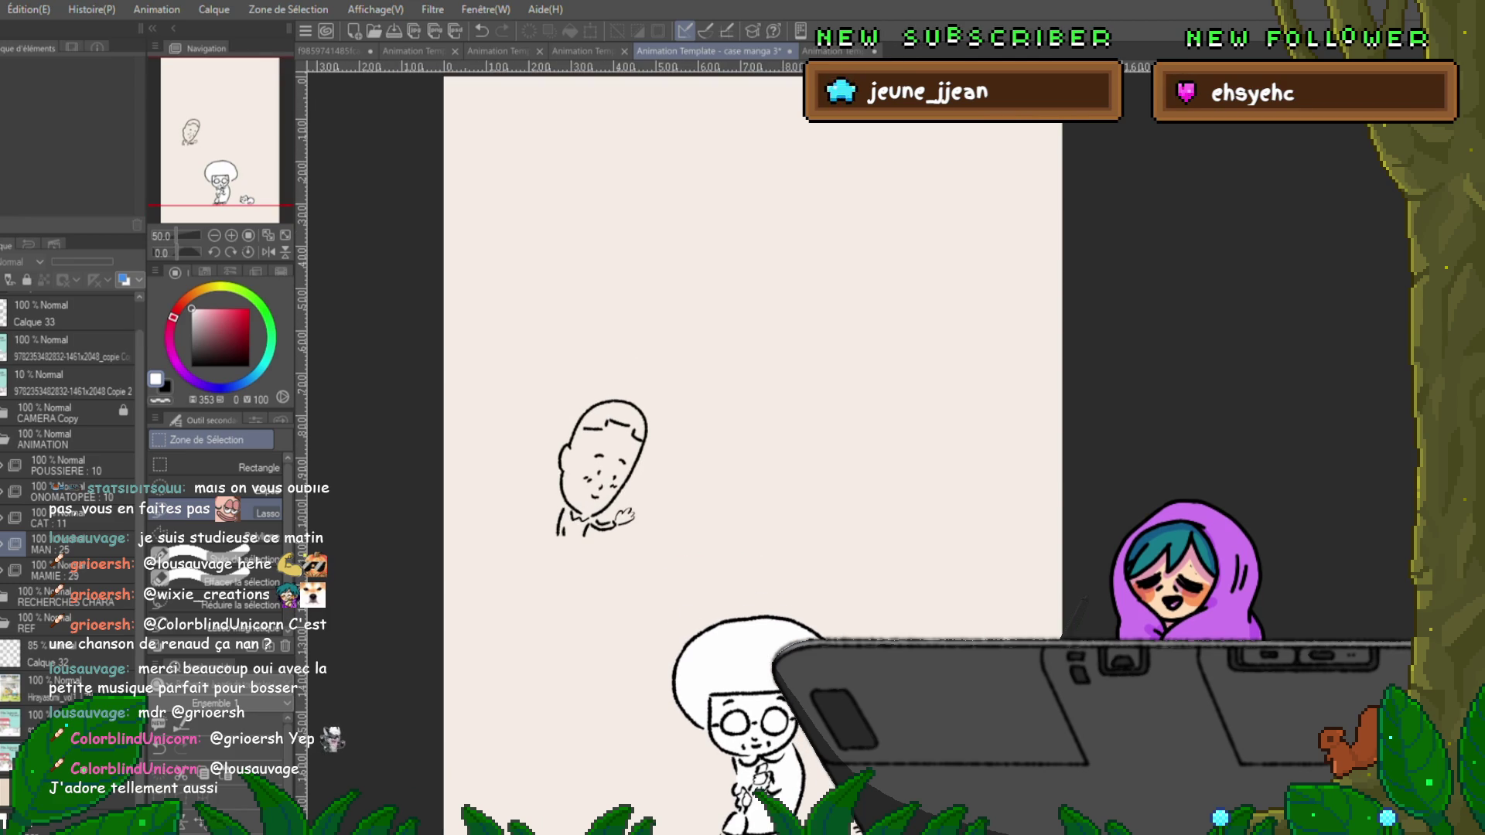
Expand the MAN : 25 folder and select another cel of the waving bald man.
scroll(603, 464, up, 5)
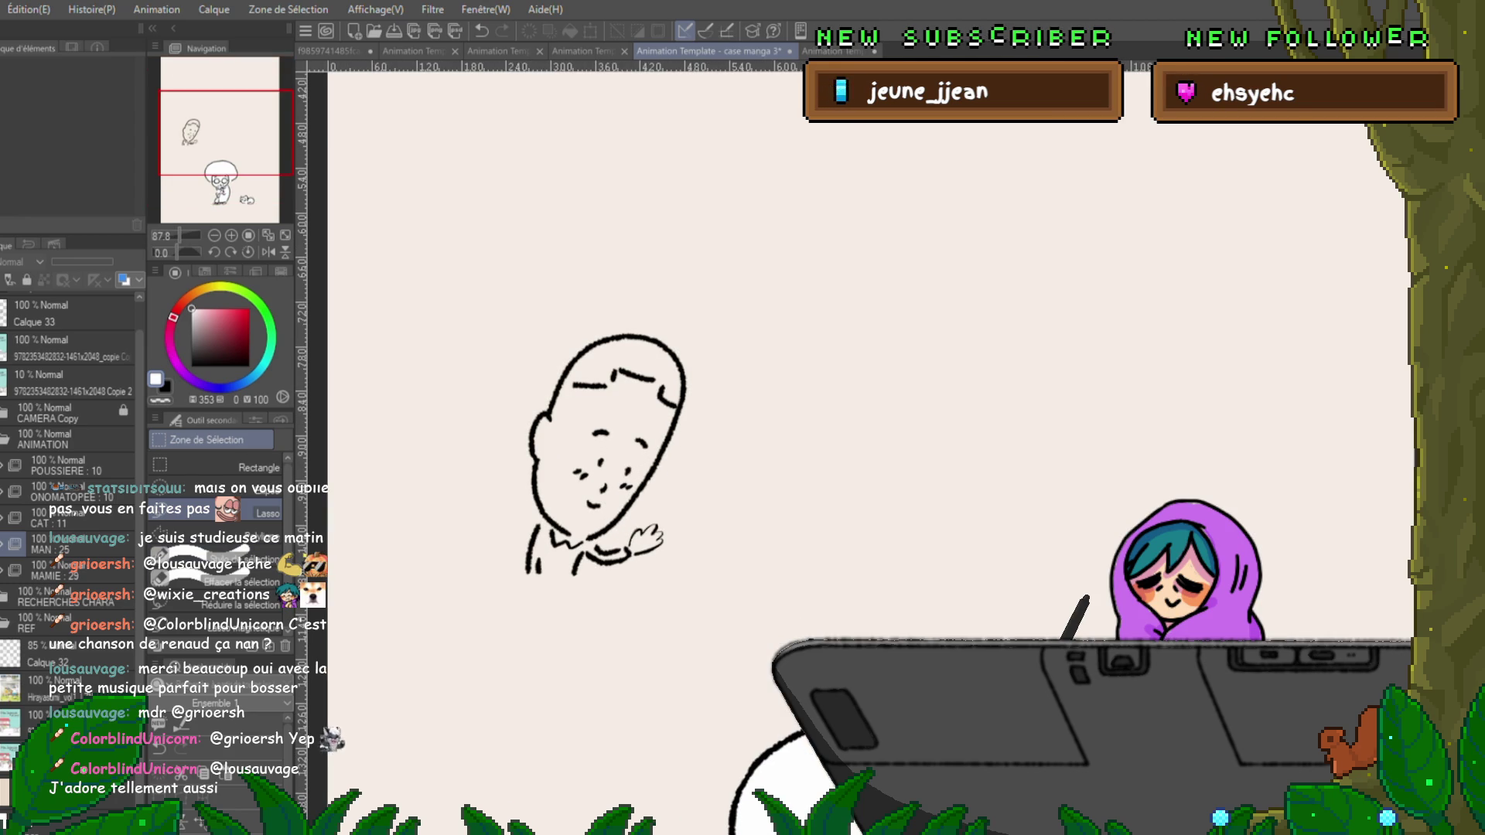
click(3, 543)
click(31, 574)
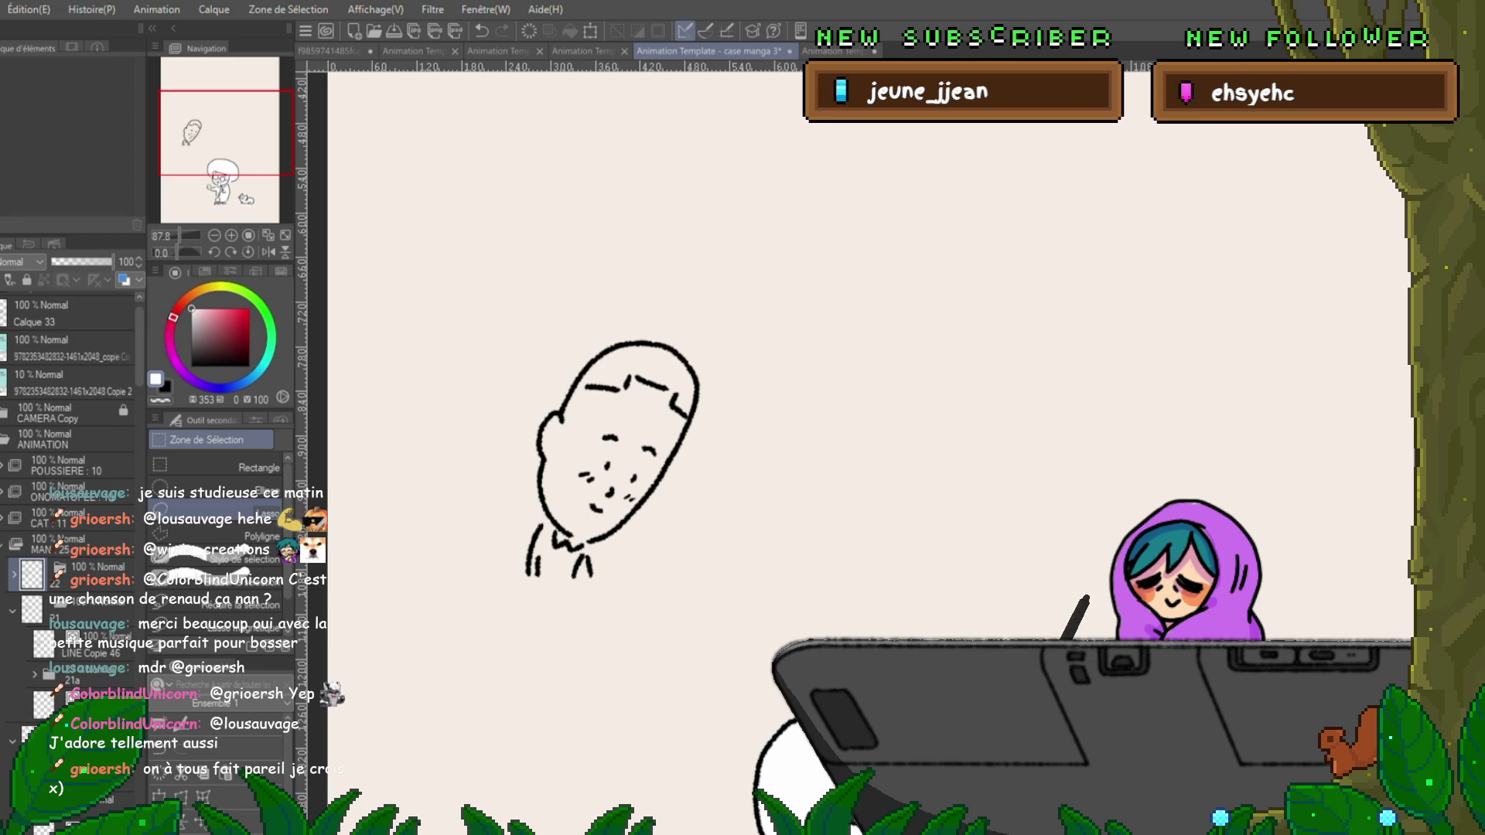
Add a new blank layer beneath LINE Copie 47, then reselect Calque 73.
click(85, 611)
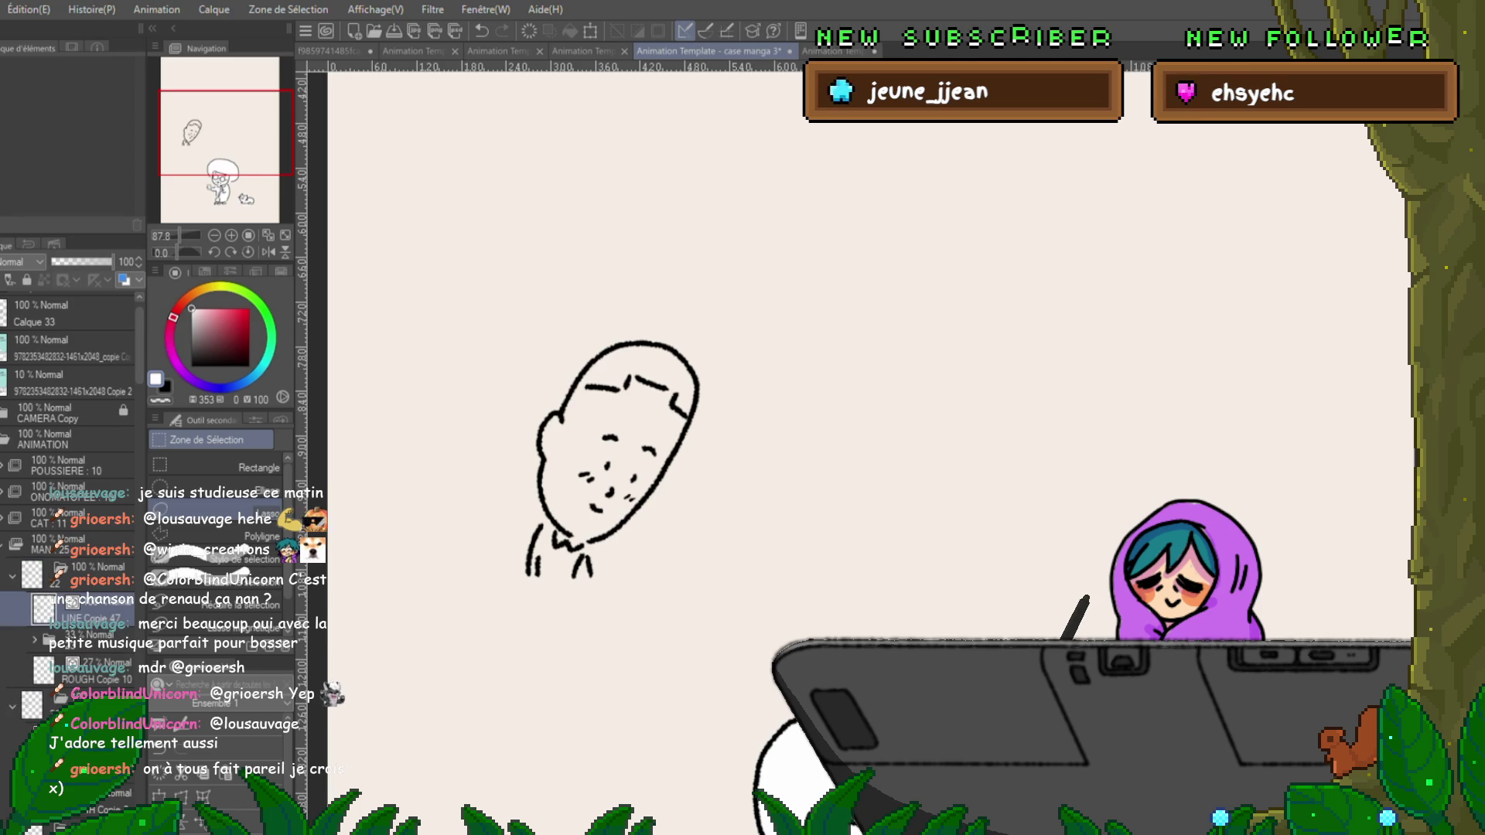
key(ctrl+shift+n)
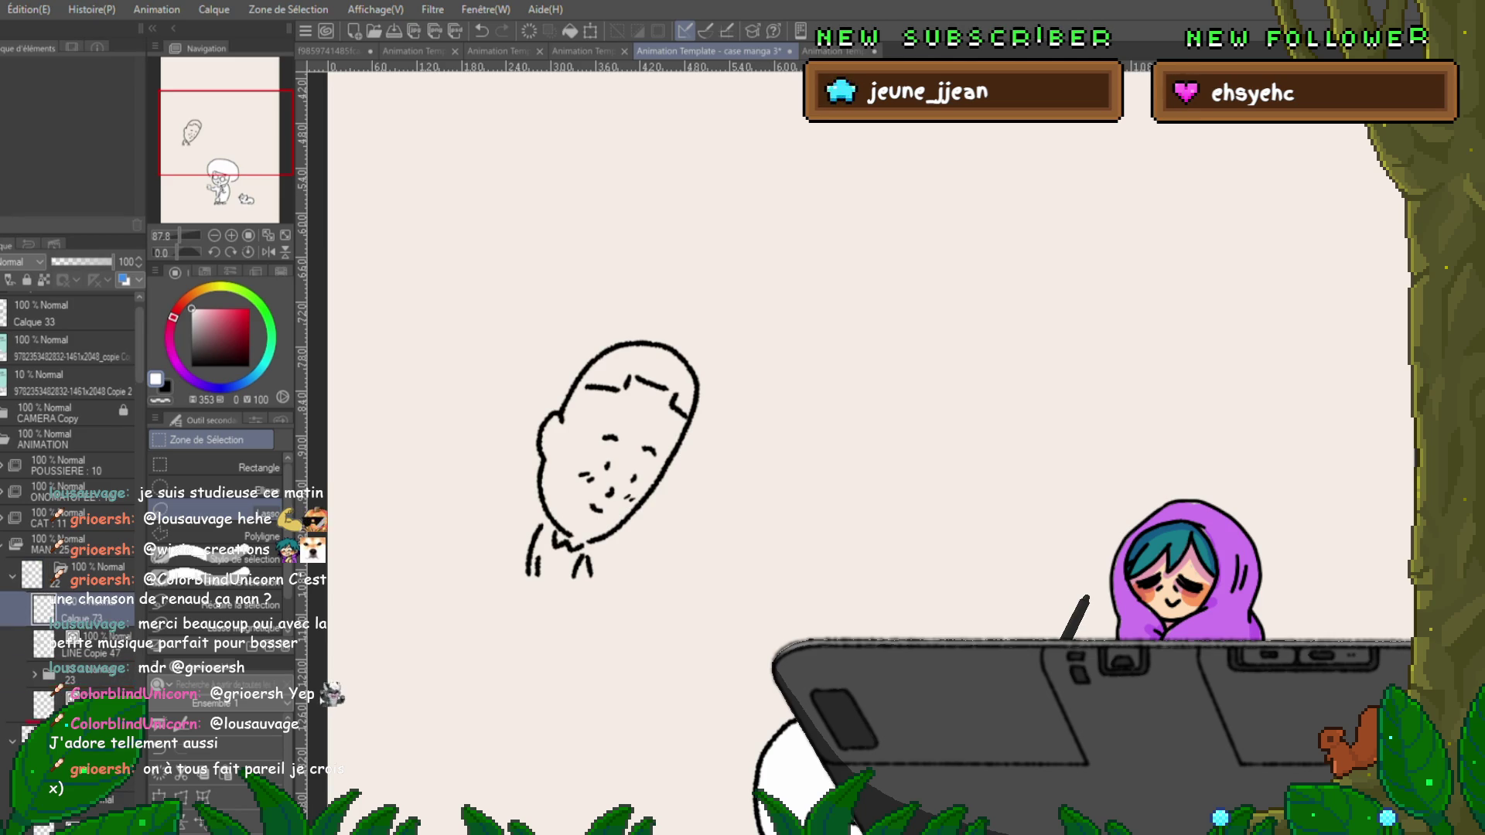
key(ctrl+bracketleft)
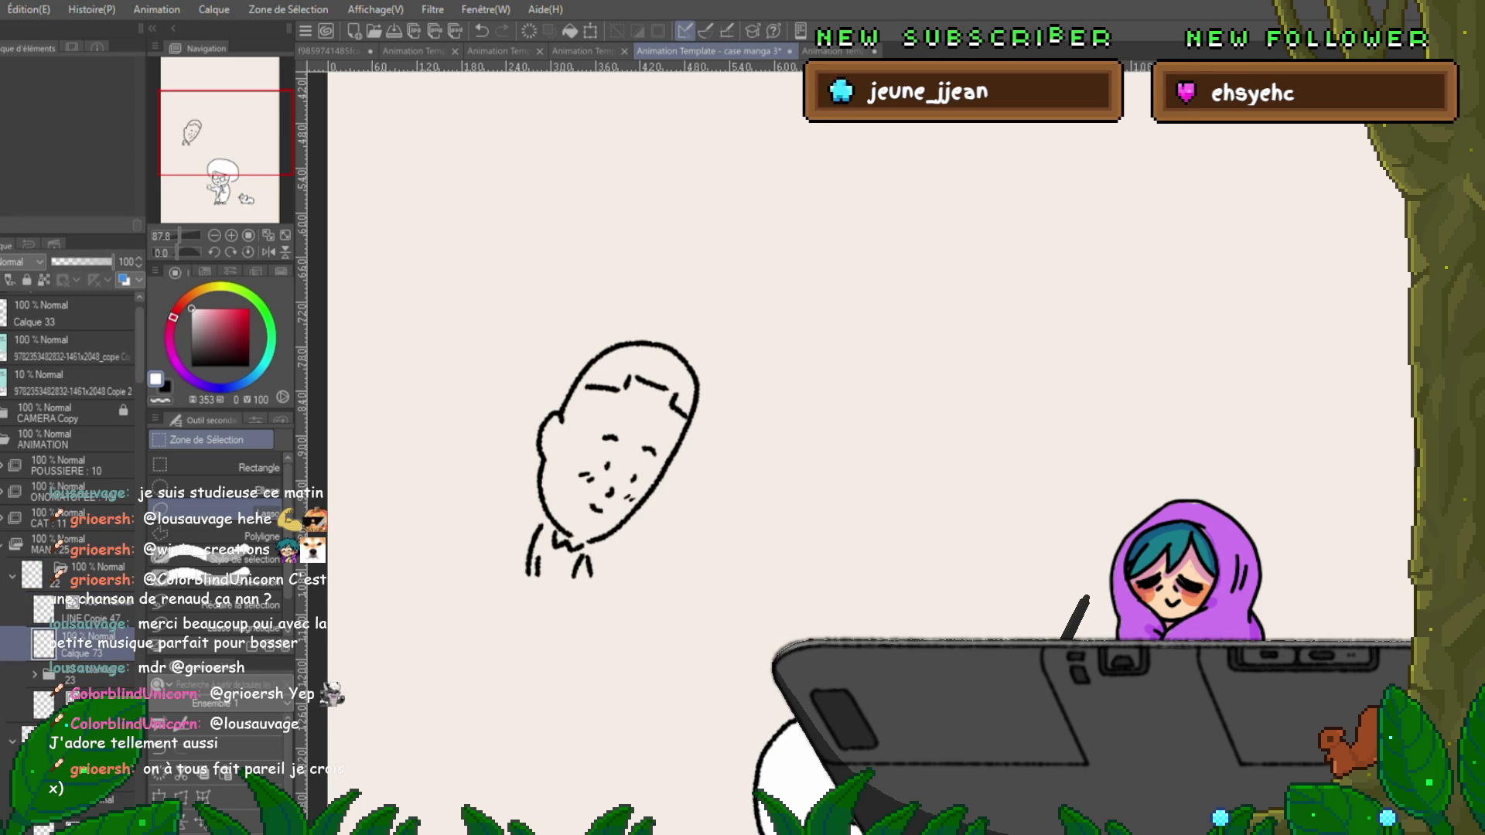
click(77, 644)
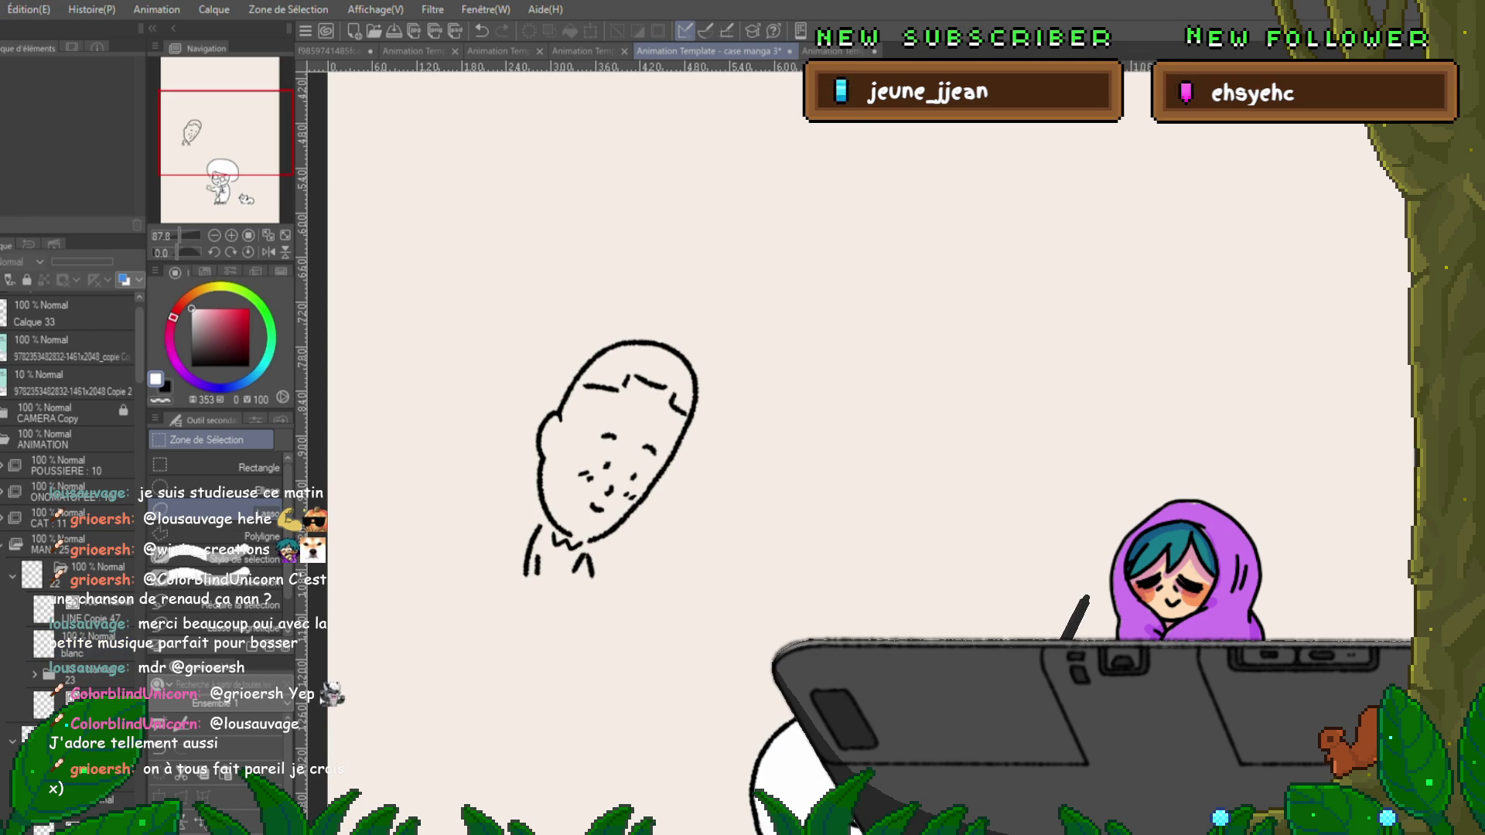
Paste the blanc fill layer into frame 21a at LINE Copie 46, then undo the paste.
scroll(70, 503, down, 5)
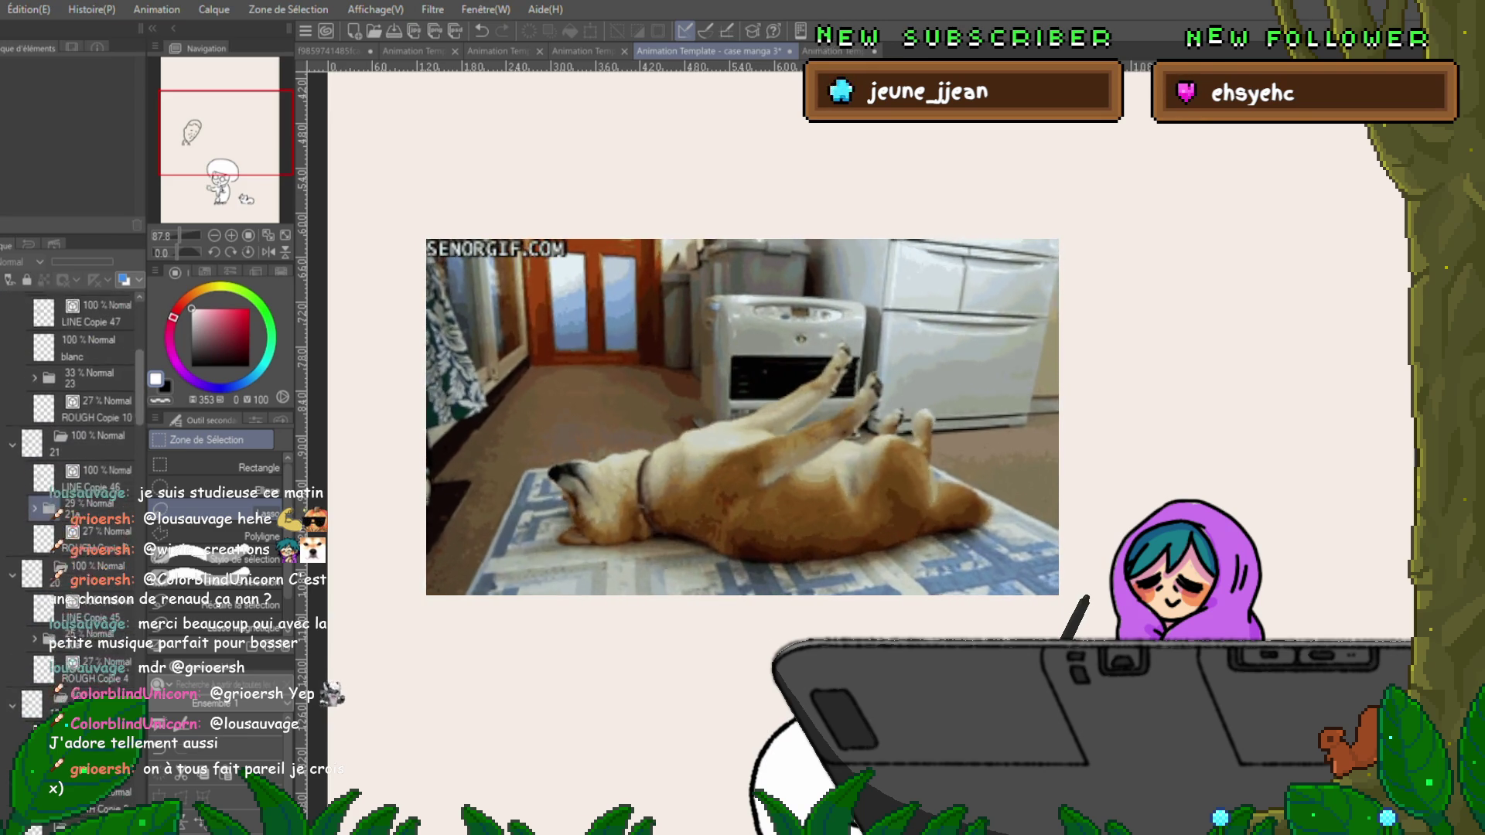
click(89, 360)
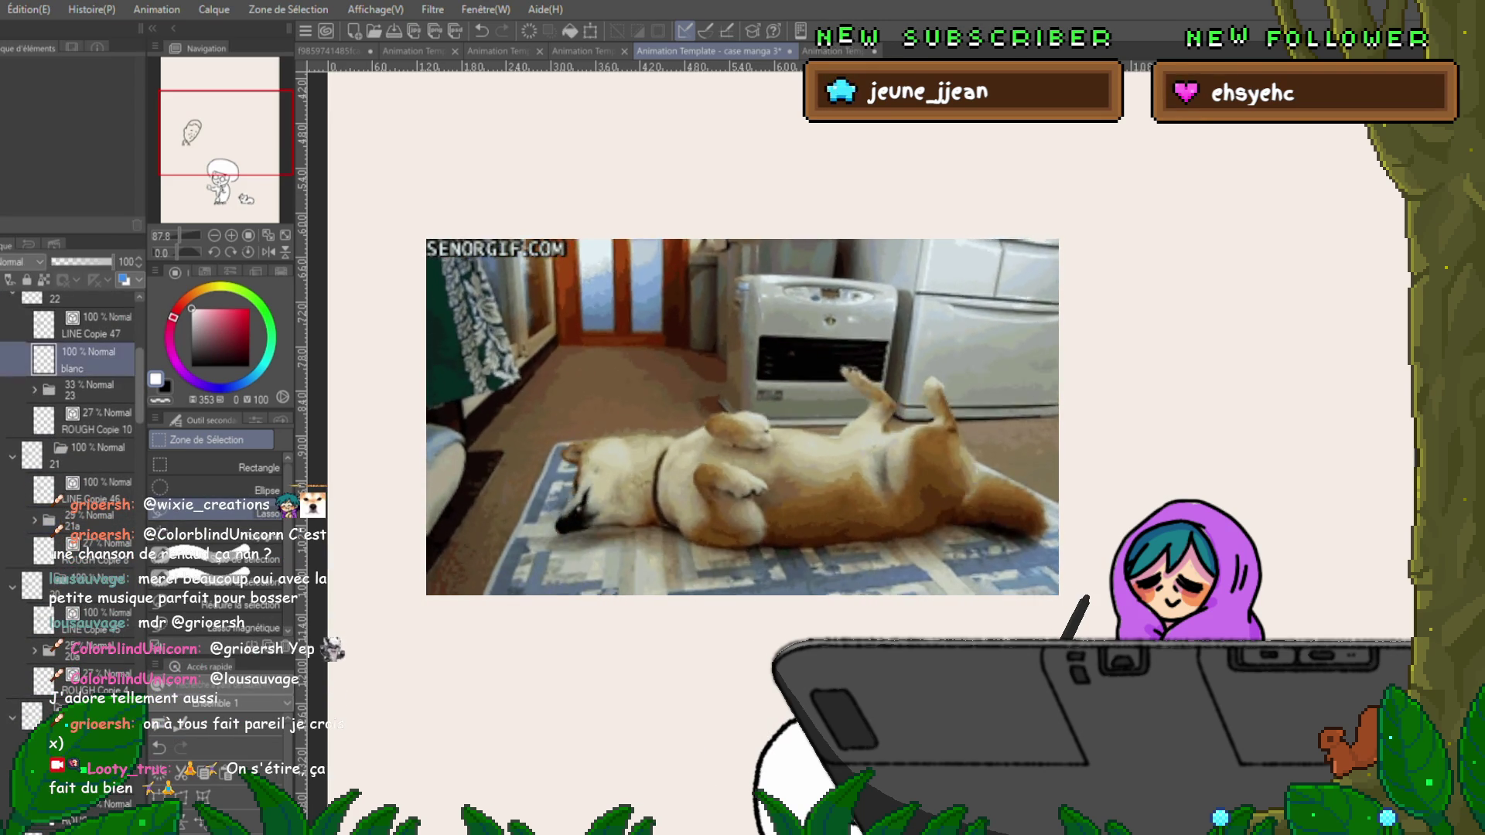
click(77, 517)
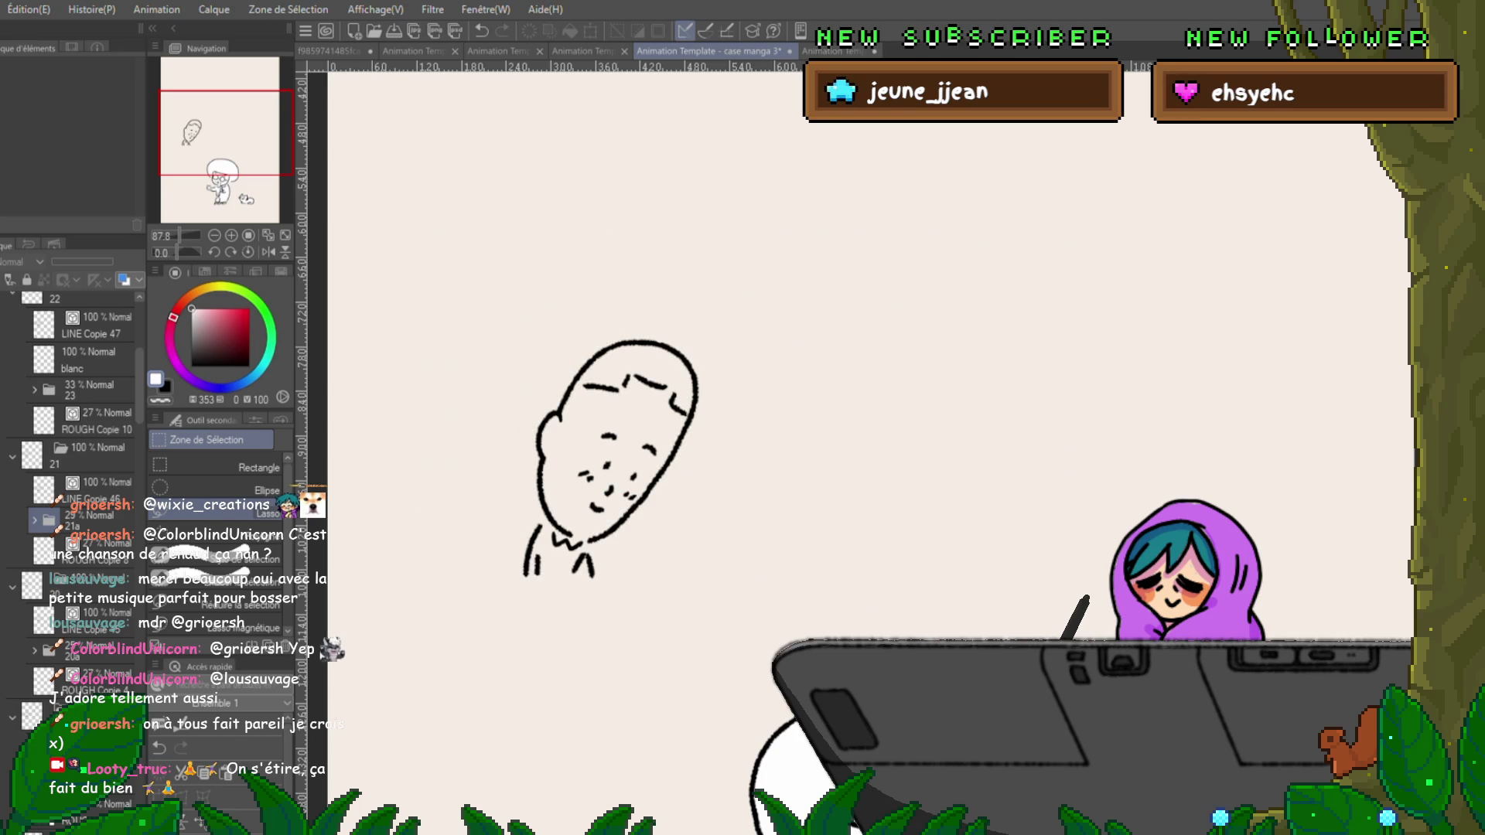
click(78, 519)
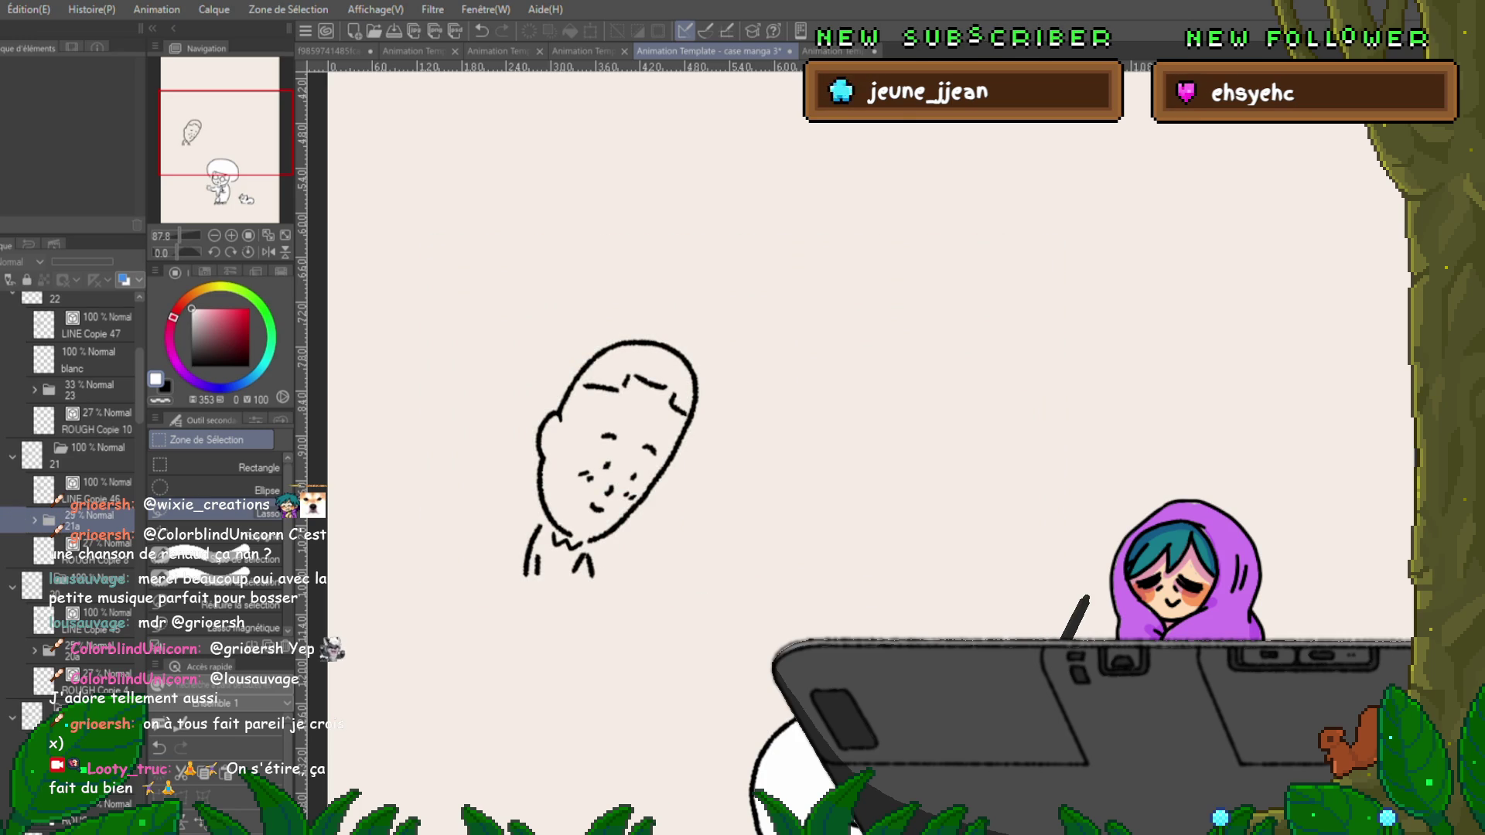
click(100, 490)
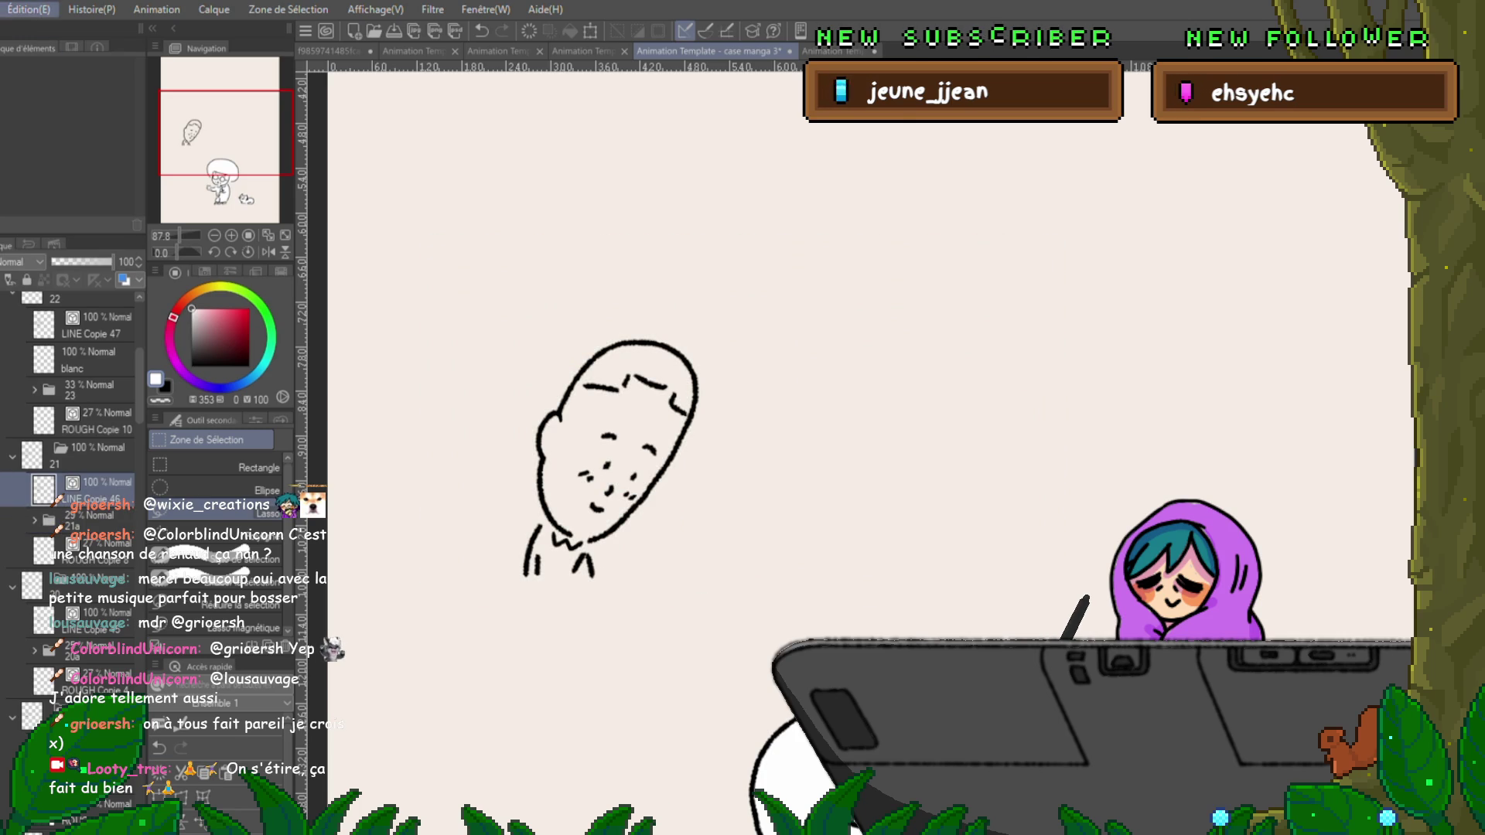
key(ctrl+v)
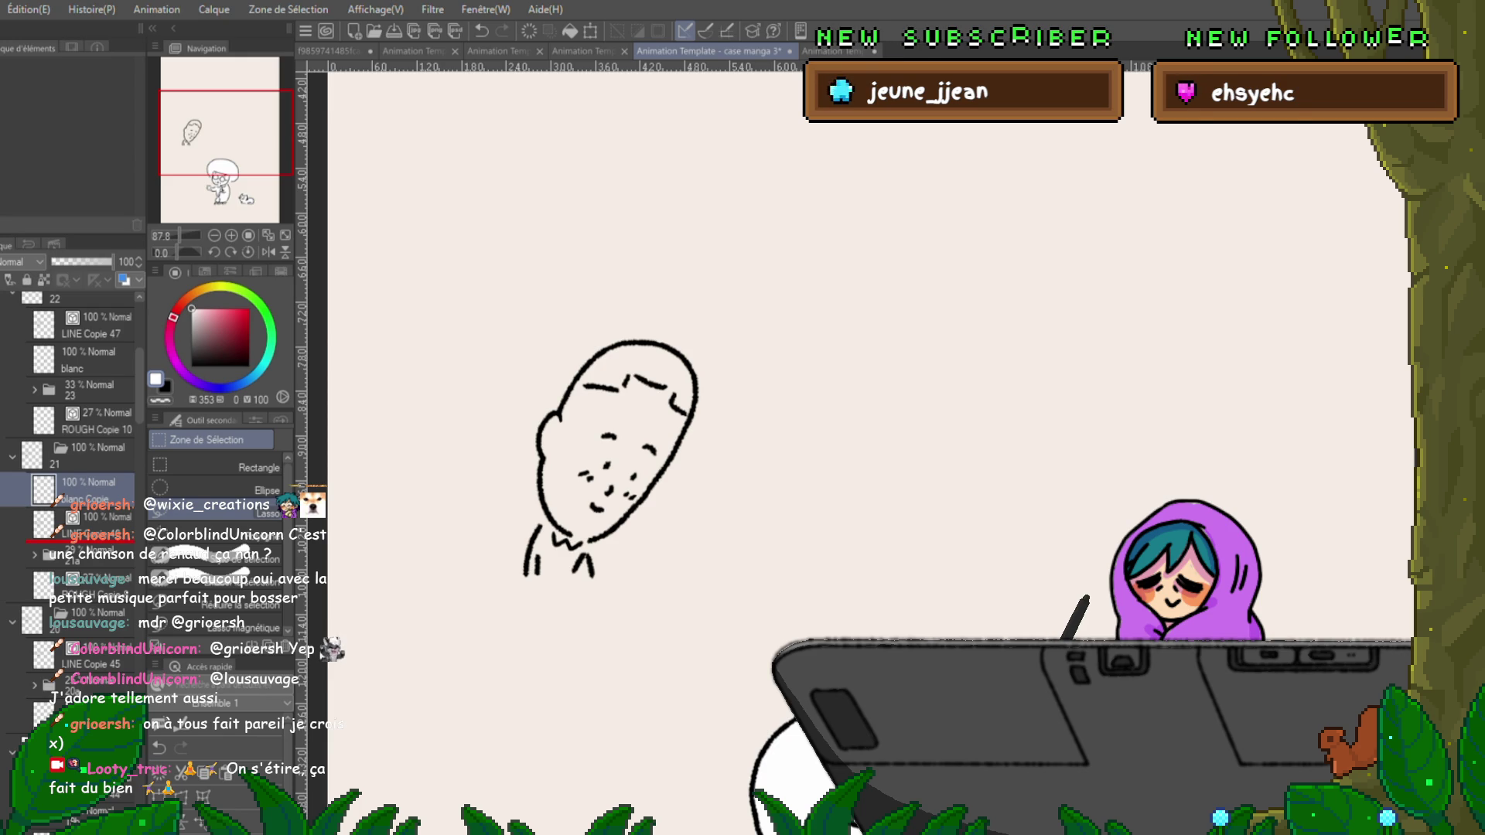
key(ctrl+z)
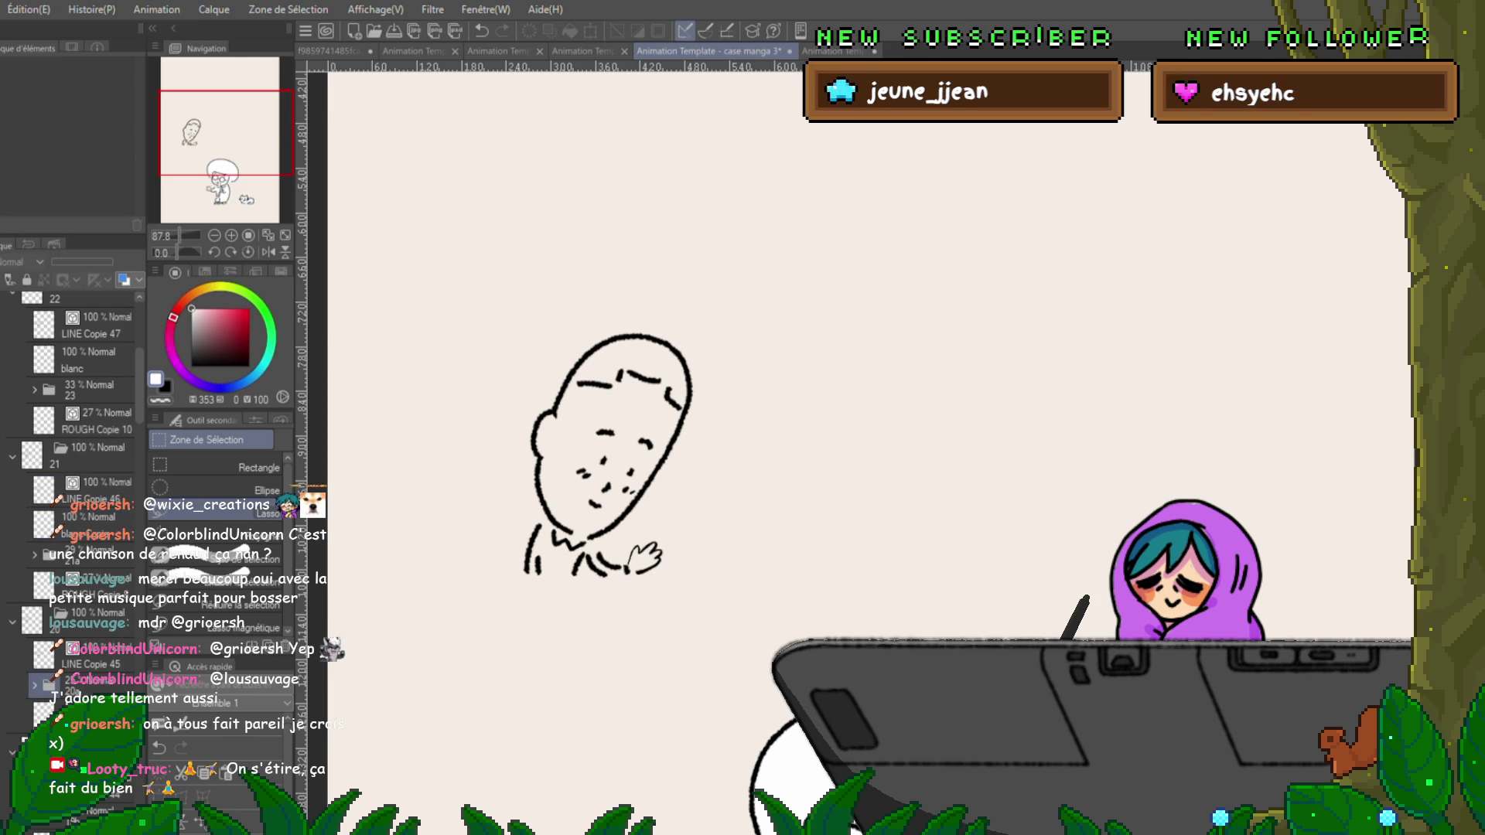
Paste a white fill layer into frame 20 with LINE Copie 45 above it.
scroll(78, 464, down, 2)
scroll(77, 503, down, 1)
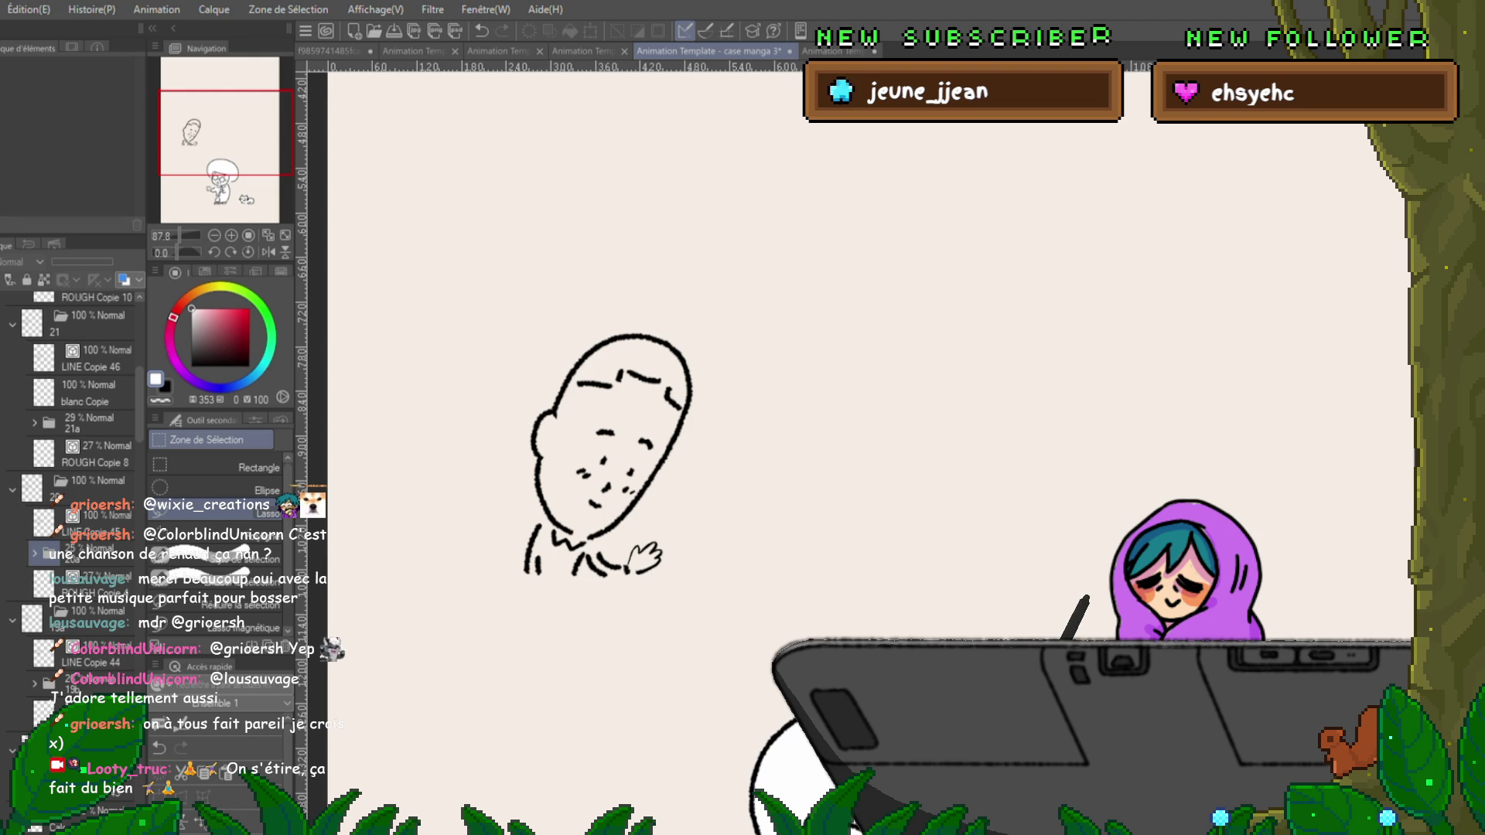
key(ctrl+v)
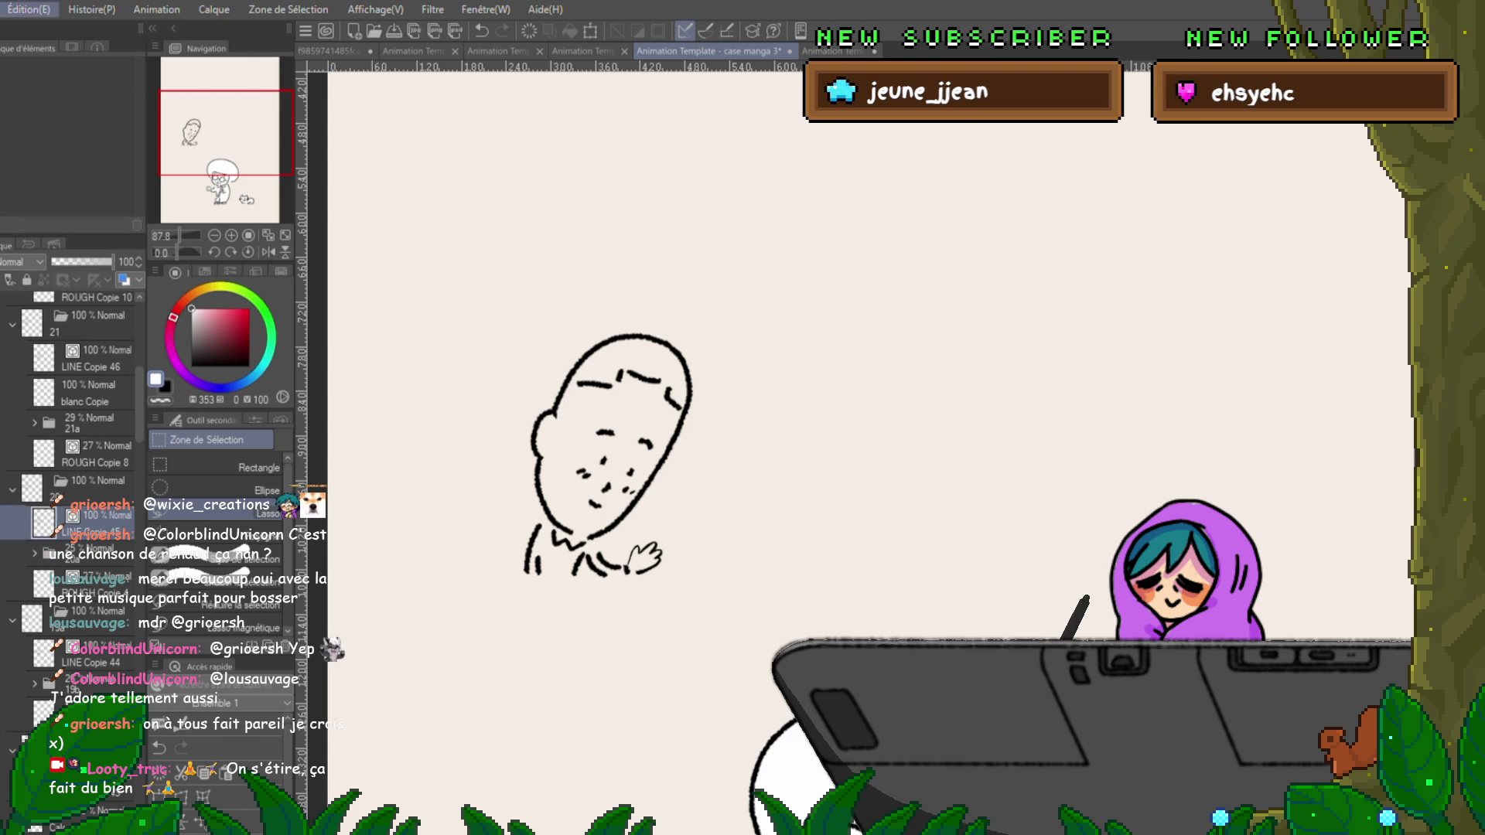
drag(46, 558, 46, 517)
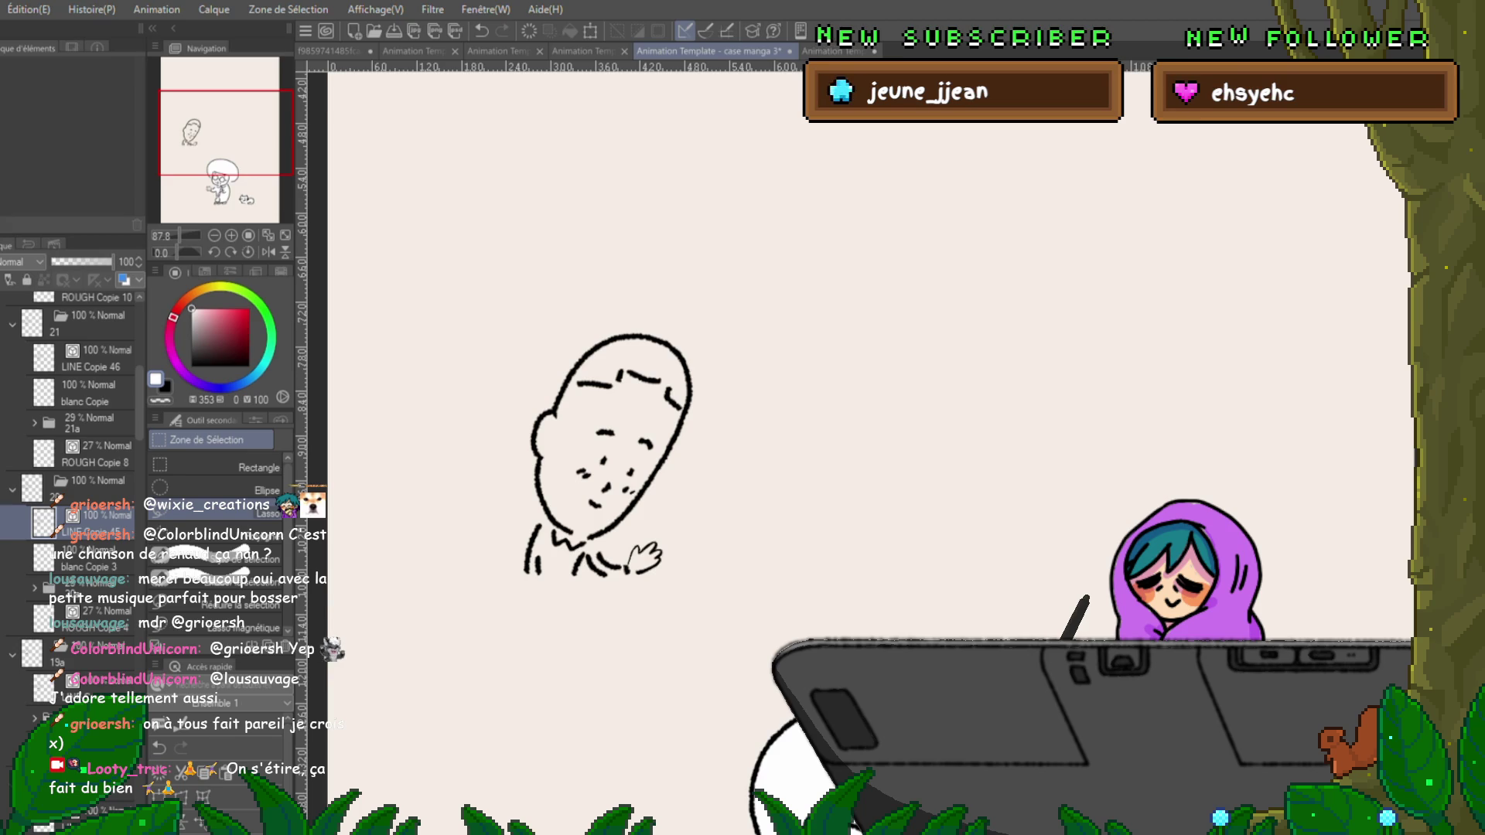
click(85, 561)
Paste a white fill layer into frame 19a with LINE Copie 44 above it.
scroll(69, 426, down, 2)
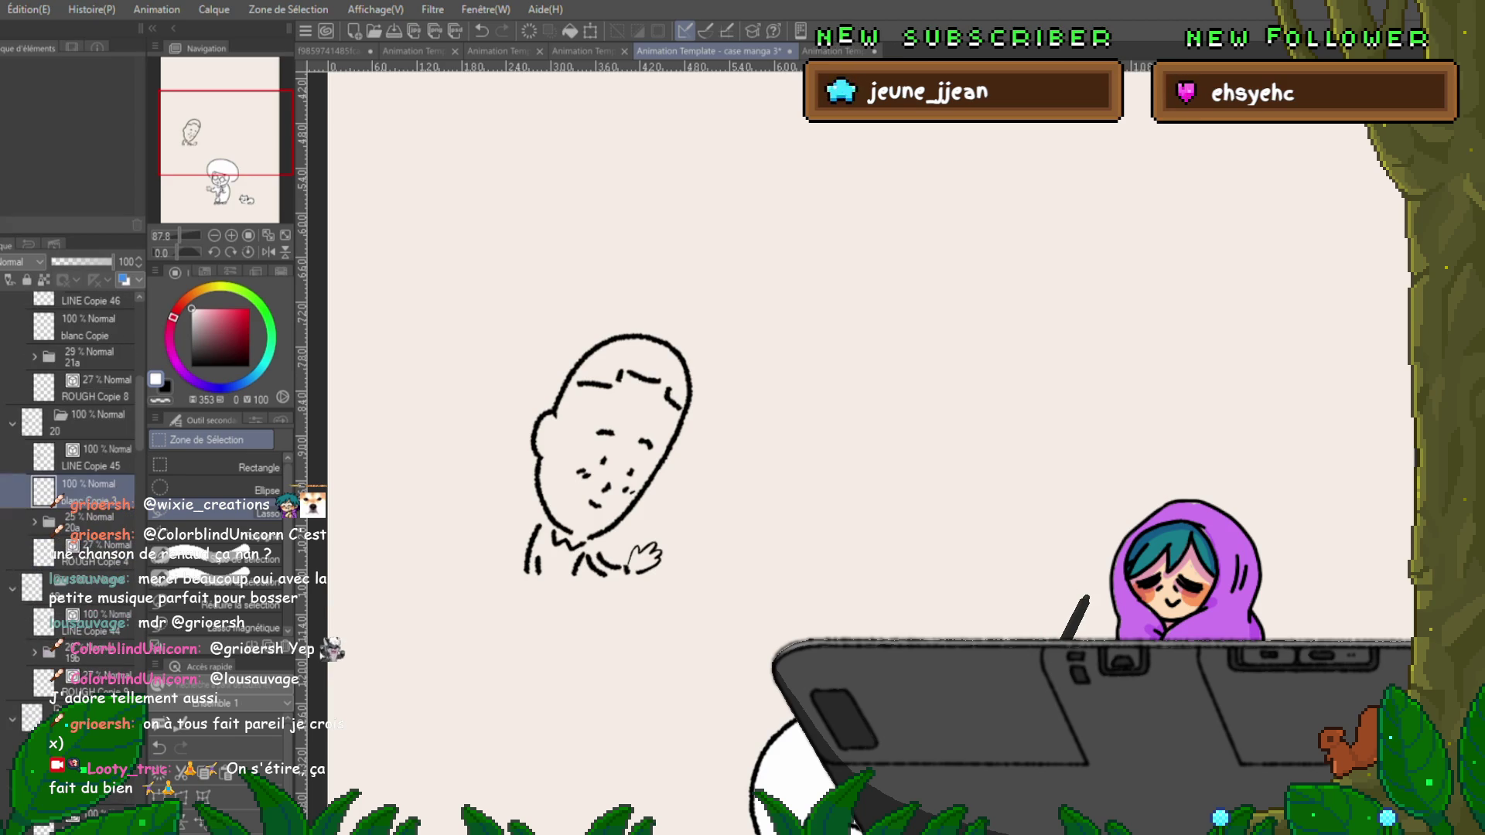
click(85, 552)
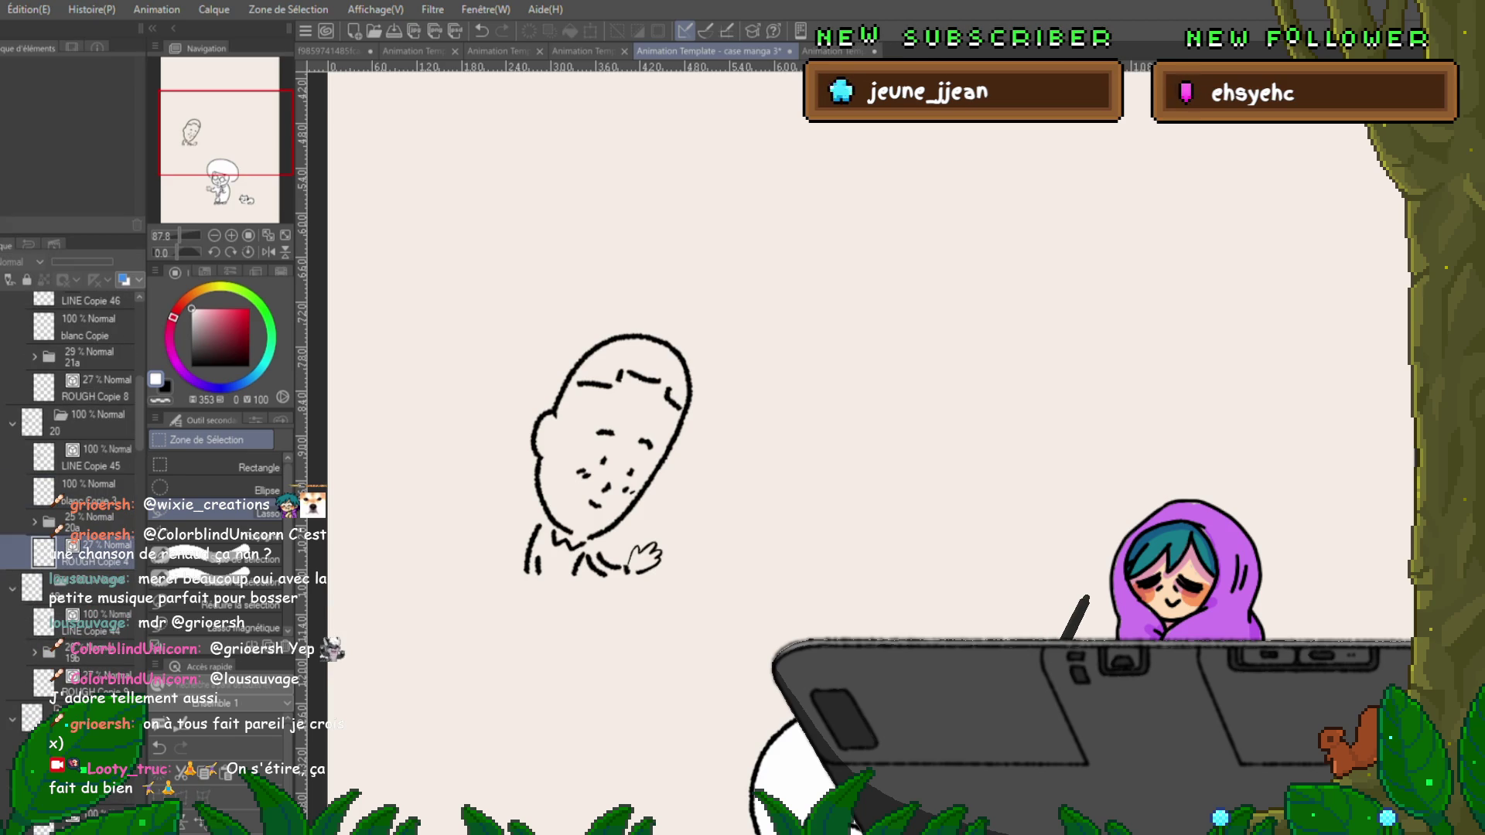
click(85, 621)
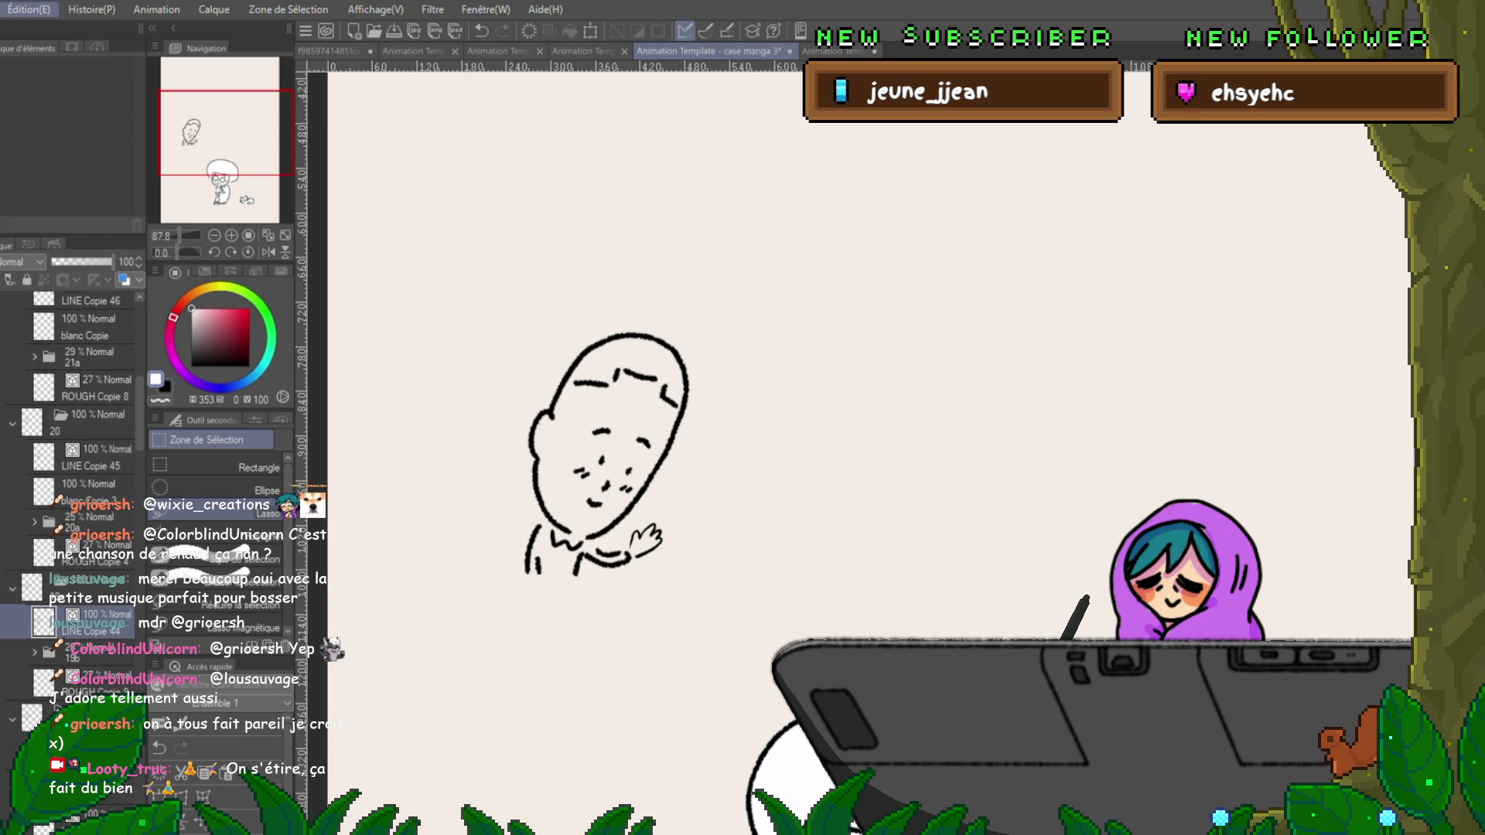
key(ctrl+v)
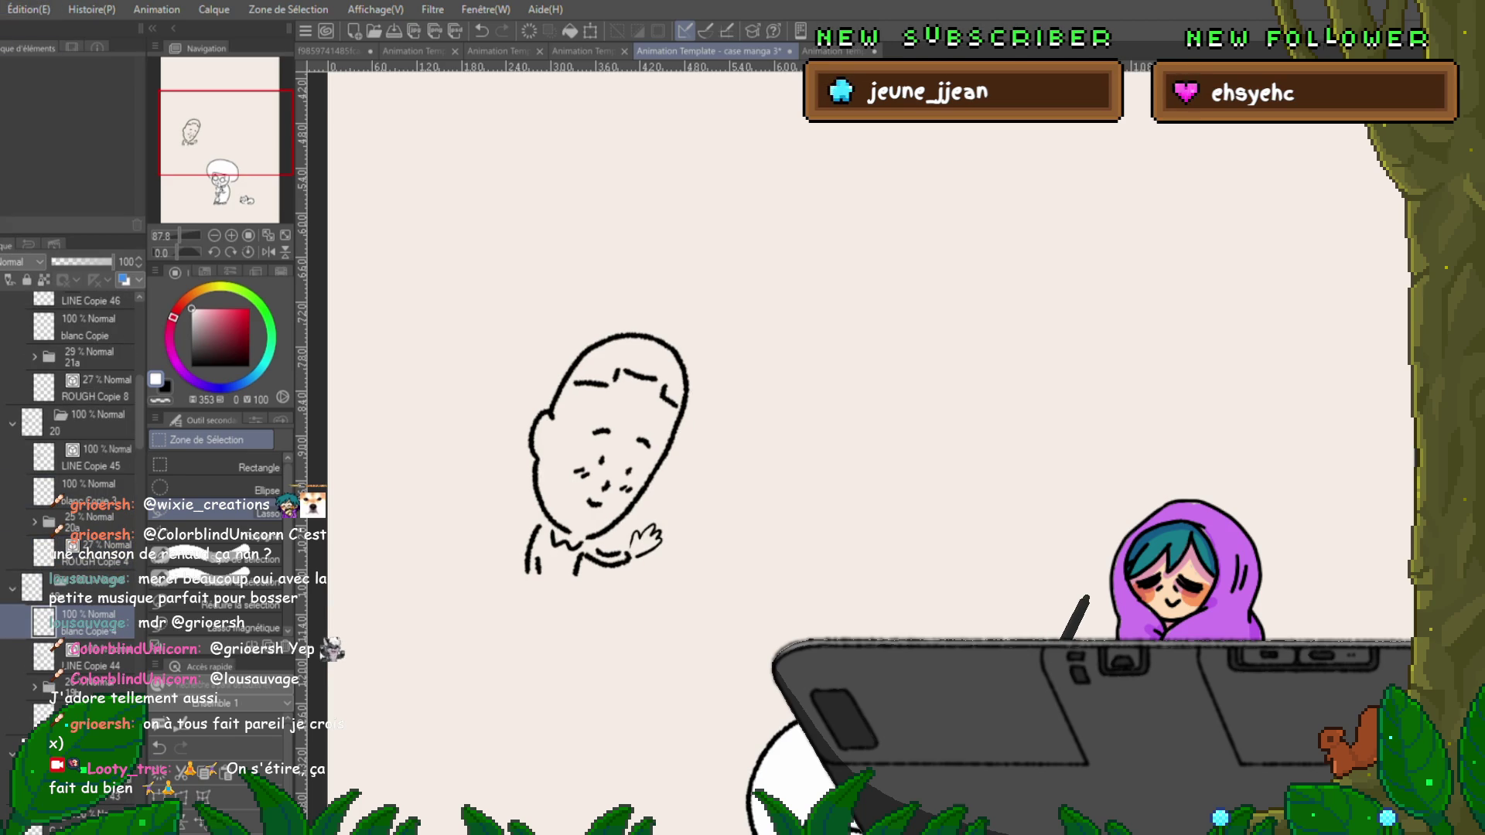
drag(86, 665, 85, 615)
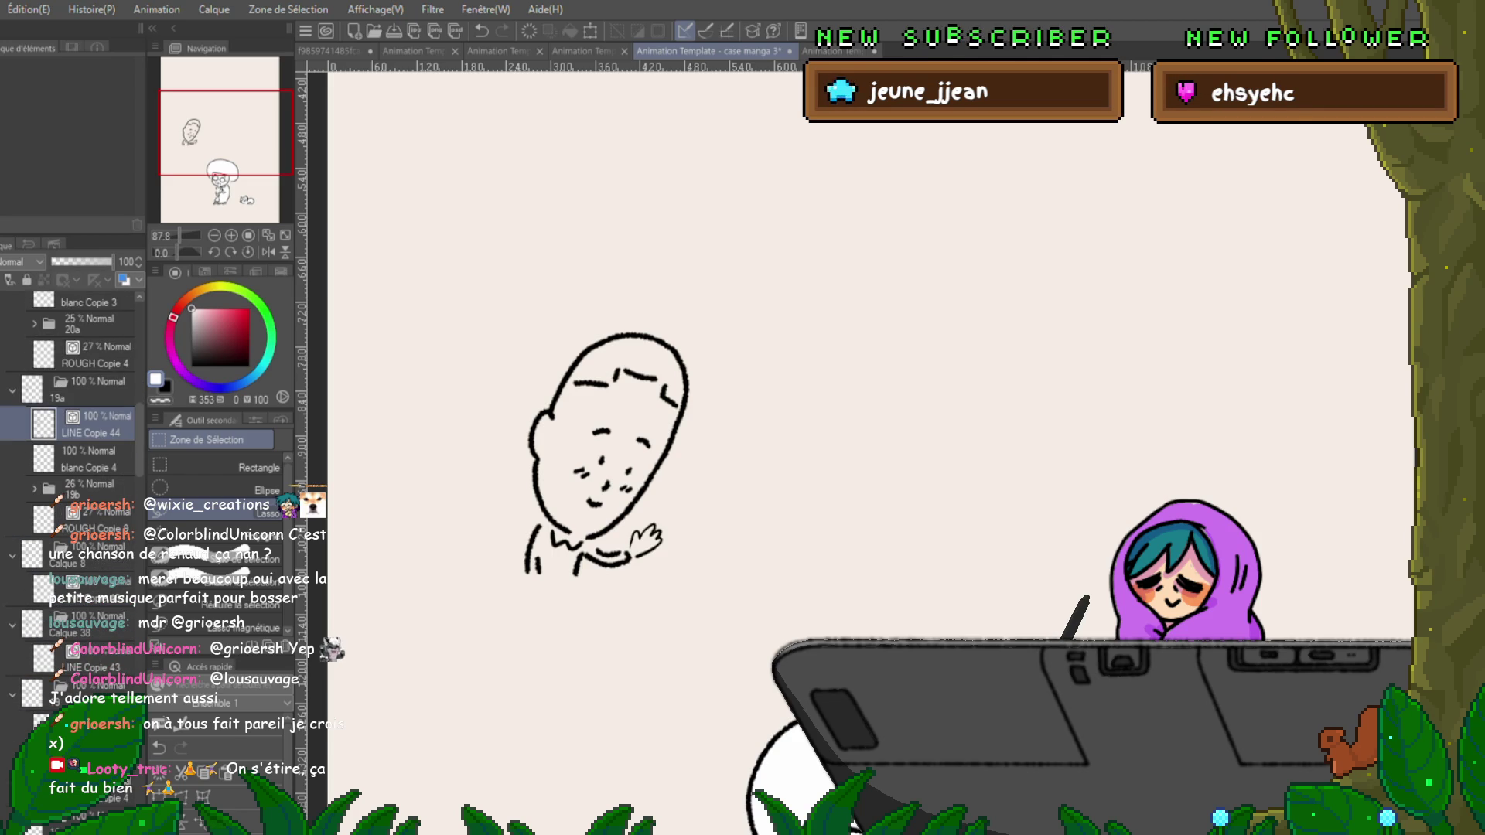
Select the ROUGH Copie 4 and blanc Copie 3 layers and play the animation.
click(97, 355)
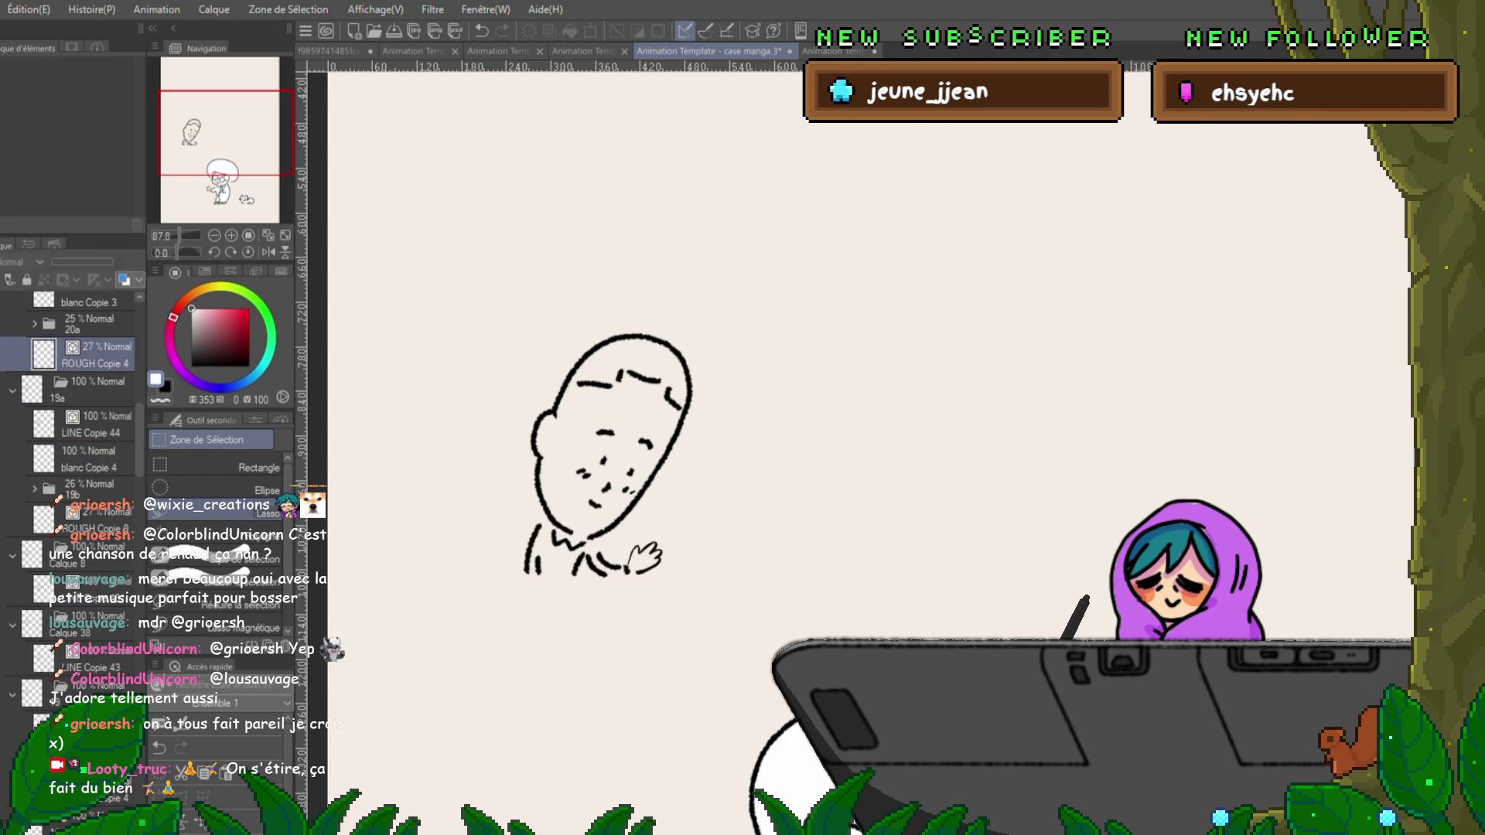
scroll(69, 387, up, 4)
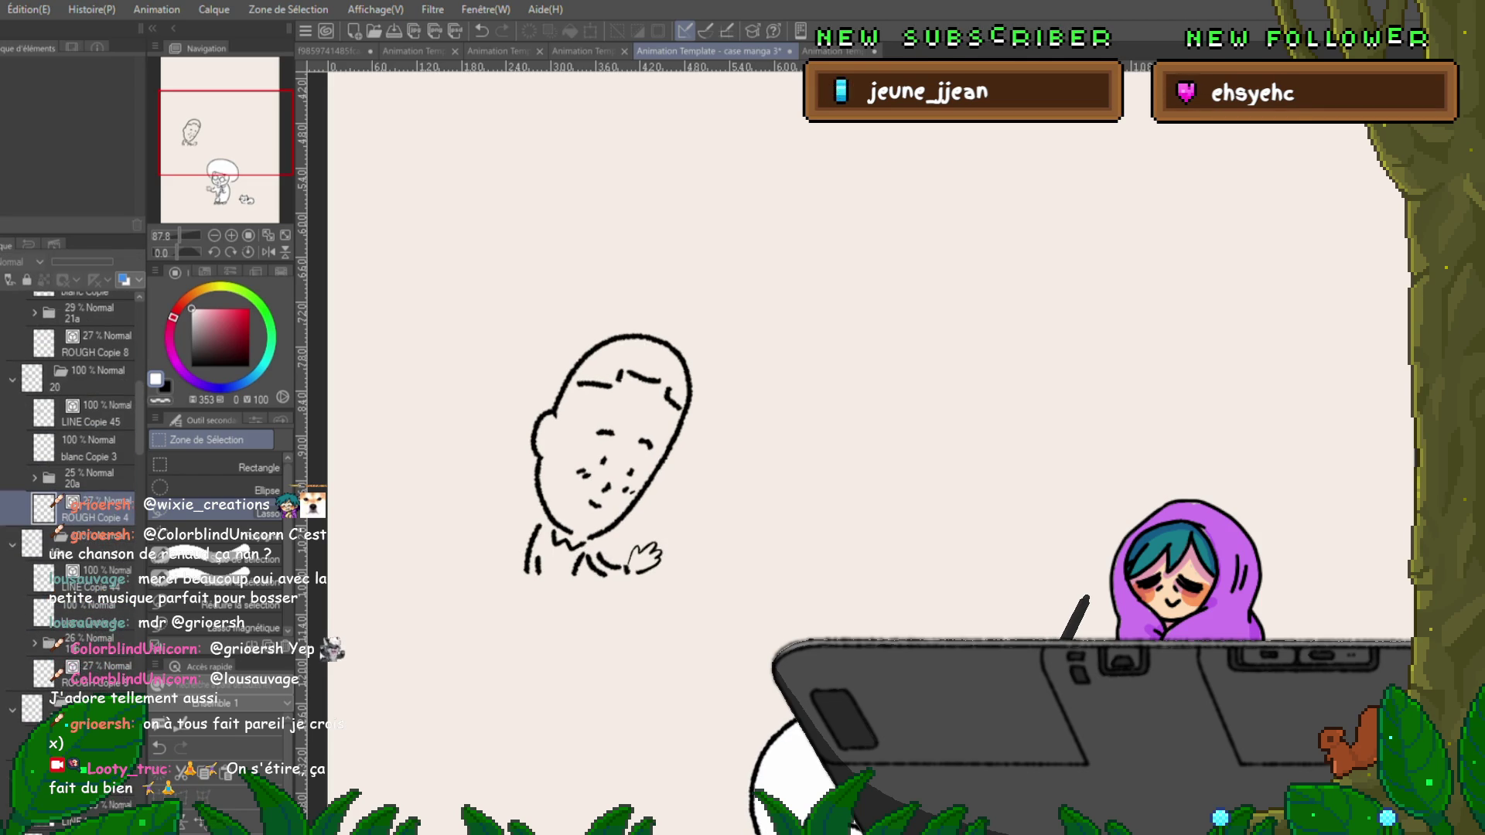
click(87, 448)
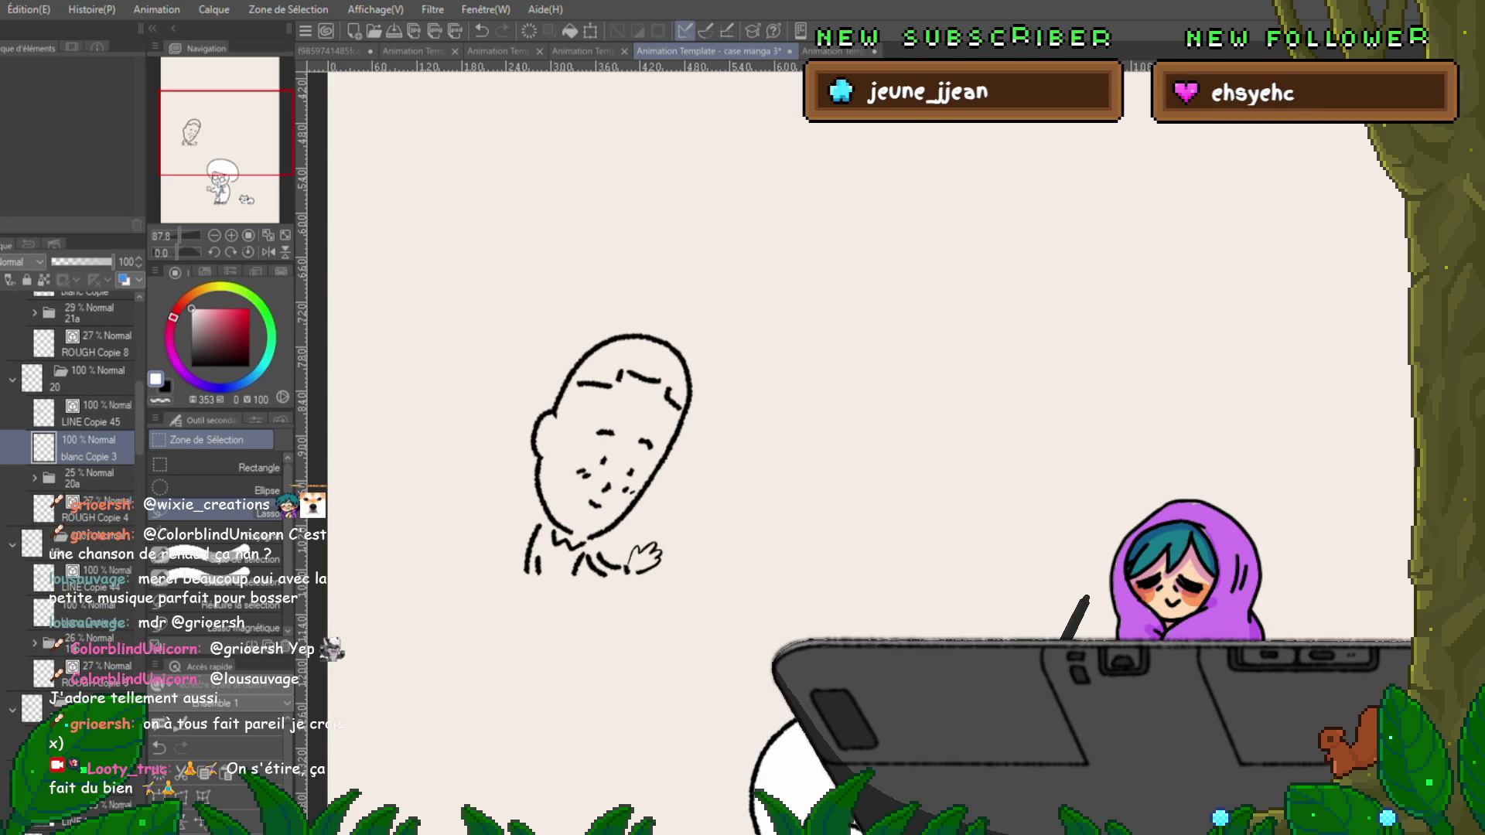
key(Return)
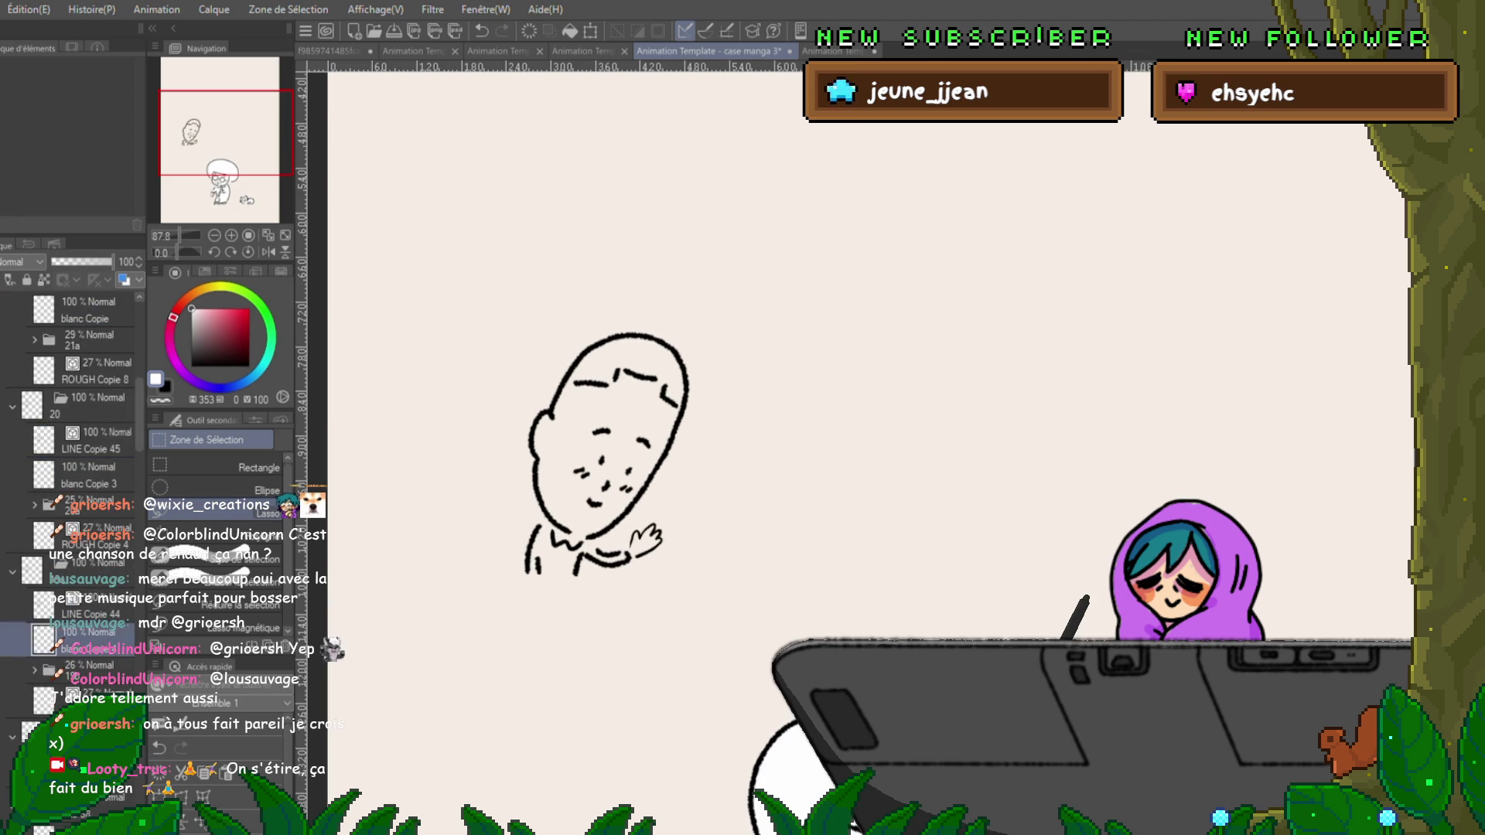
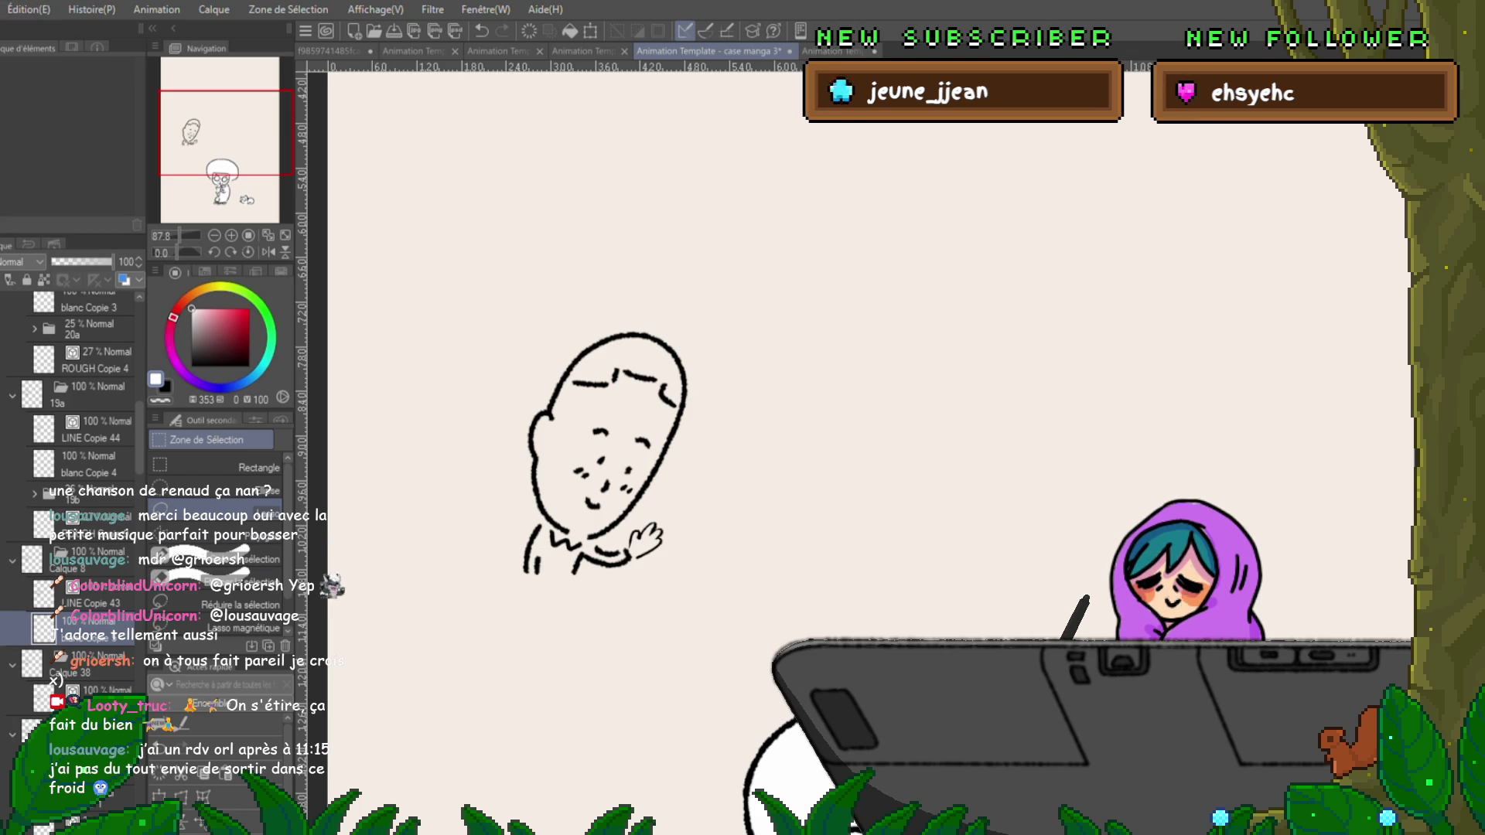
Paste white fill layer copies into the next frame folders and move blanc Copie 8 above the 30% folder.
click(101, 696)
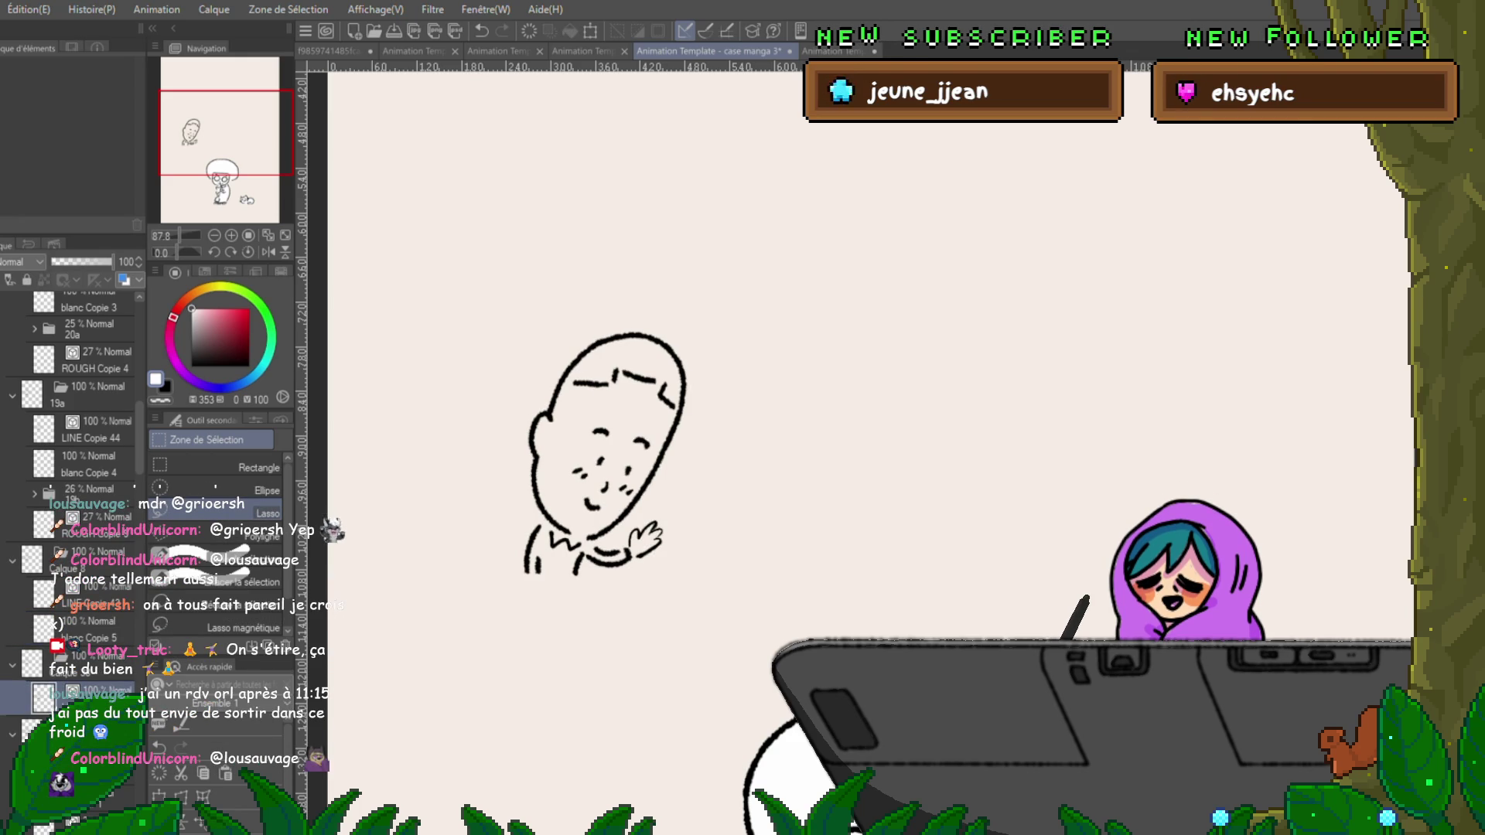
scroll(73, 464, down, 2)
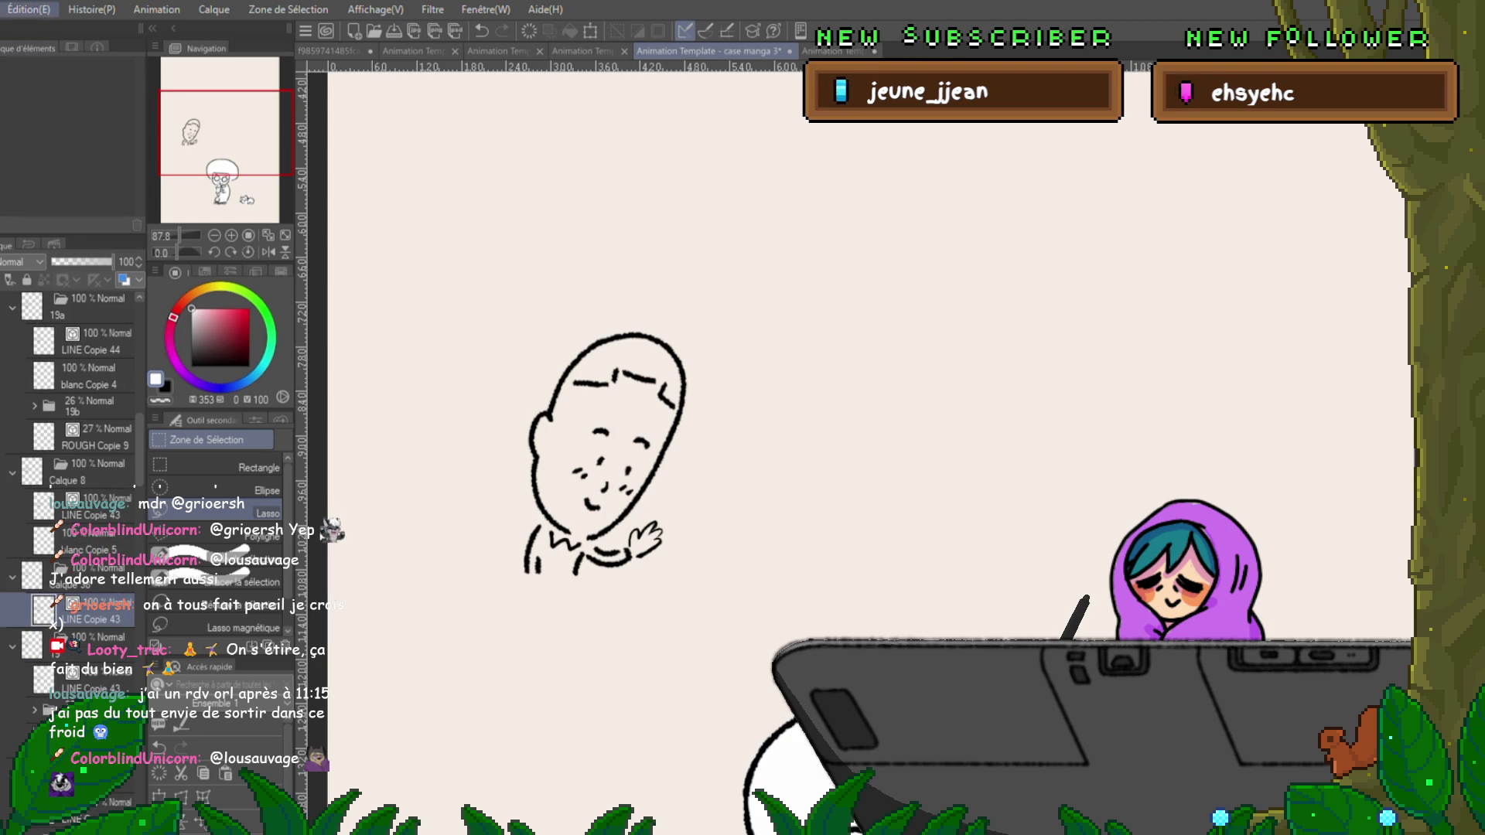
key(Delete)
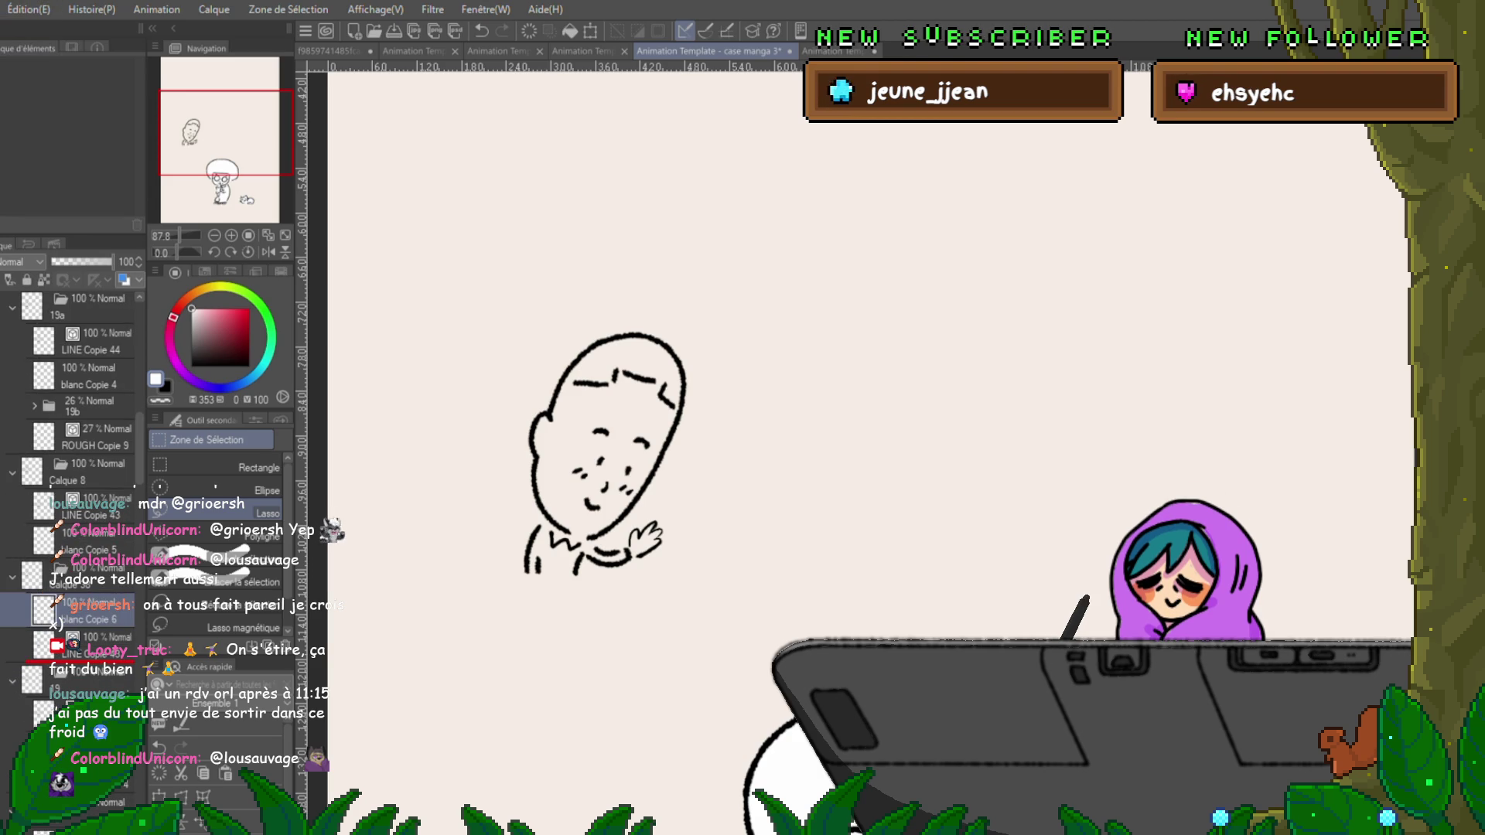
key(ctrl+z)
scroll(69, 464, down, 4)
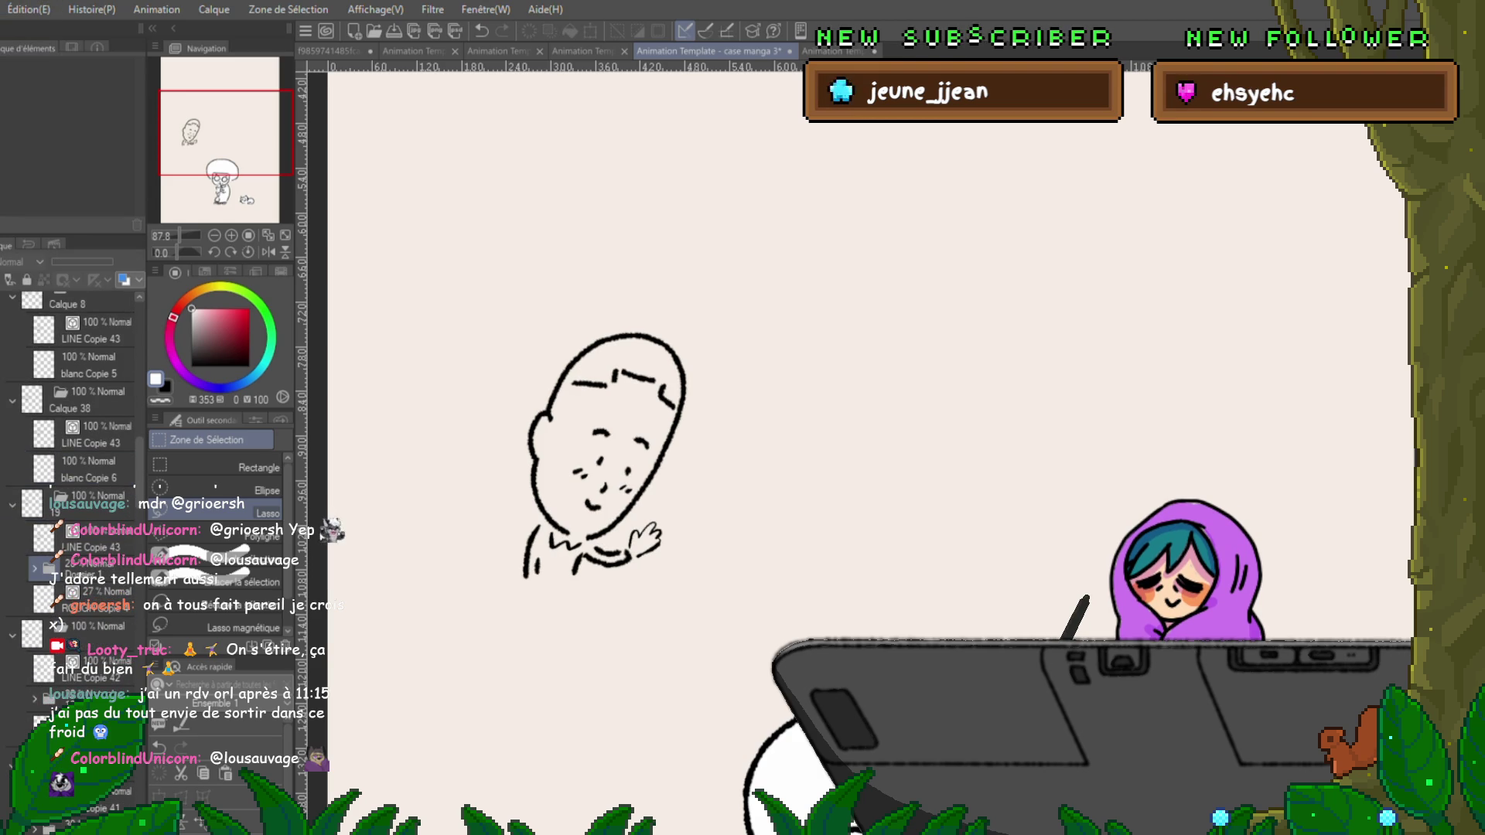
click(85, 537)
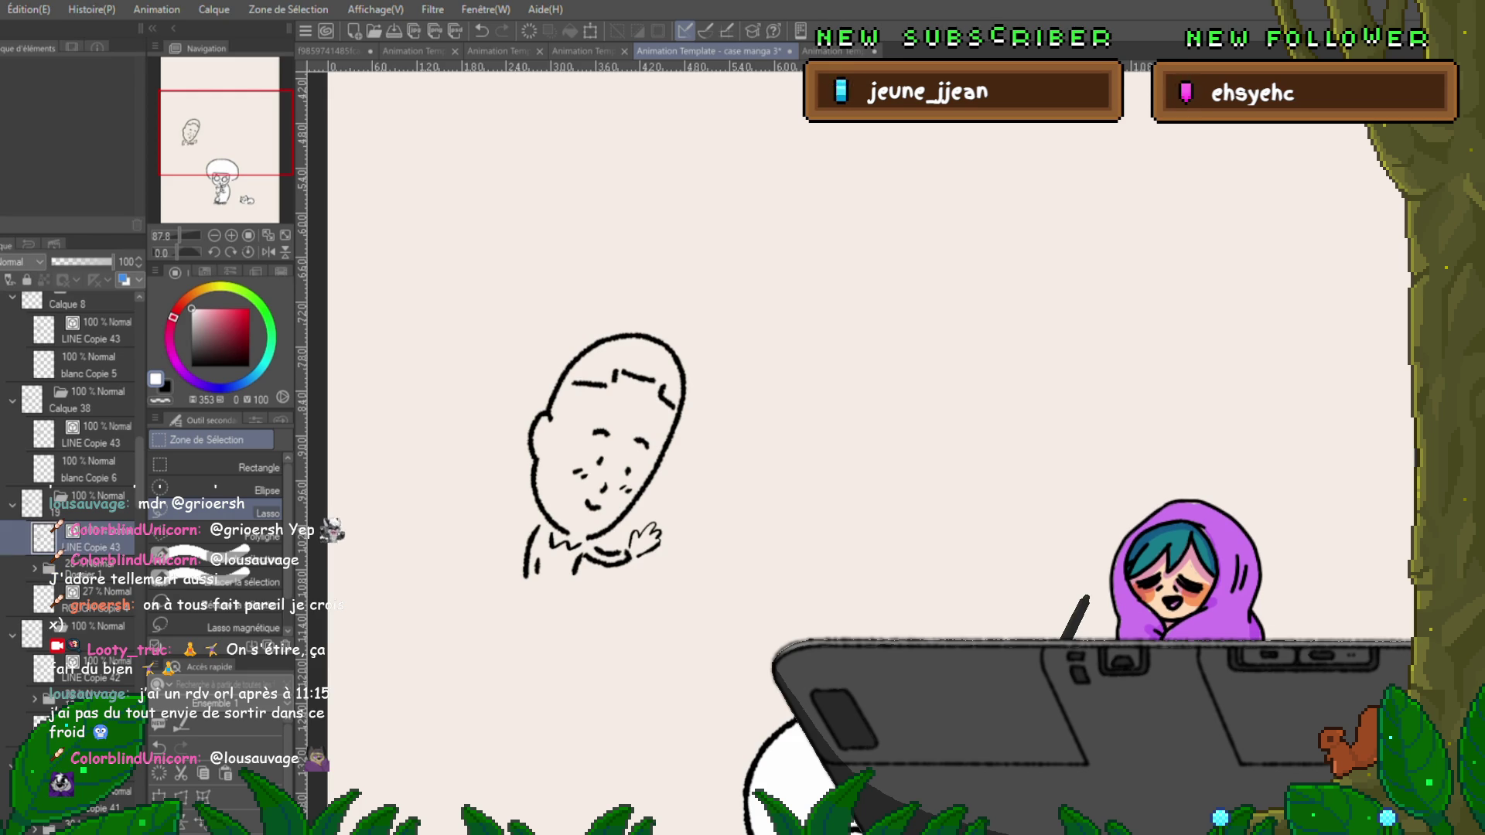
click(85, 573)
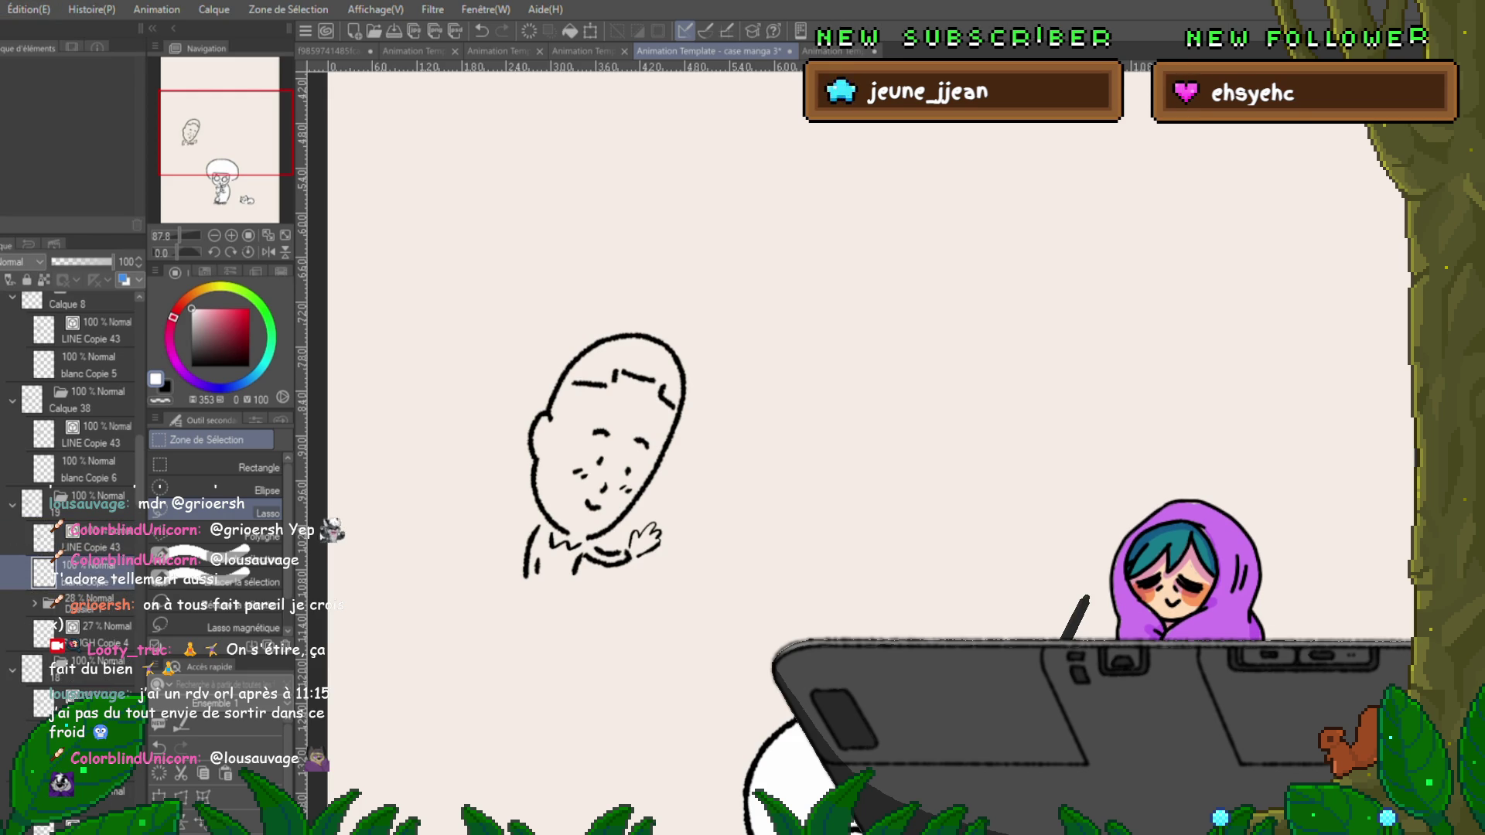
click(77, 758)
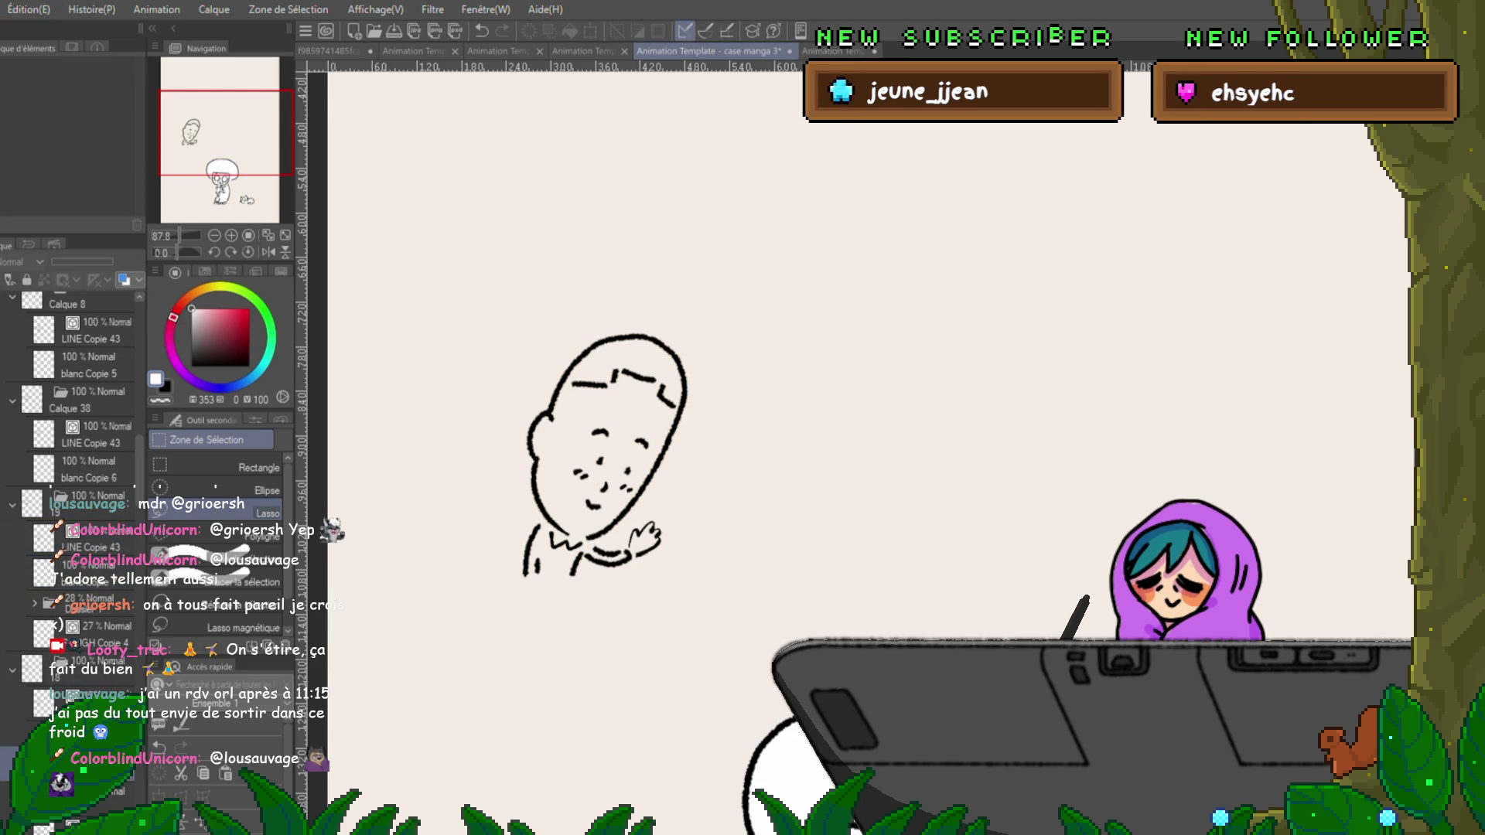
click(78, 804)
scroll(70, 510, down, 3)
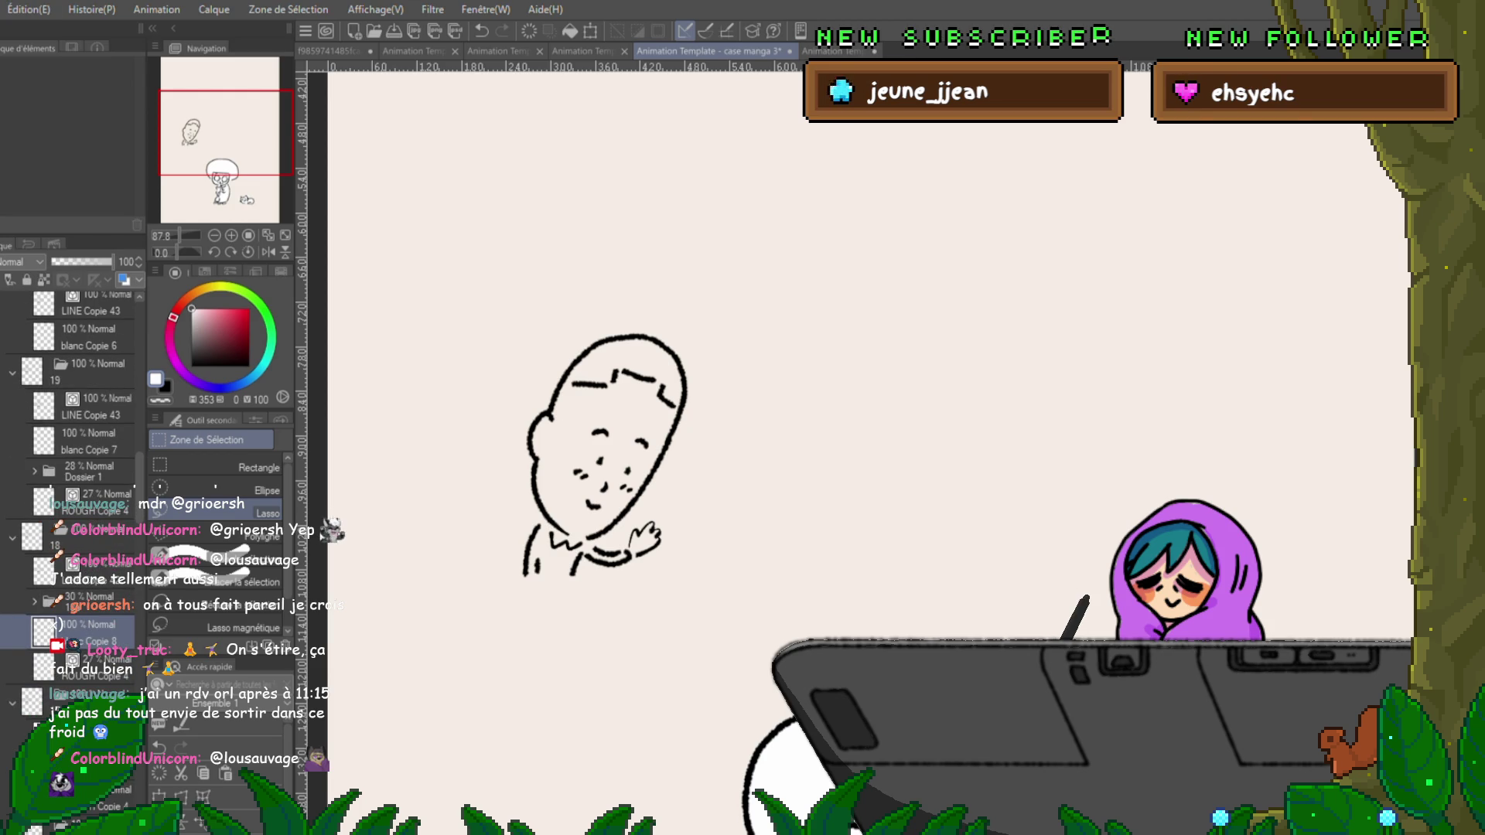
drag(85, 624, 85, 591)
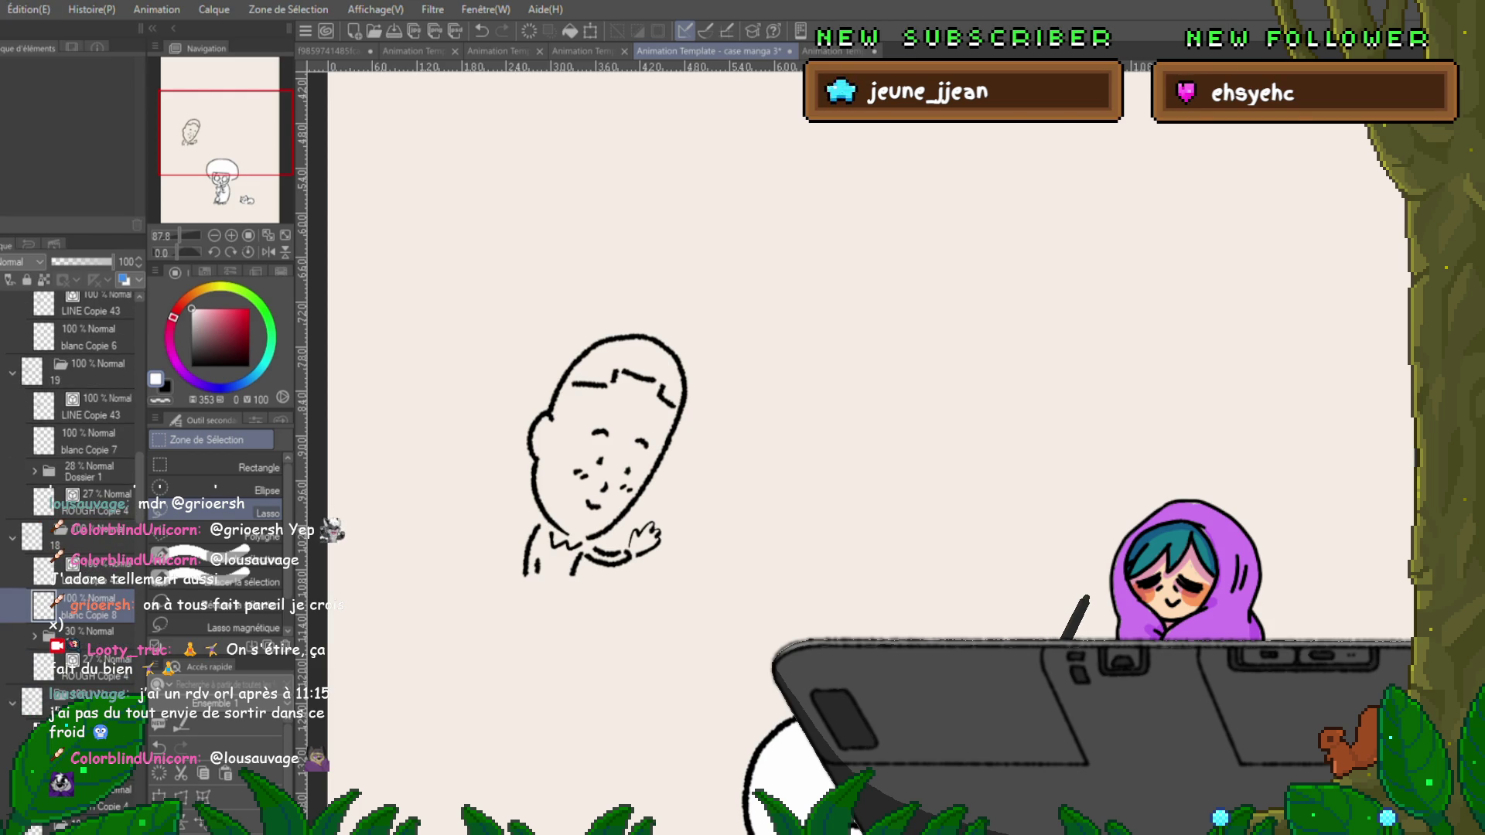
Select blanc Copie 7, then add blanc Copie 9 to the next frame folder.
click(85, 441)
click(85, 337)
click(85, 441)
click(85, 605)
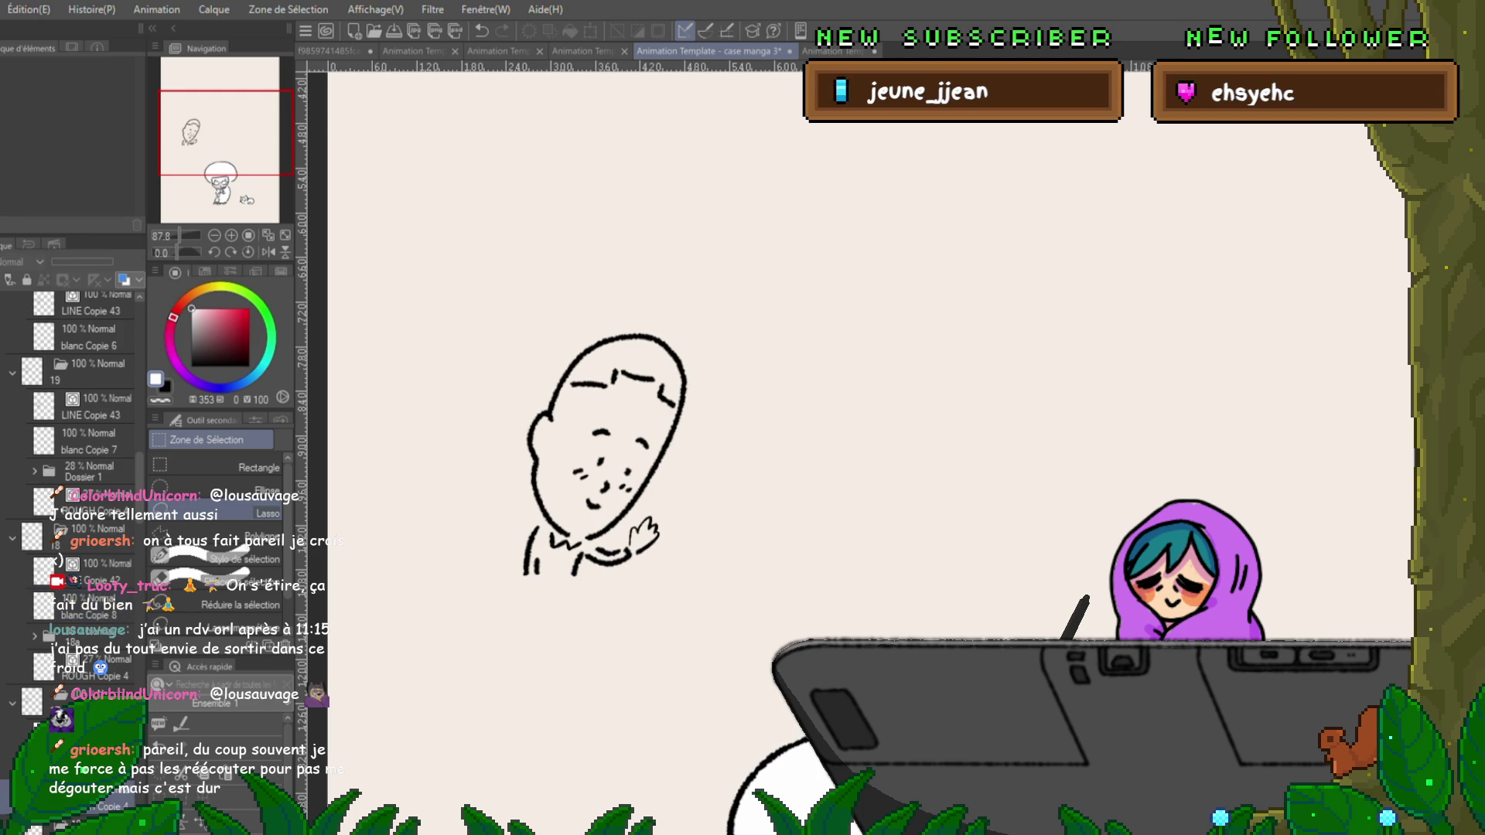
scroll(78, 503, down, 4)
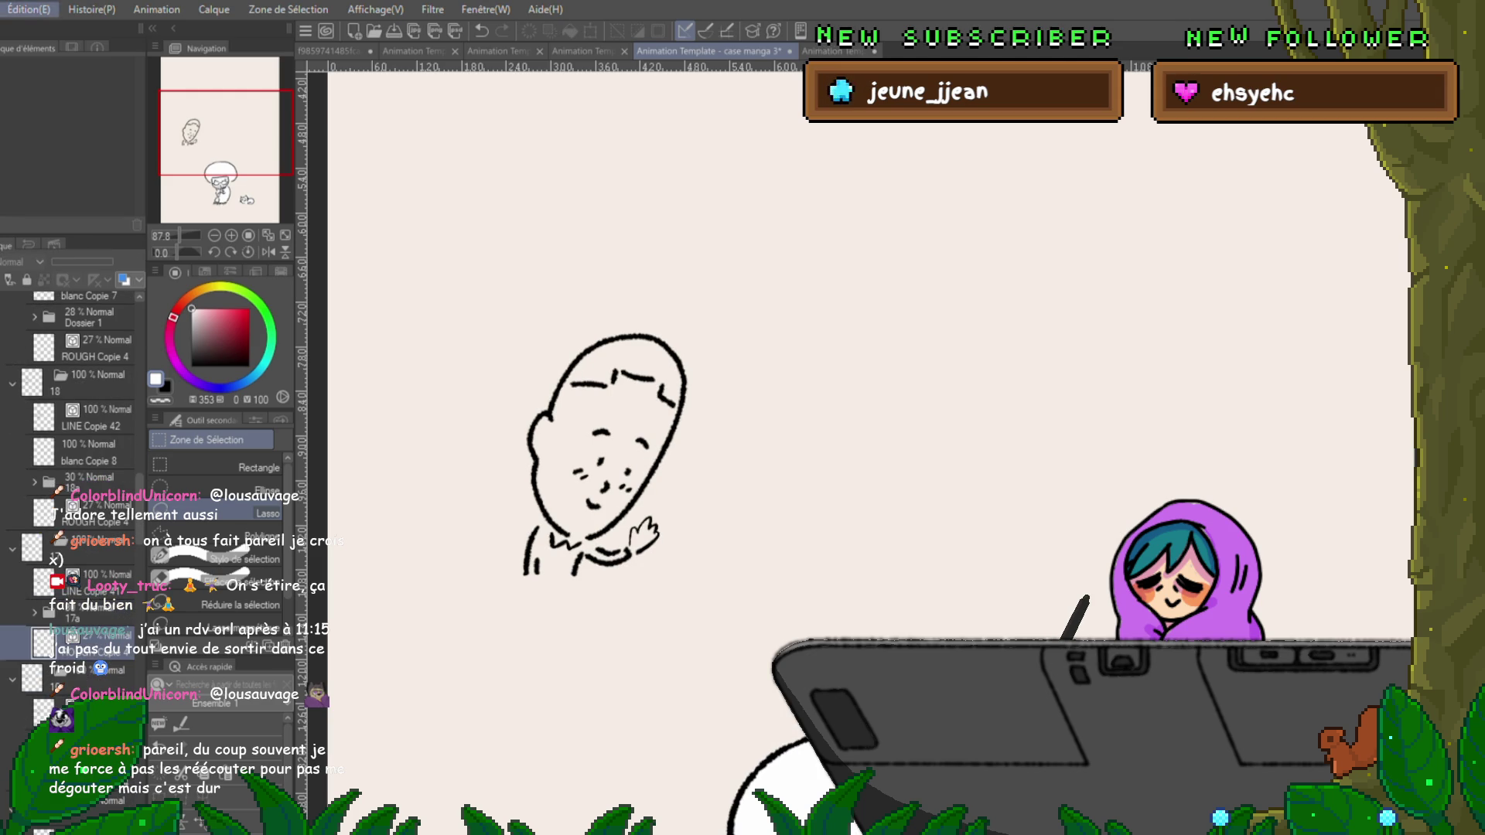
key(ctrl+shift+n)
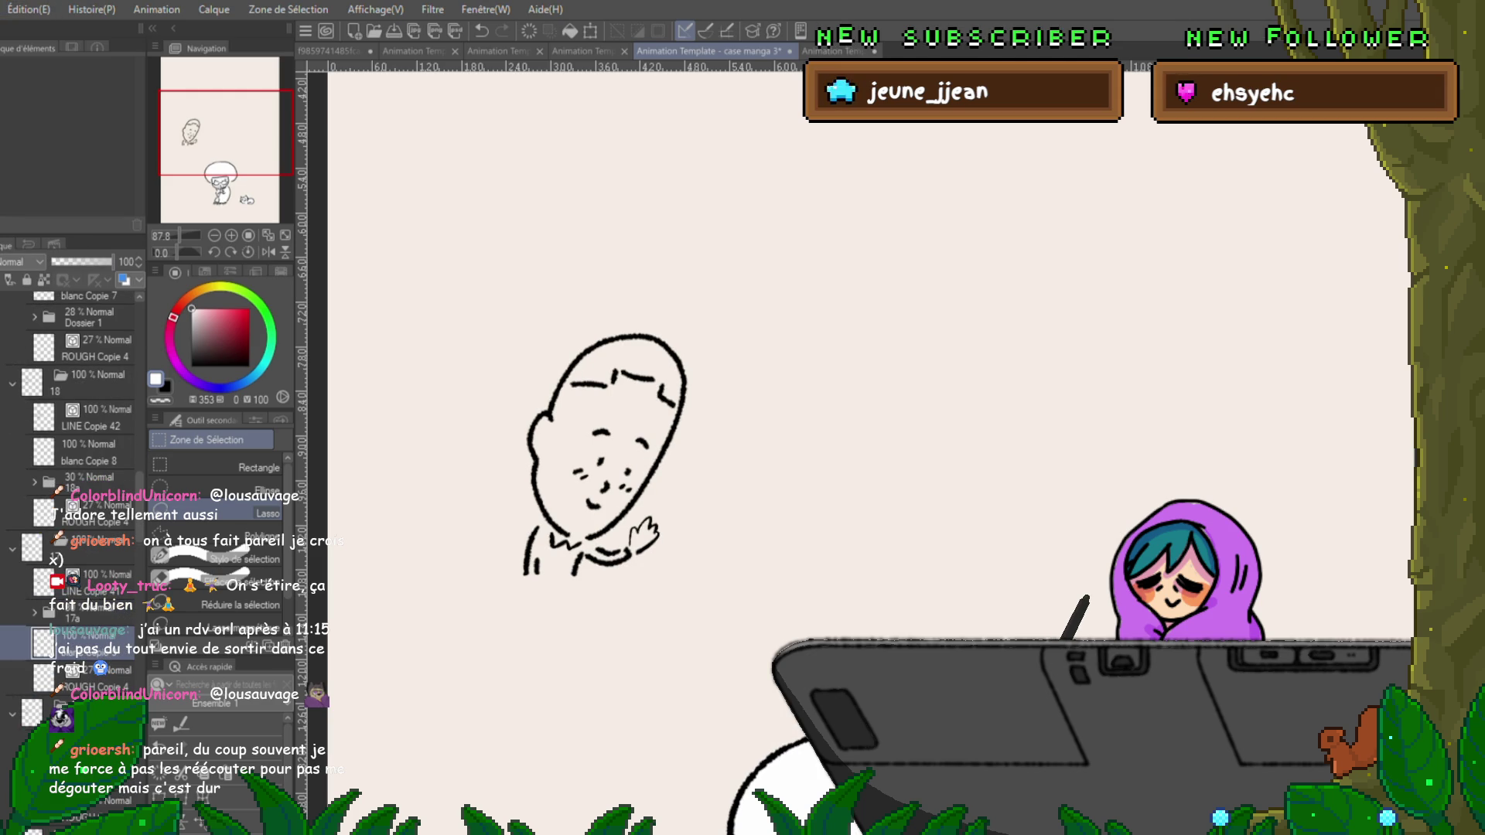
click(85, 617)
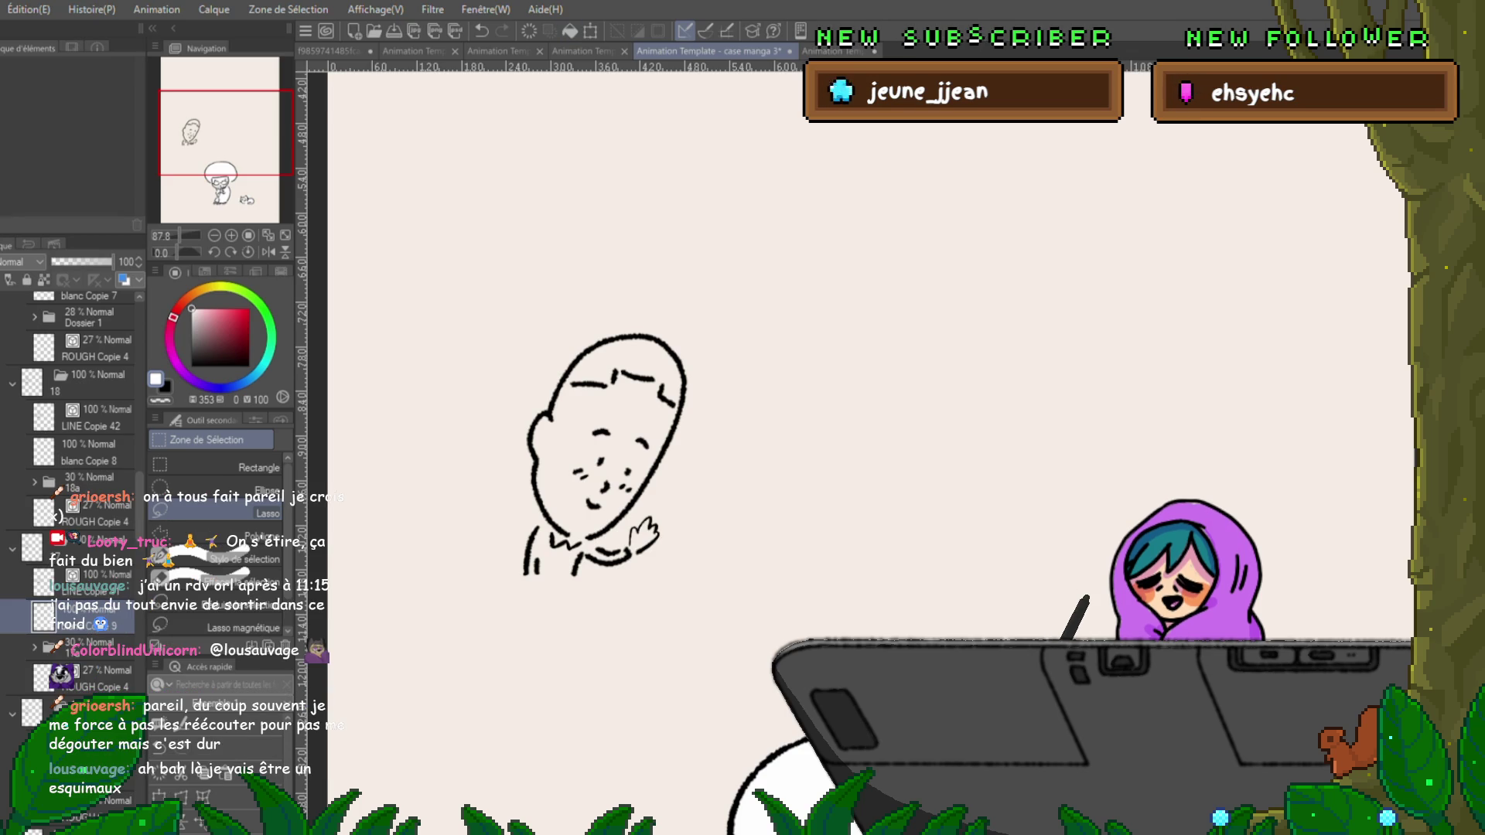
click(78, 801)
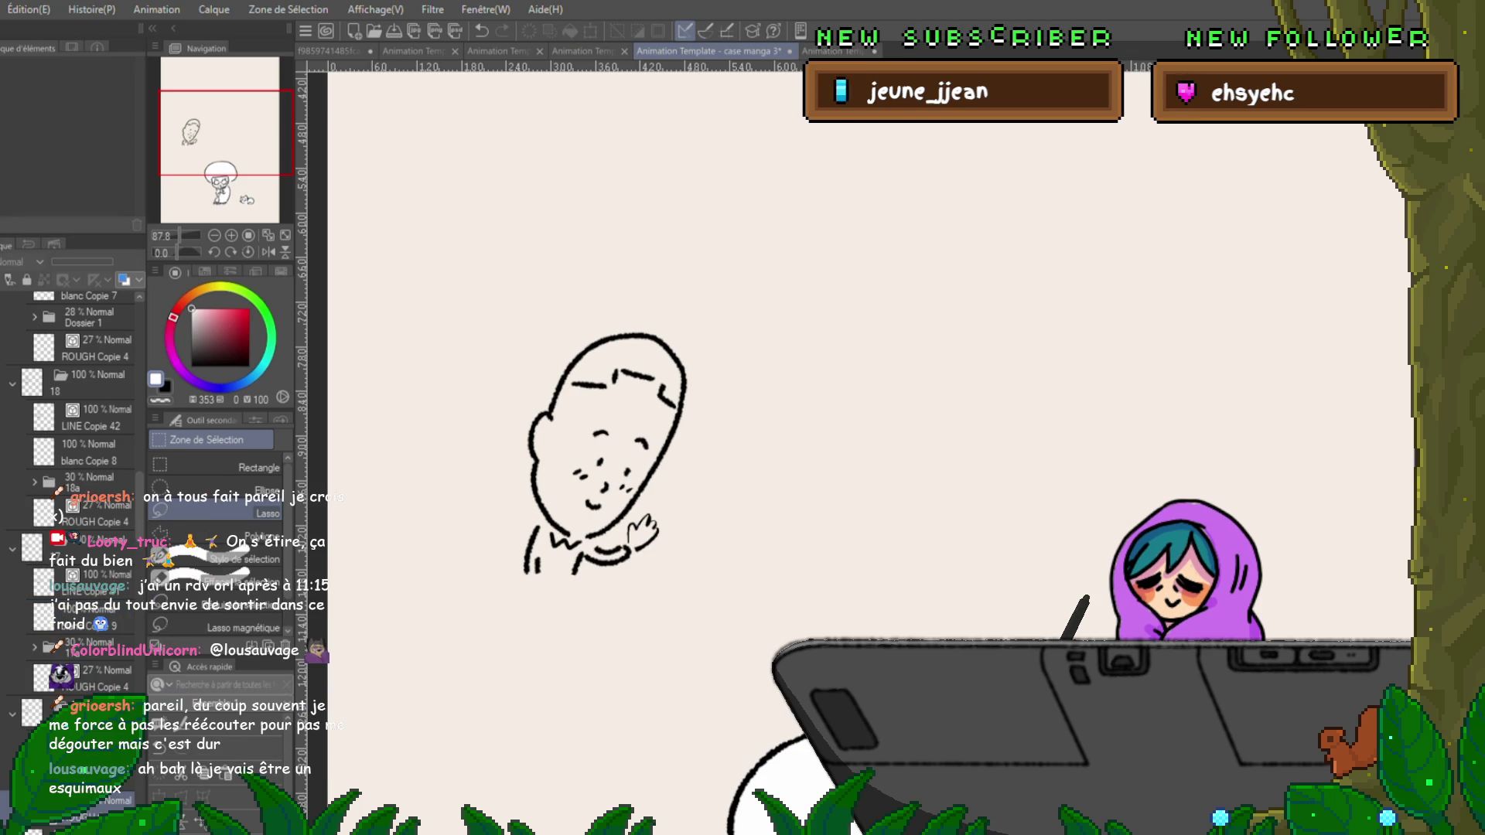
scroll(77, 541, down, 2)
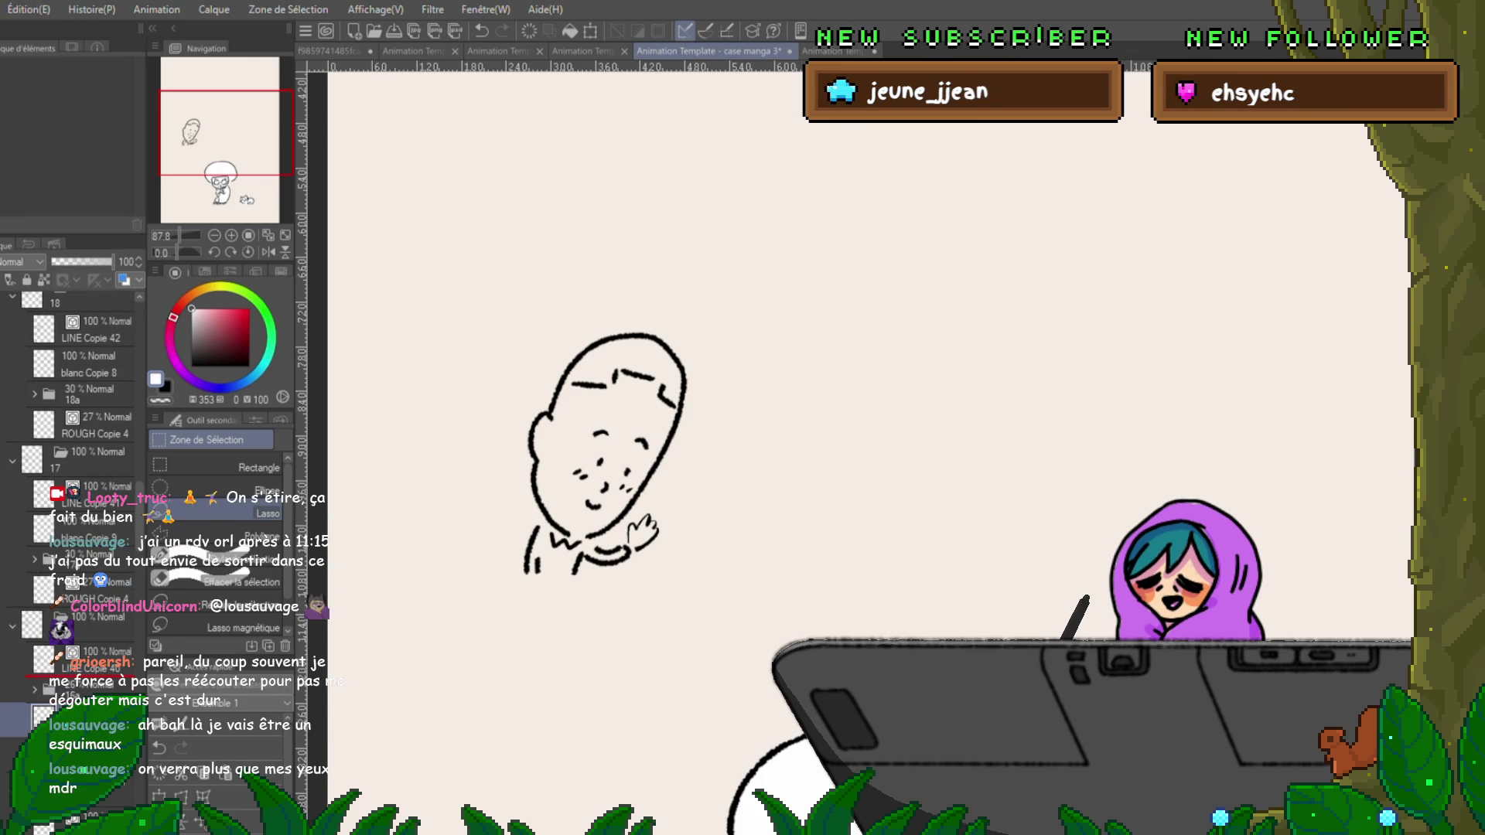
scroll(78, 464, down, 4)
scroll(72, 495, down, 1)
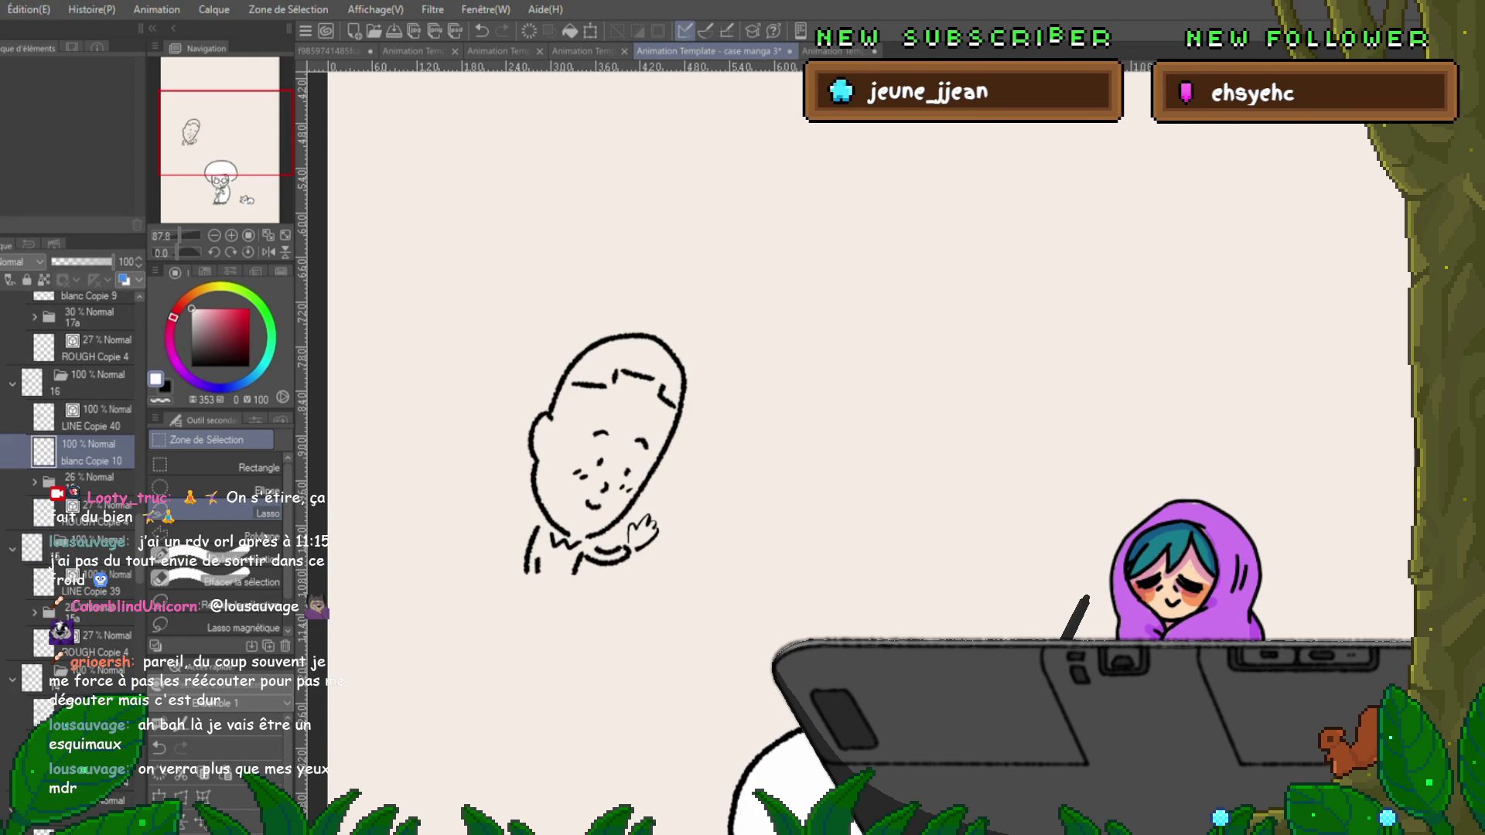
Paste a white fill copy after ROUGH Copie 4 and move blanc Copie 15 above the 21% folder.
click(92, 644)
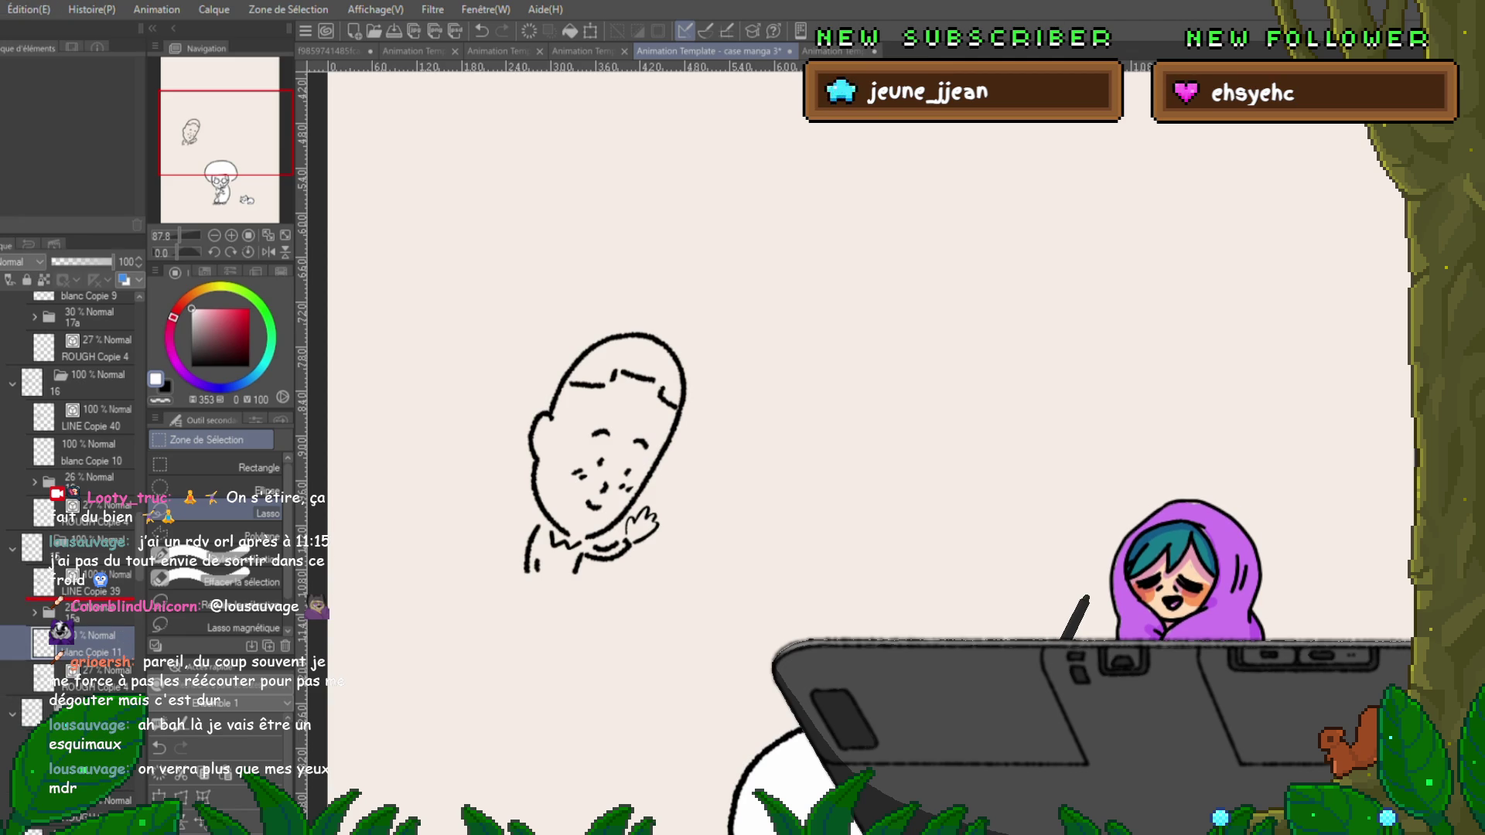
key(ctrl+v)
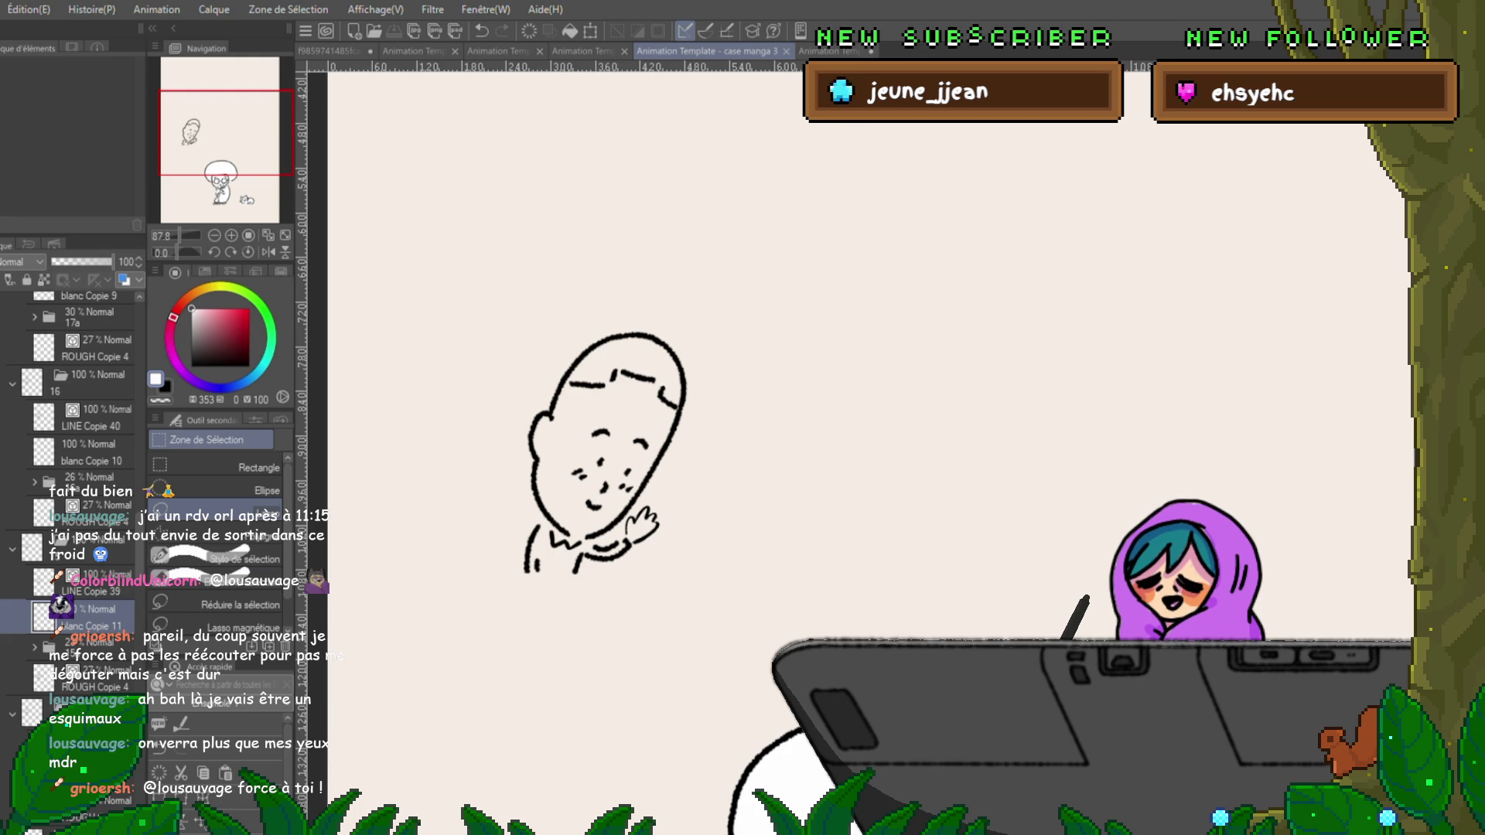
key(Left)
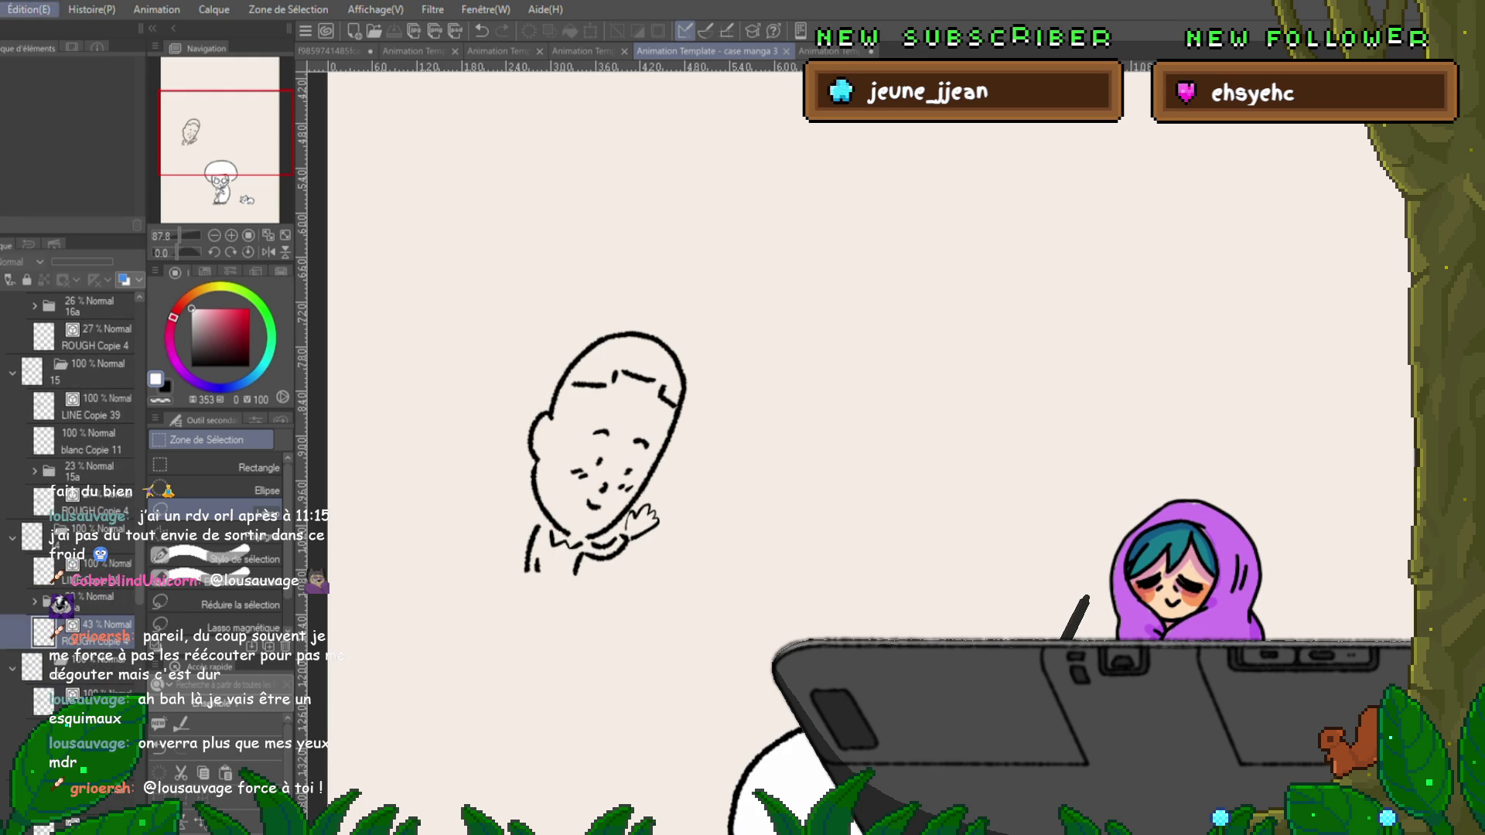
key(Left)
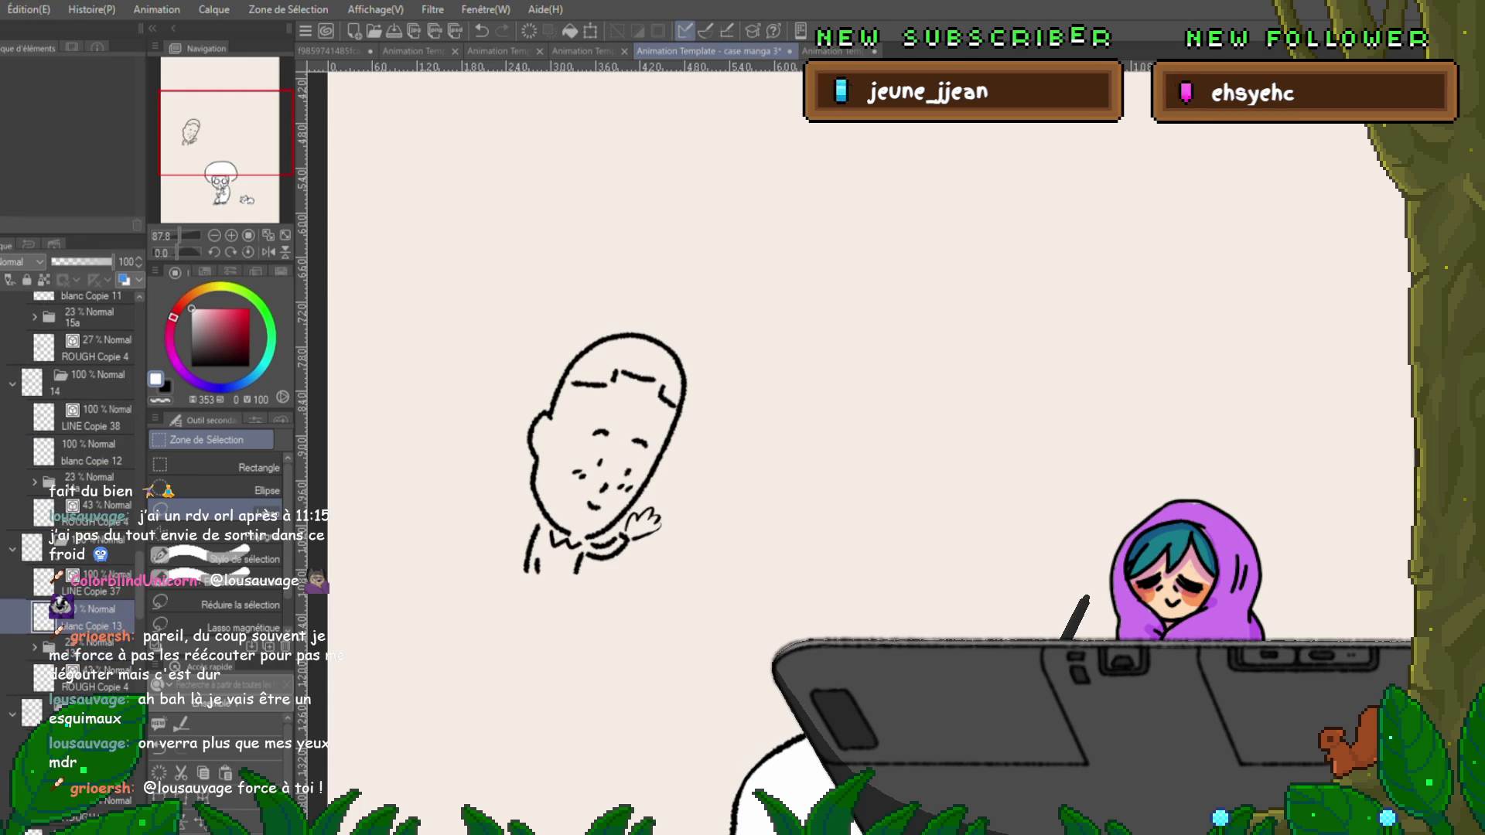
key(Left)
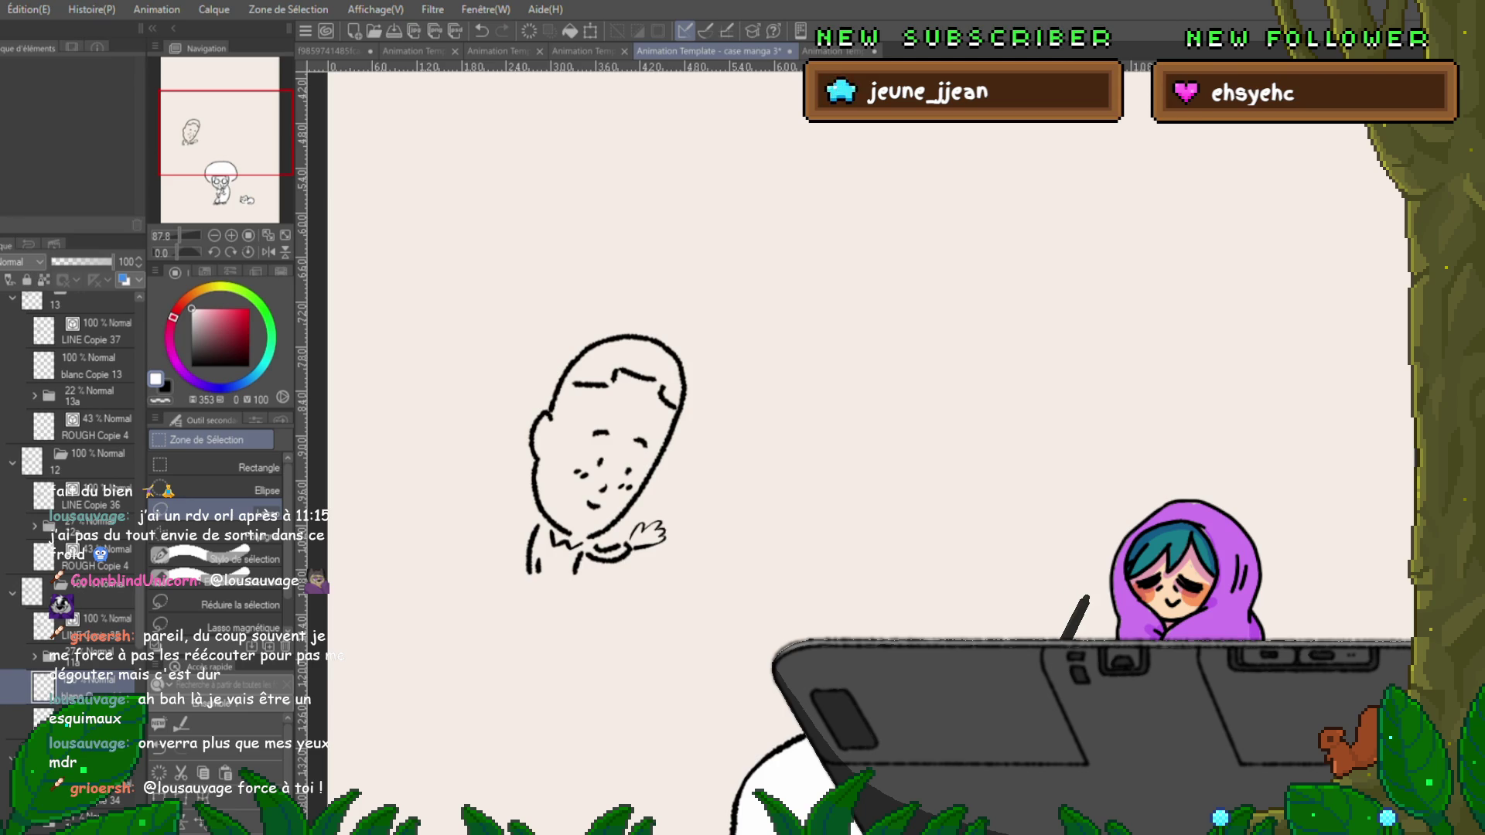
scroll(70, 503, down, 5)
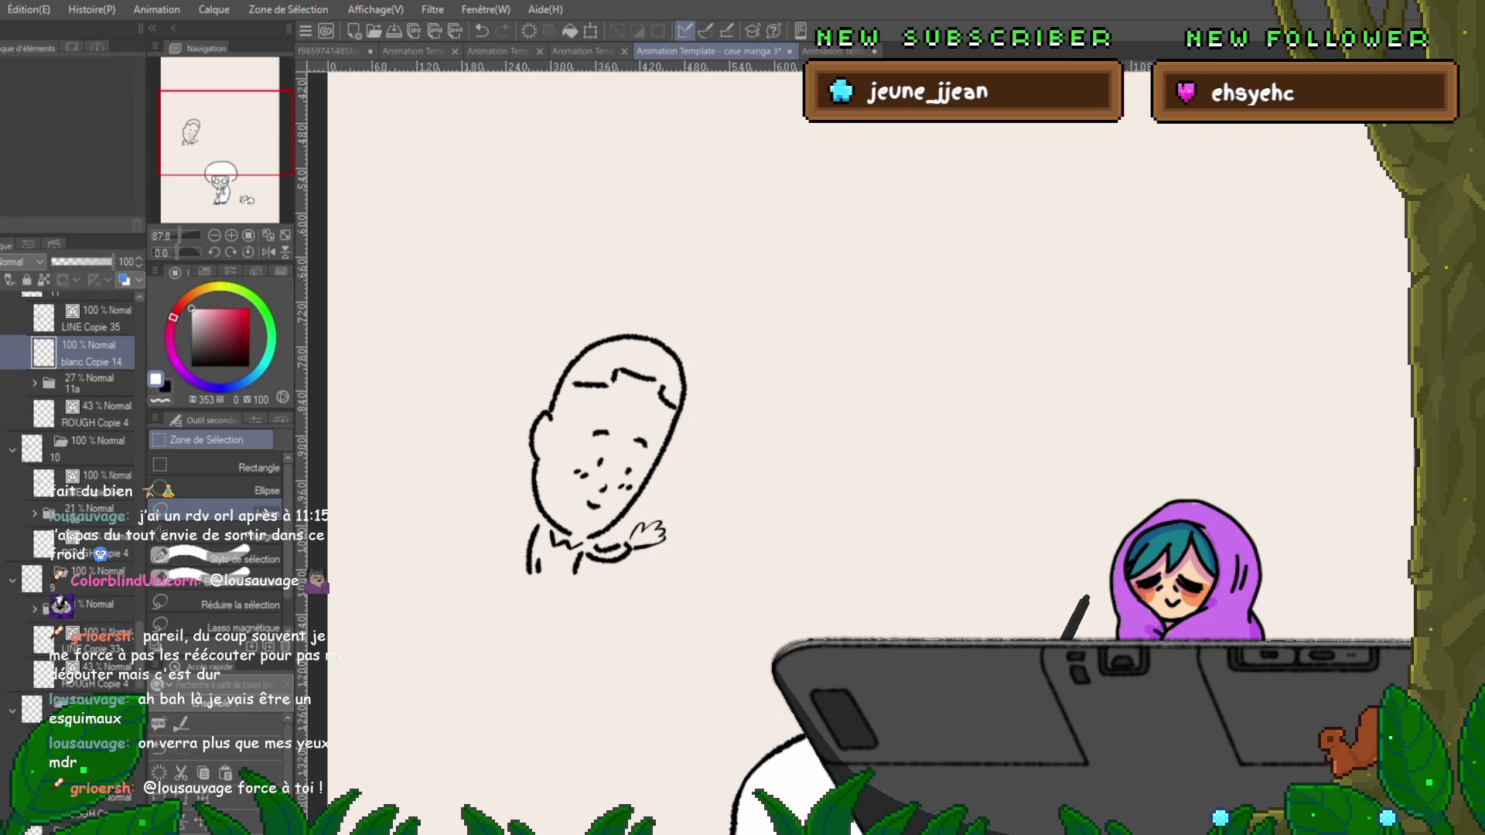
click(85, 545)
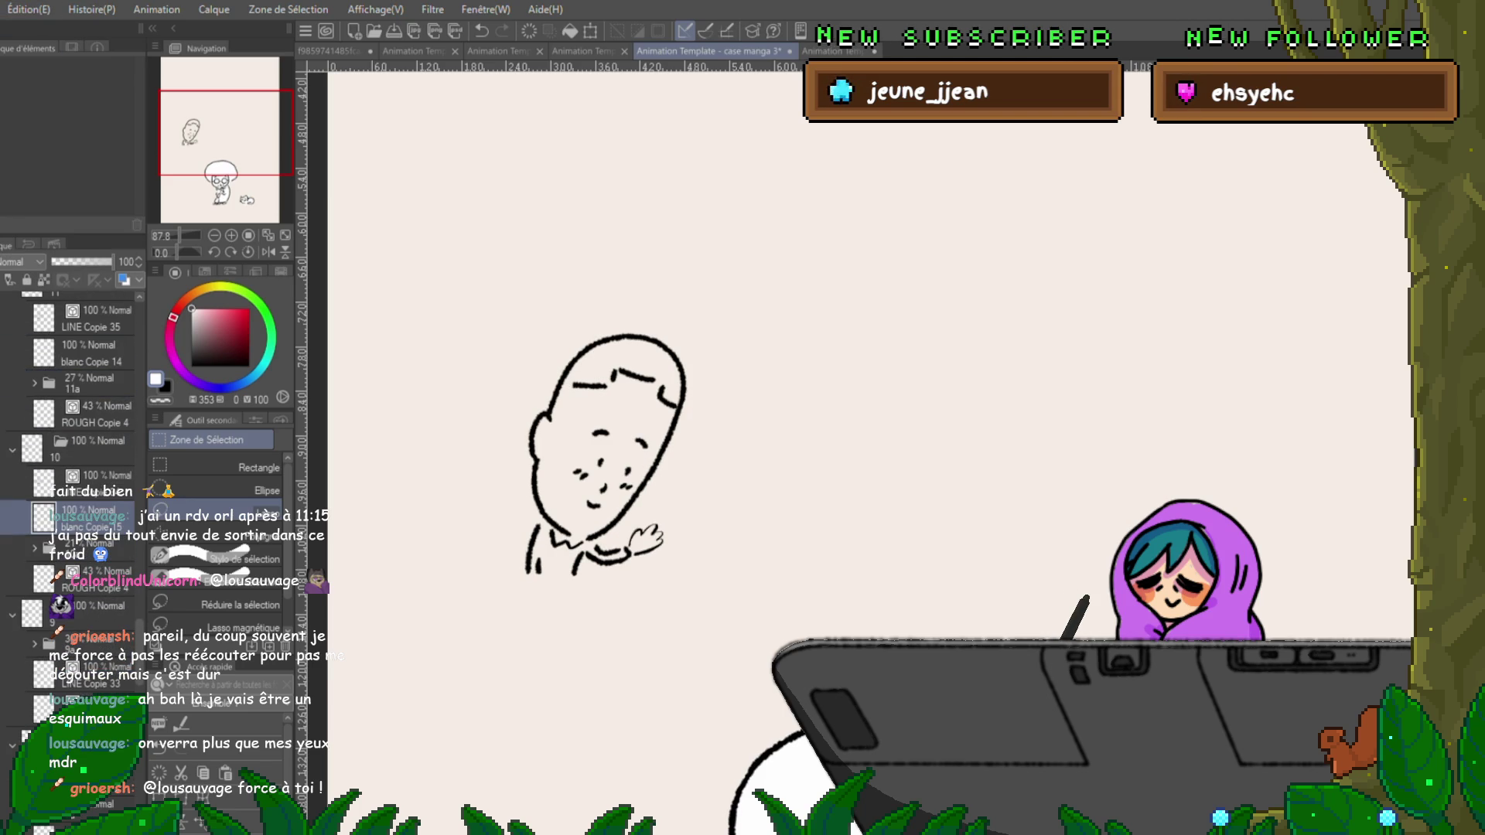
drag(85, 545, 85, 506)
scroll(70, 503, down, 1)
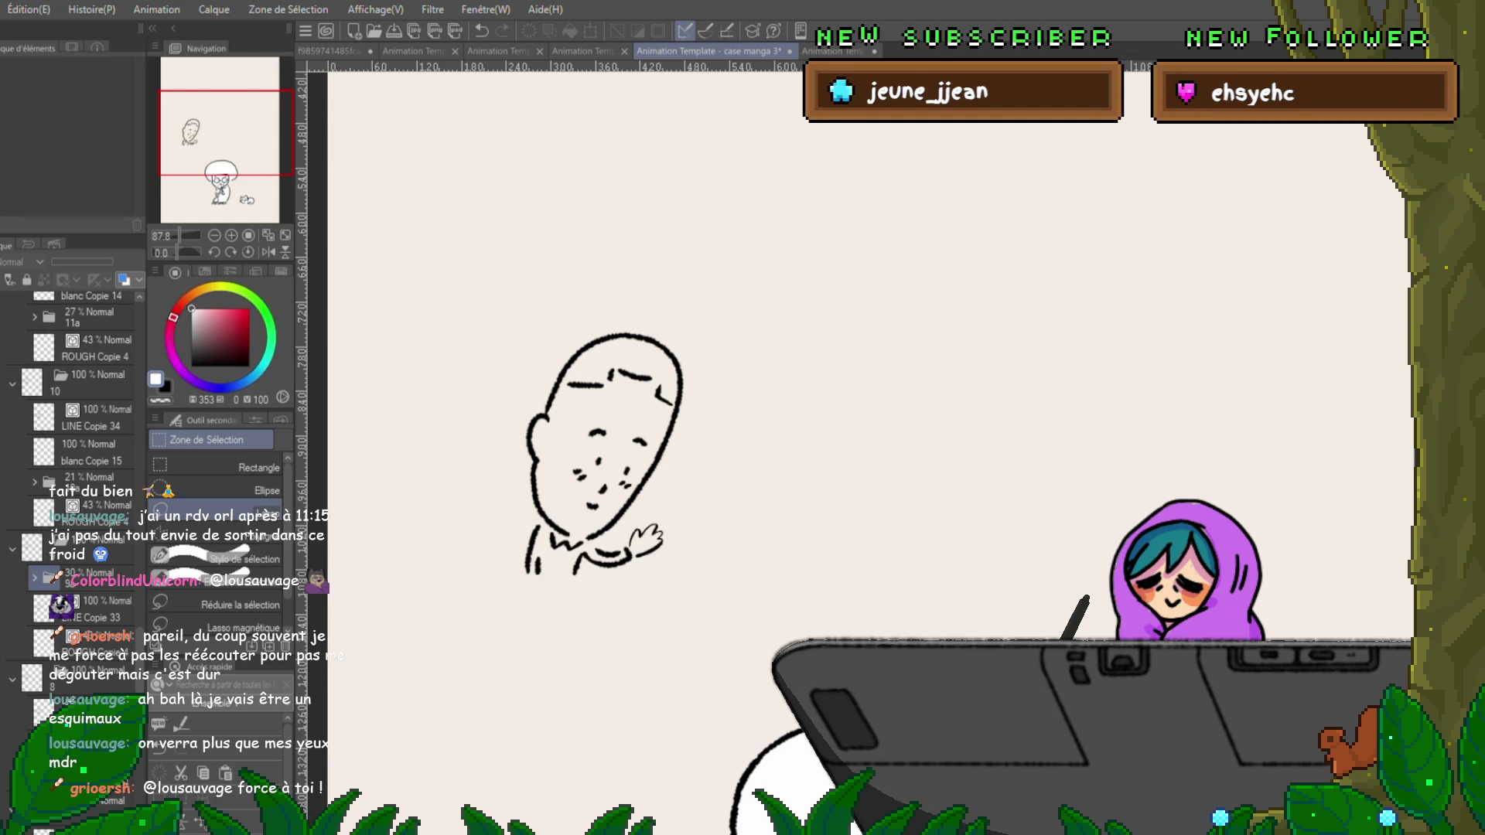
Paste a white fill layer below LINE Copie 33, then select frame 8's blanc layer and LINE Copie 30.
click(85, 609)
key(ctrl+v)
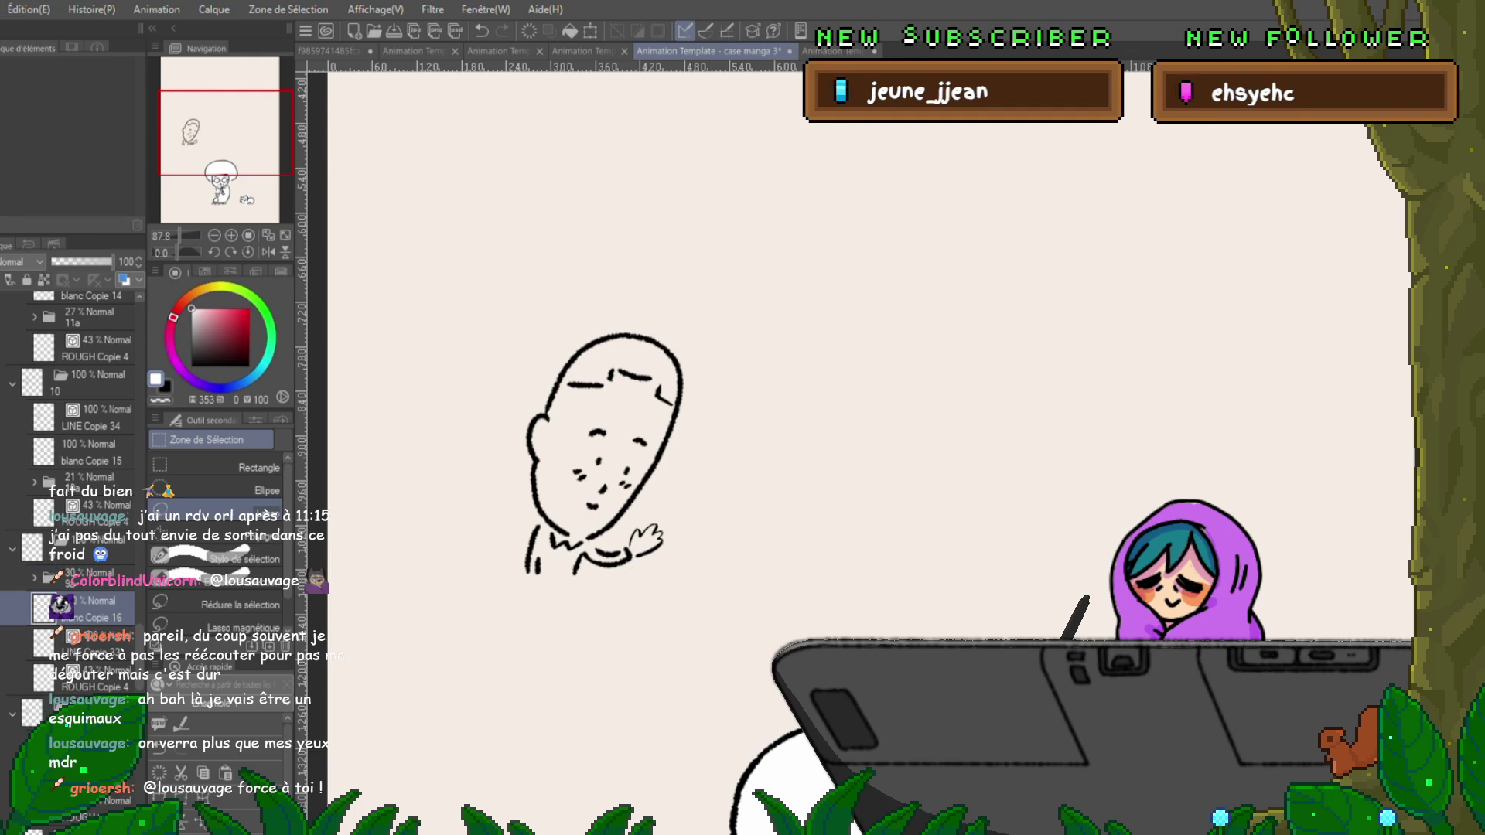
key(ctrl+[)
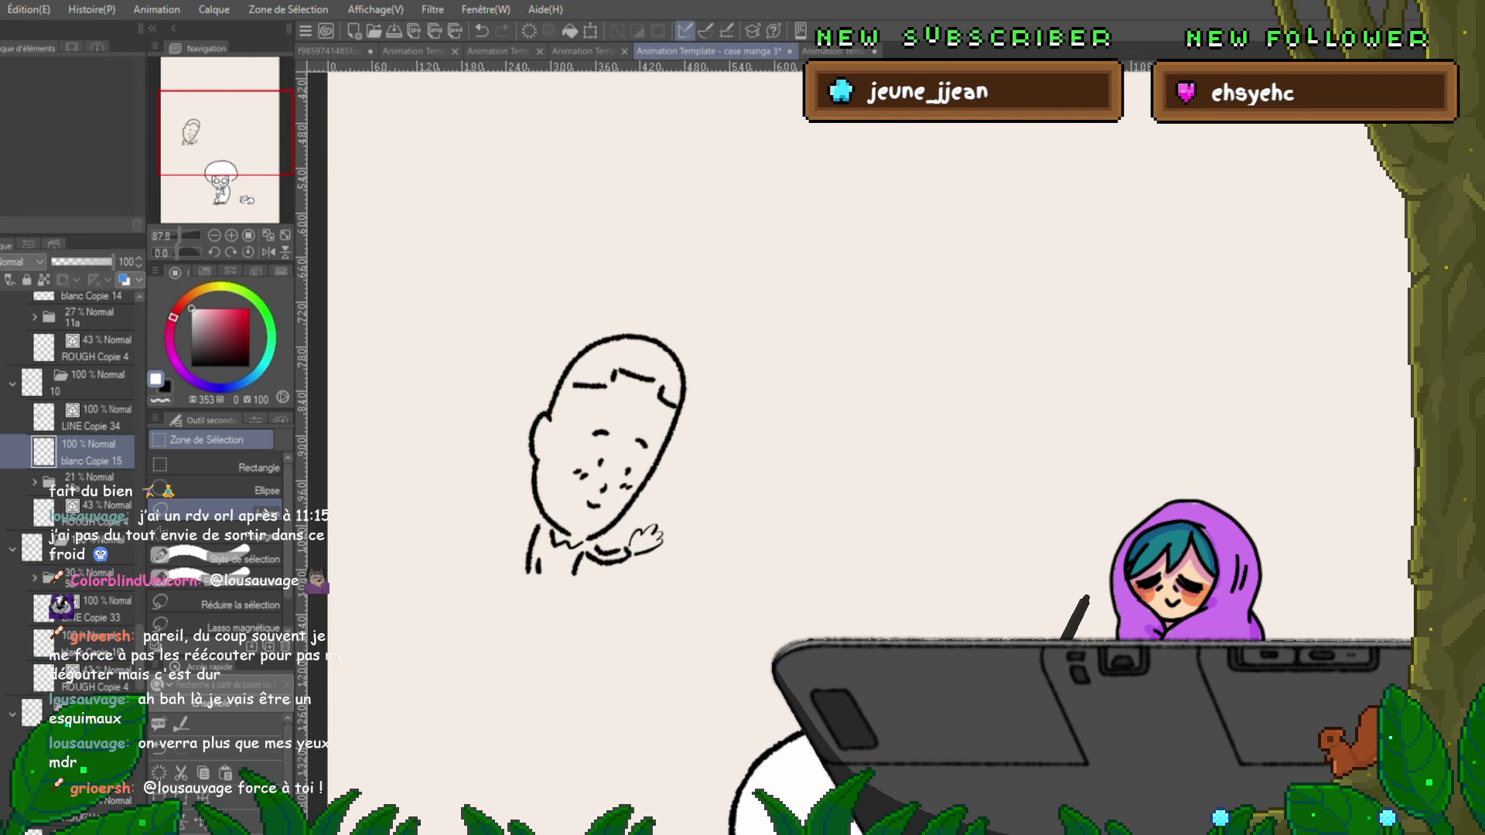
scroll(70, 479, down, 5)
key(ctrl+z)
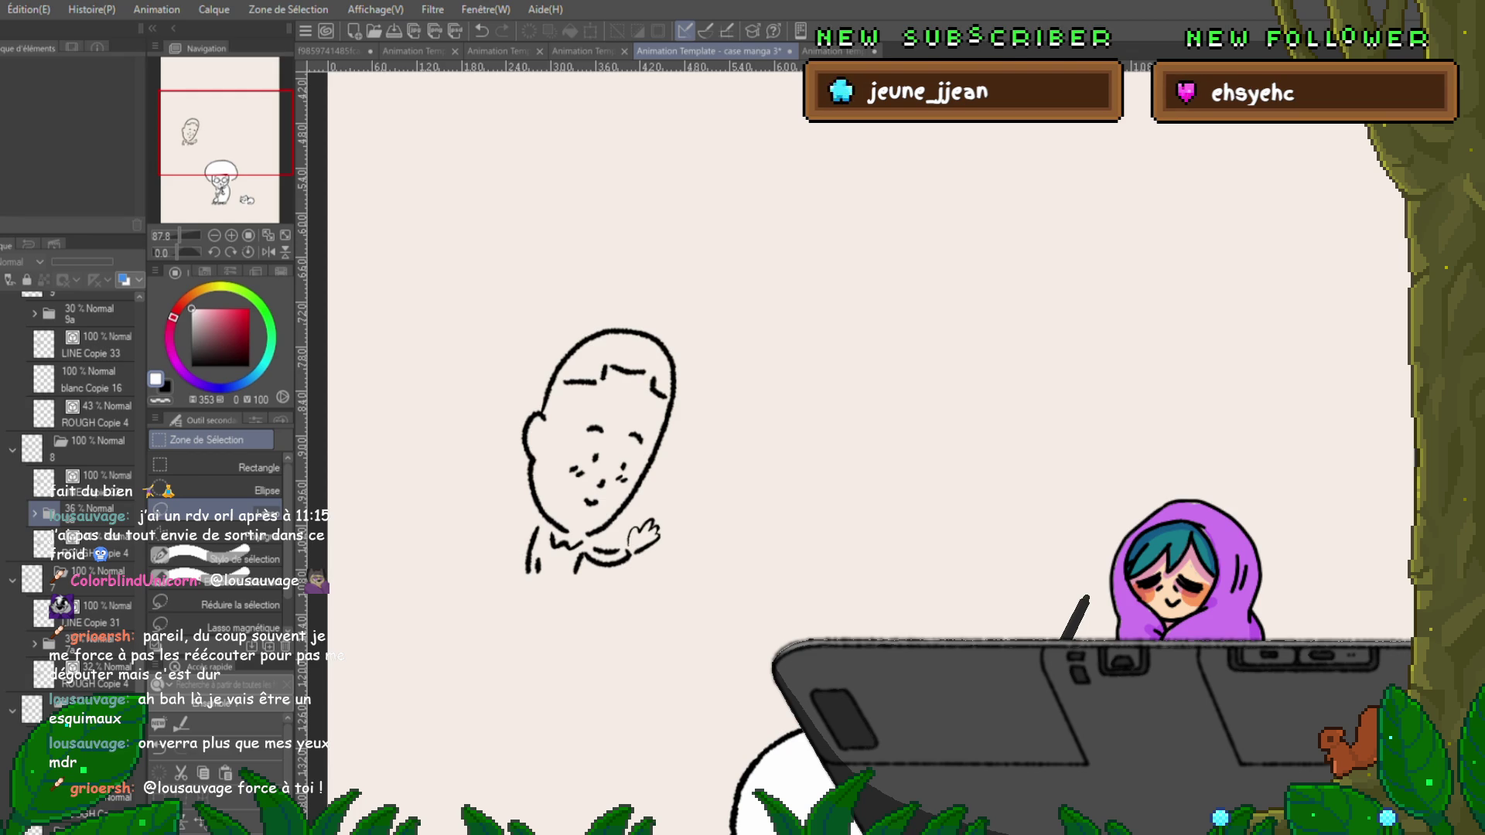
click(97, 480)
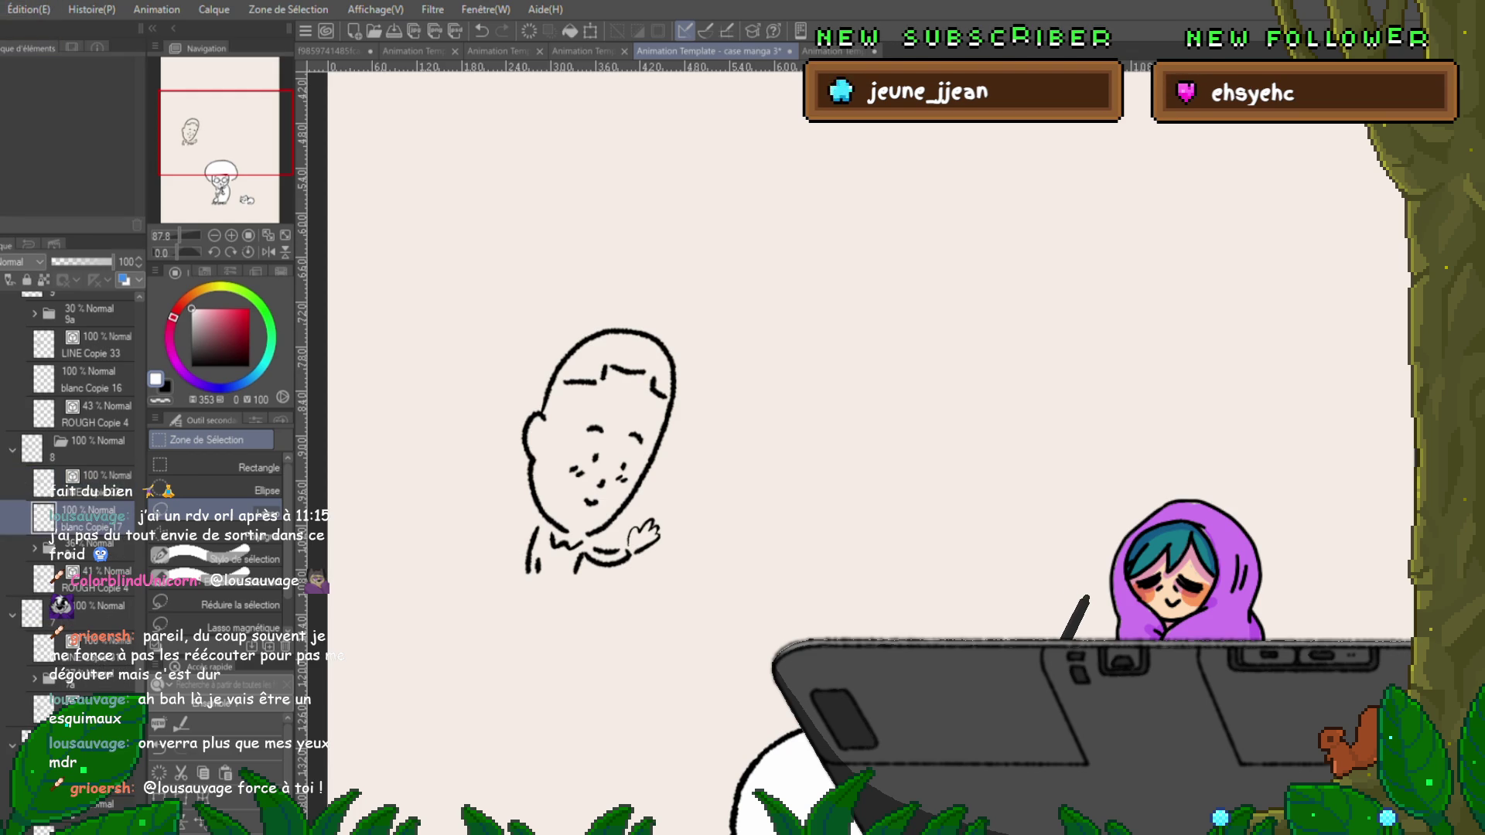
key(ctrl+z)
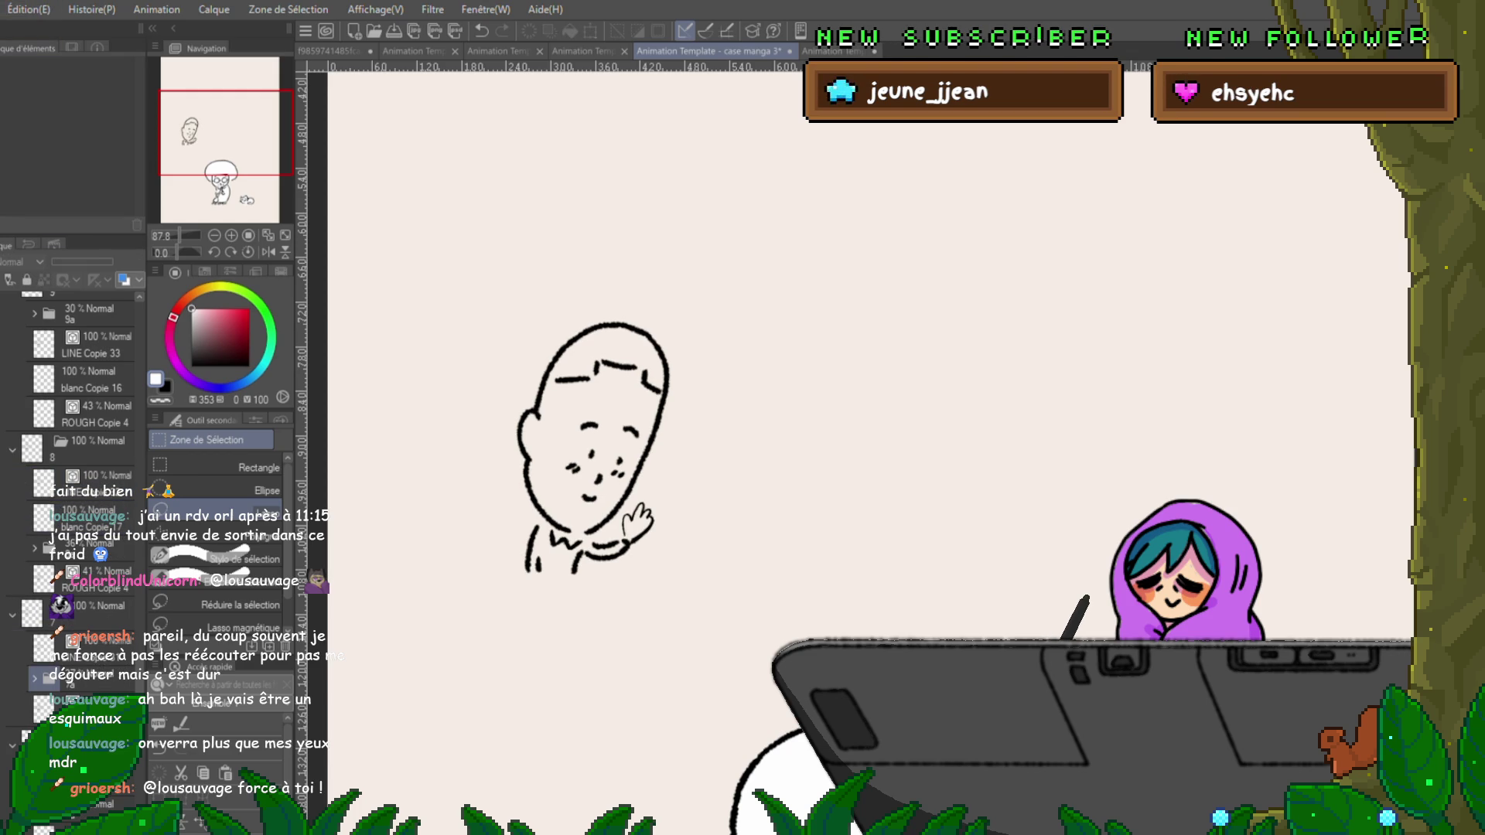
key(ctrl+z)
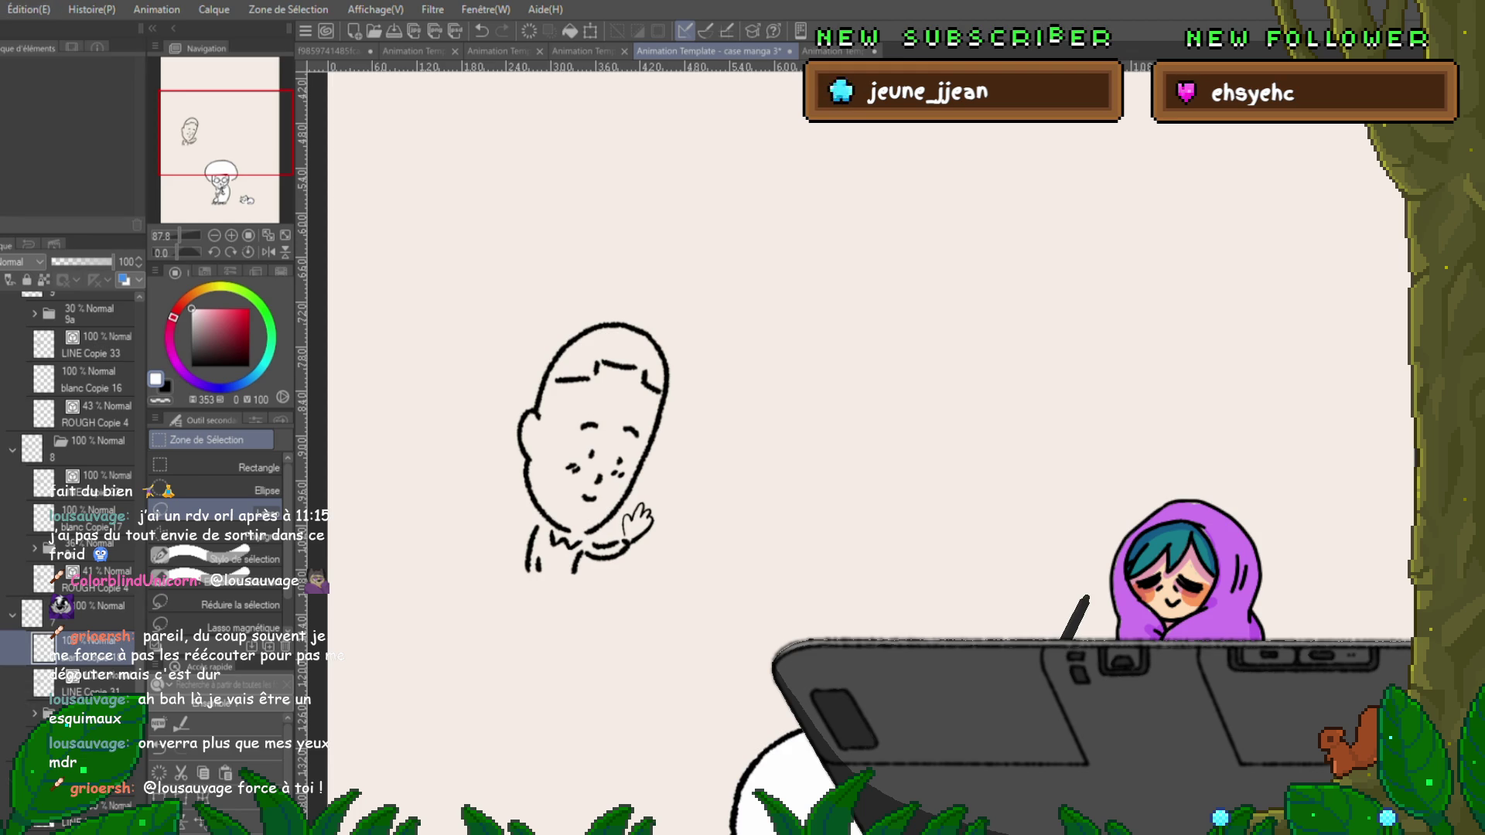
scroll(70, 494, down, 2)
scroll(69, 495, down, 2)
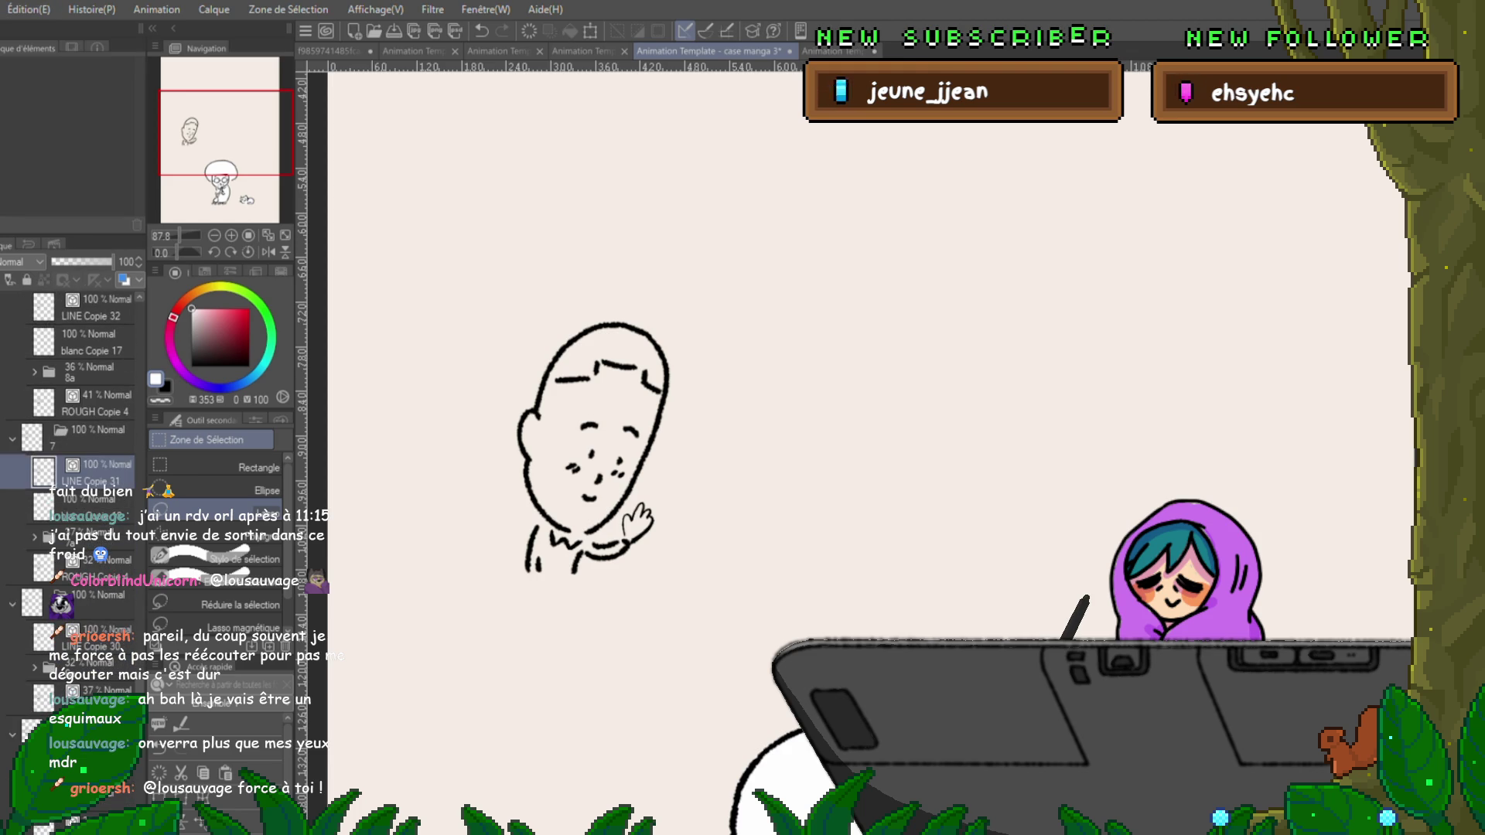
key(ctrl+z)
key(ctrl+z)
key(ctrl+z)
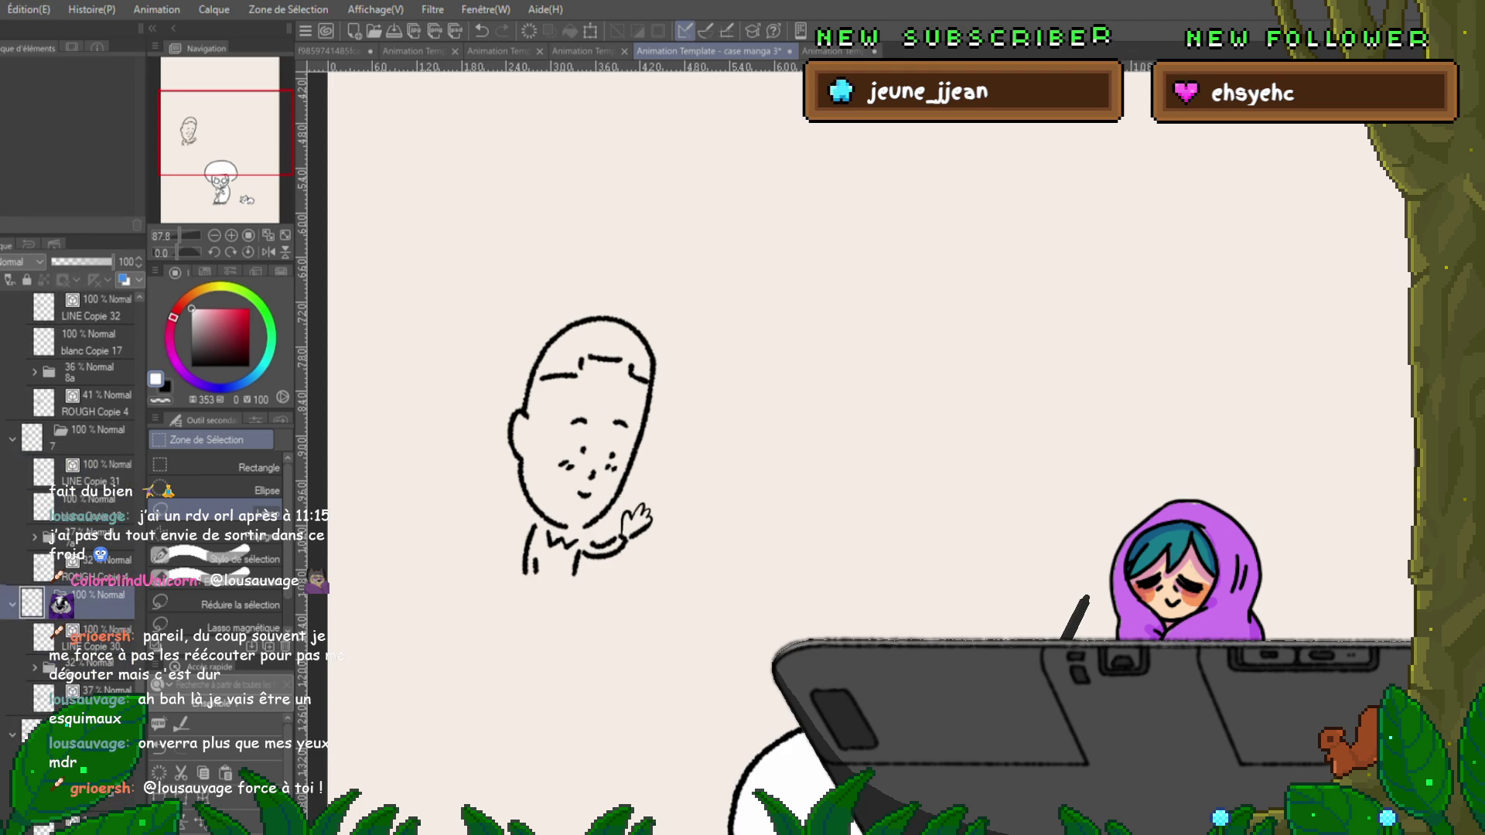
key(ctrl+z)
key(ctrl+z)
key(ctrl+z)
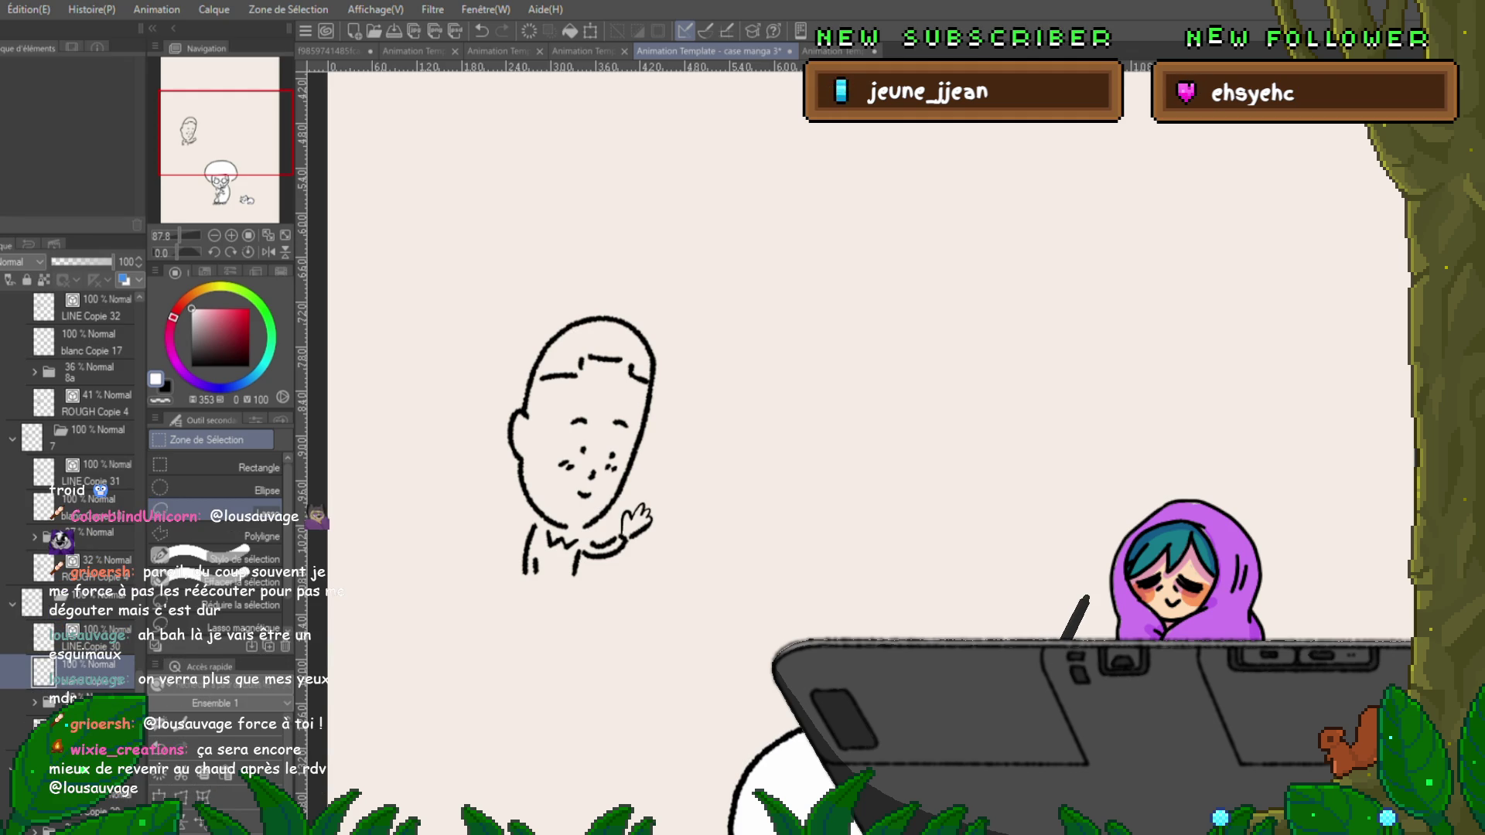
On the next cel, move blanc Copie 20 below the LINE Copie 29 line art.
scroll(67, 479, down, 5)
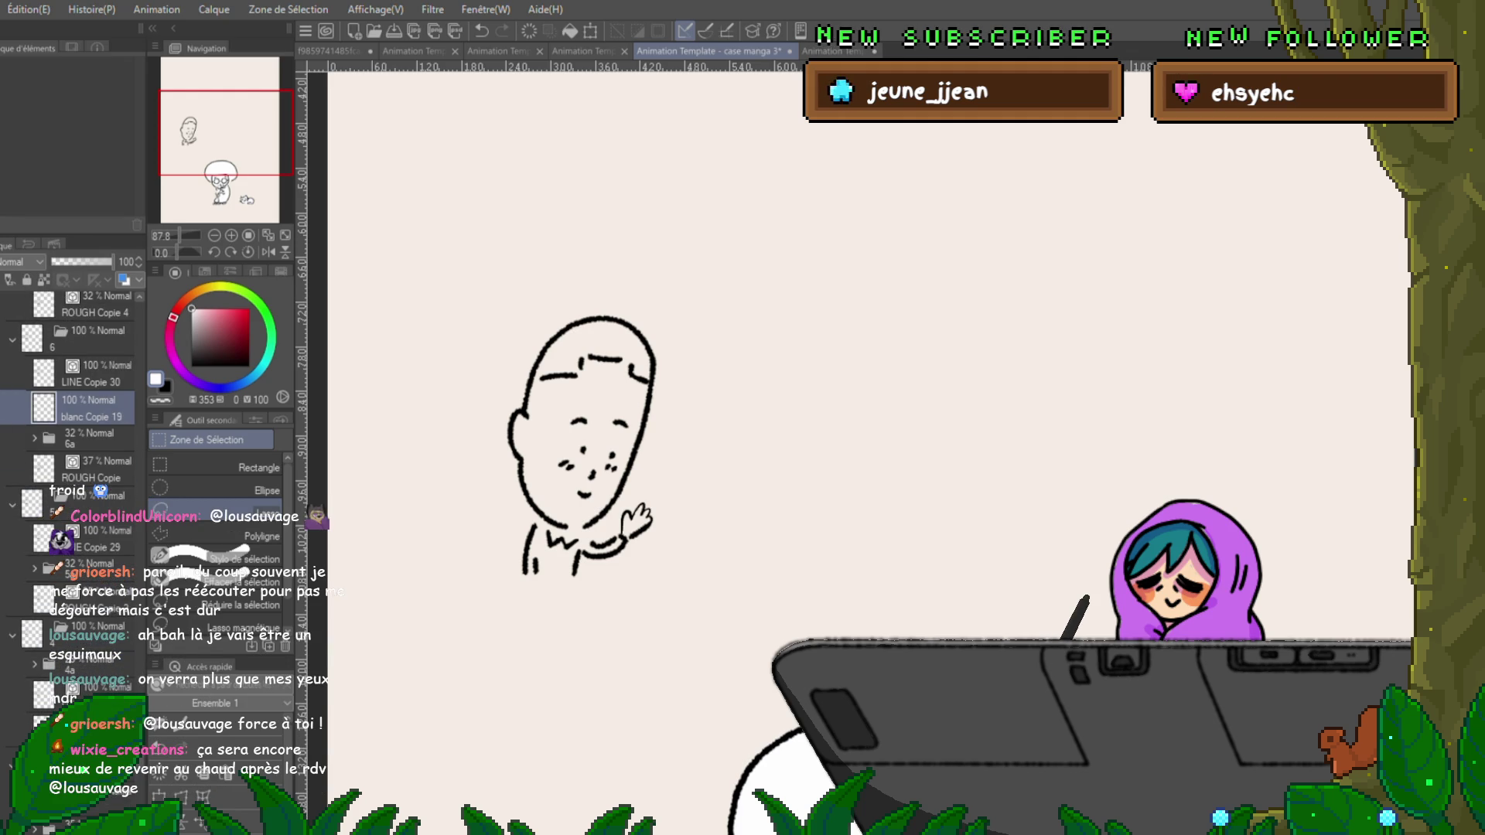
key(Right)
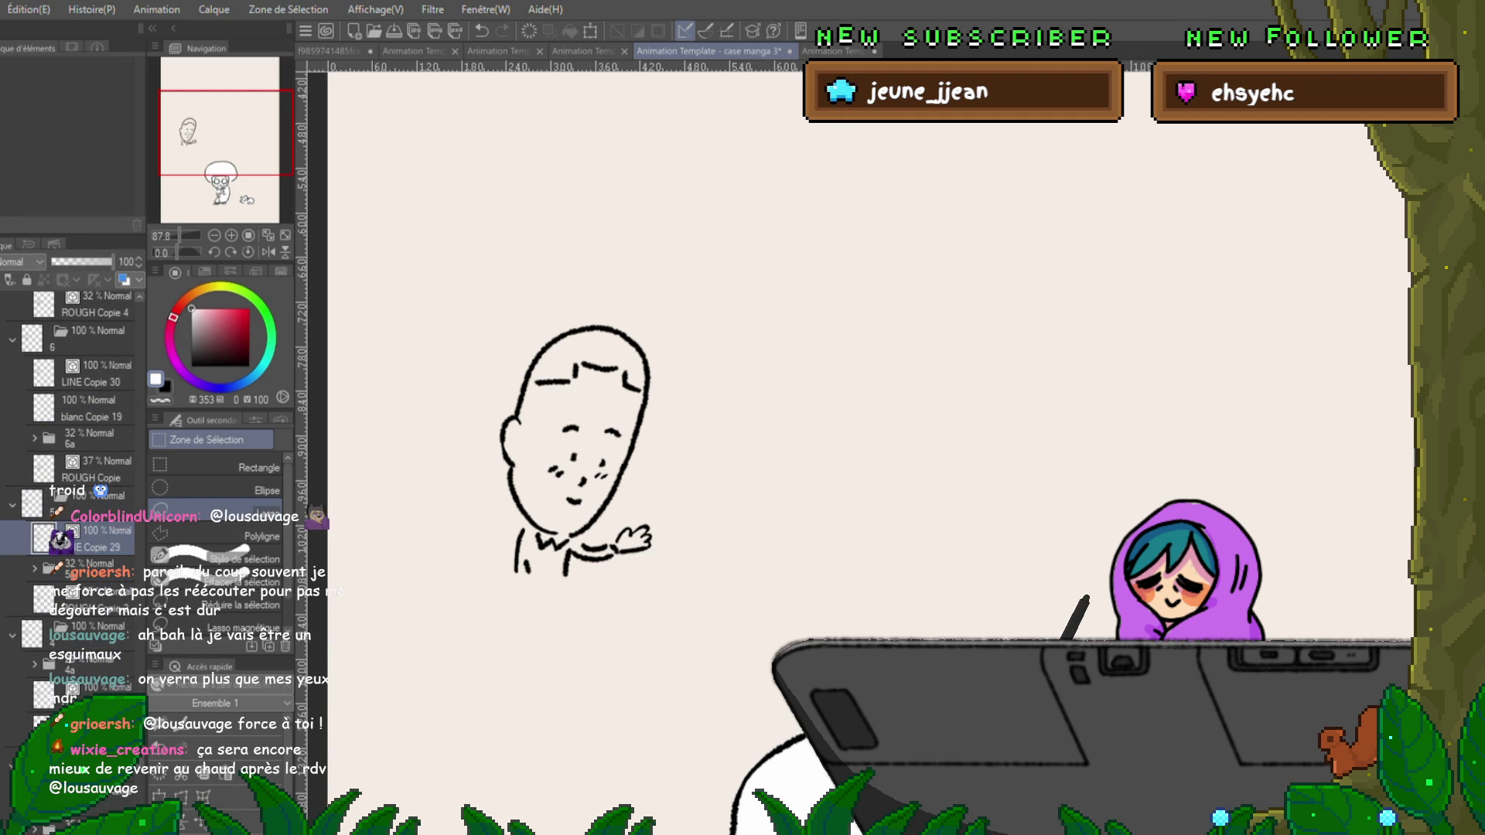
click(85, 538)
click(93, 573)
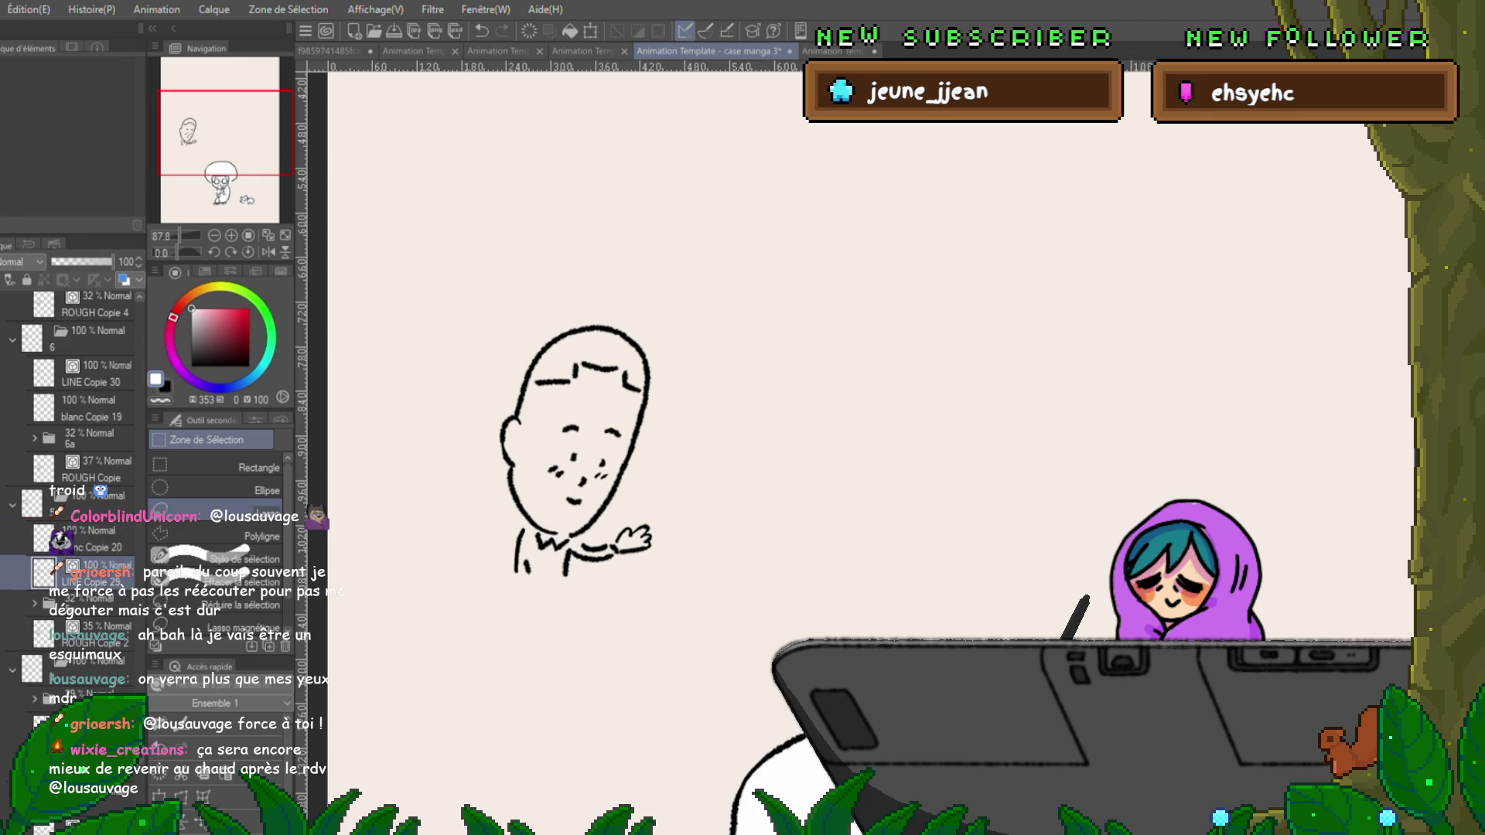
drag(85, 538, 85, 573)
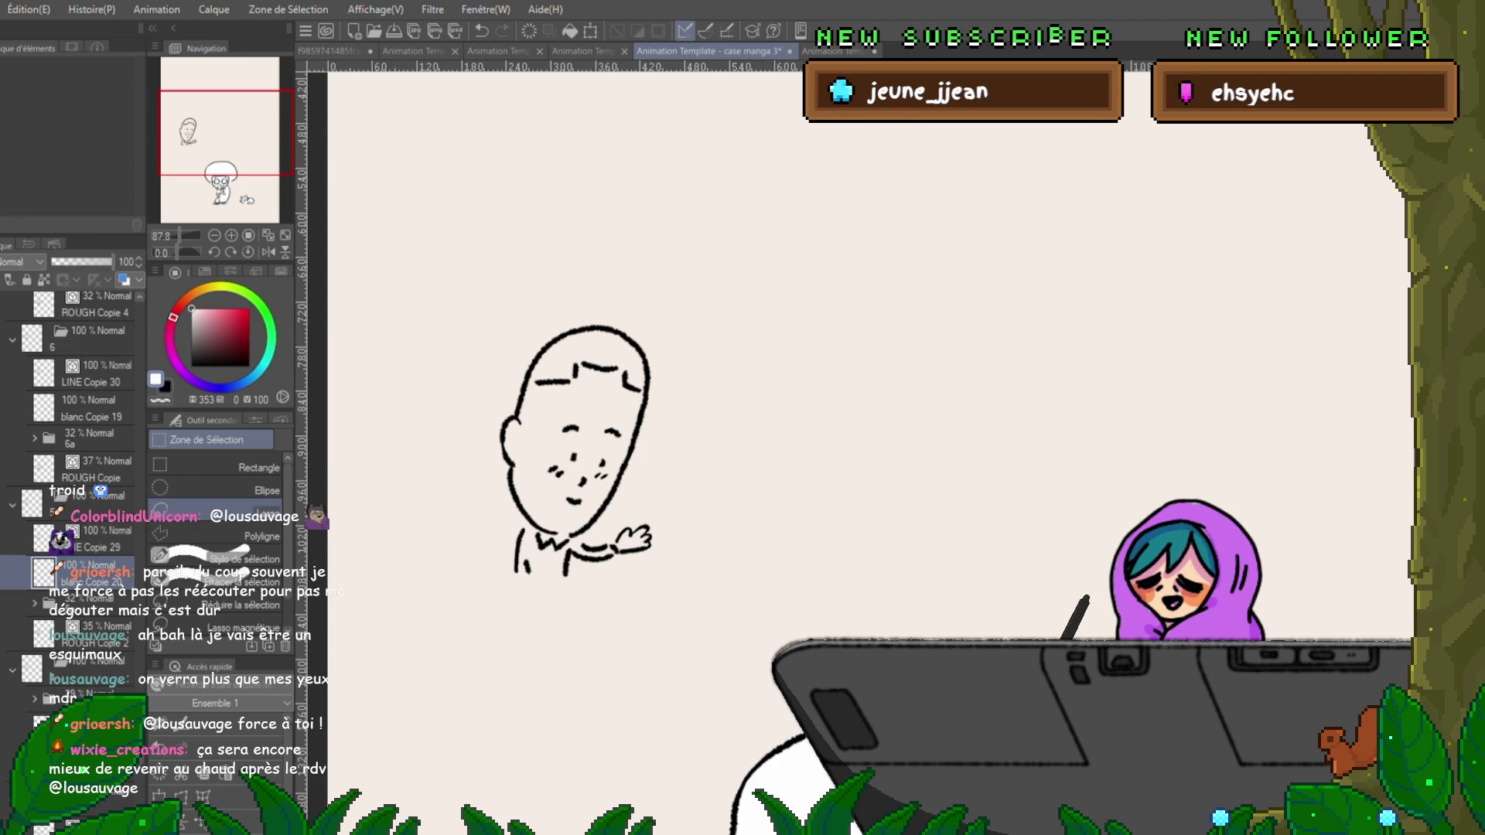
Paste blanc Copie 22 into the troid tilted-head frame, below its LINE layer.
key(Right)
click(23, 727)
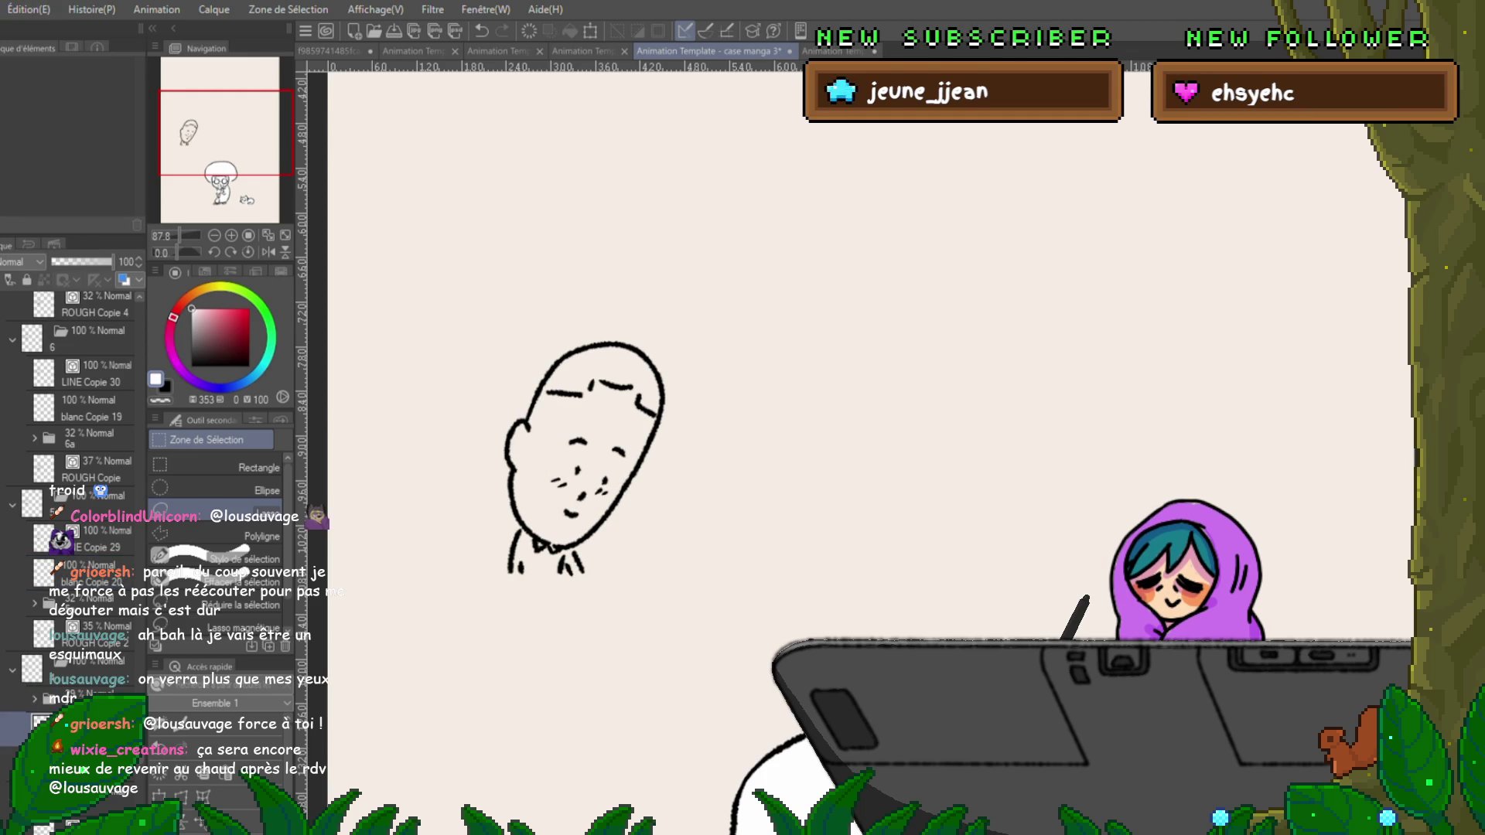
scroll(70, 495, down, 5)
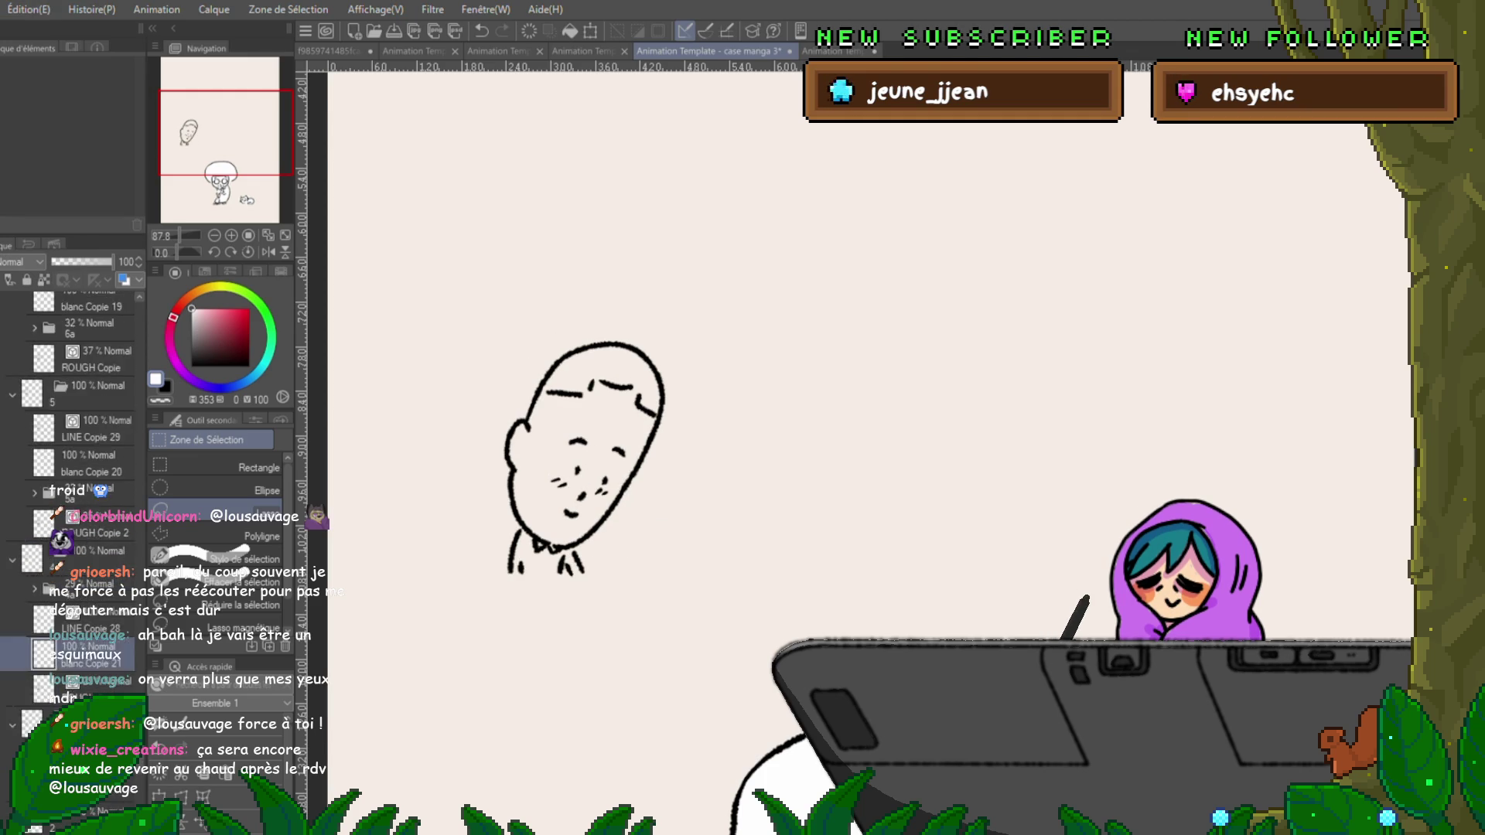
scroll(70, 495, down, 3)
click(93, 516)
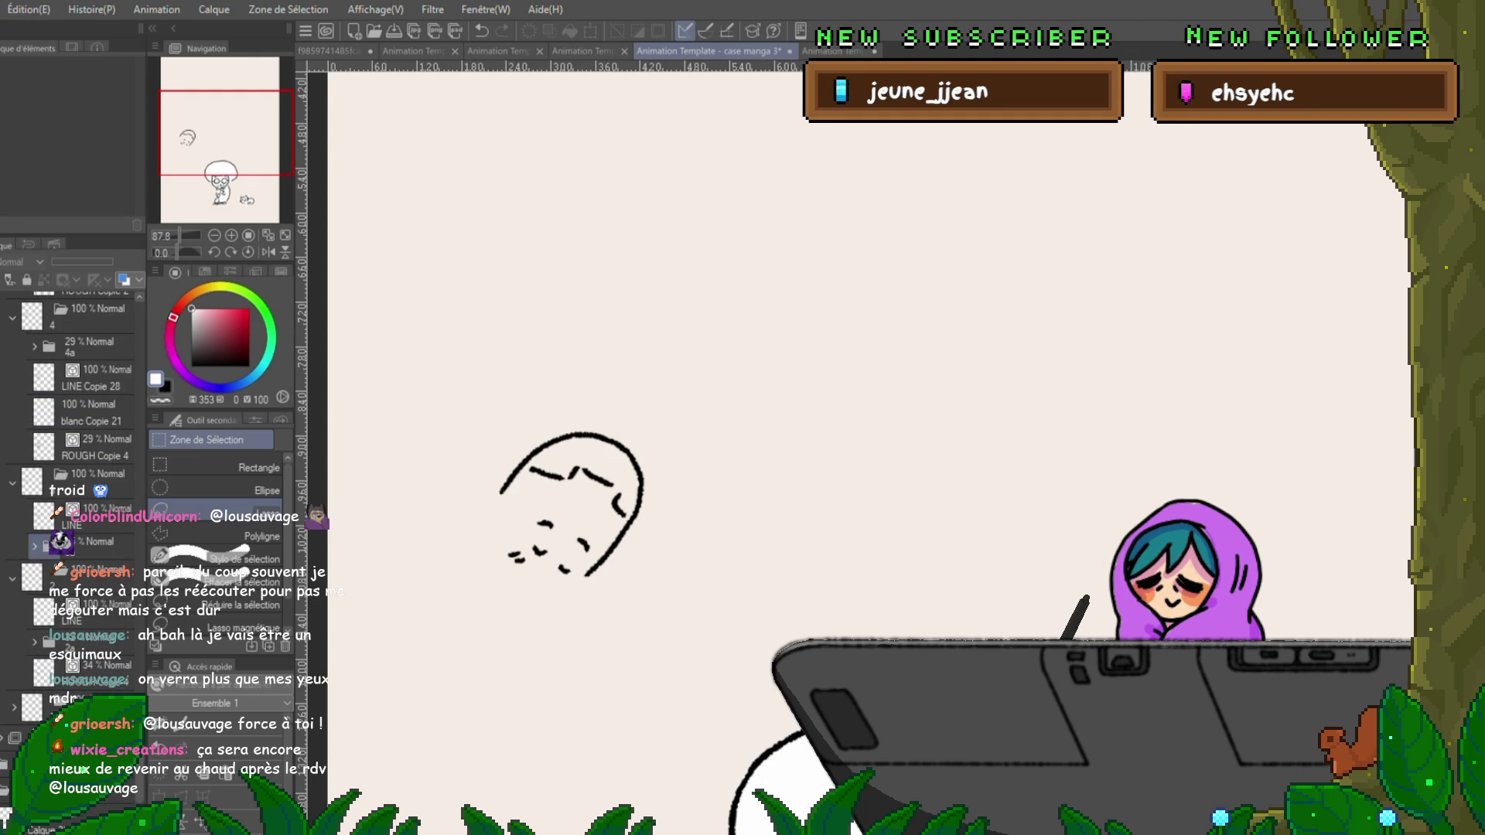
key(ctrl+v)
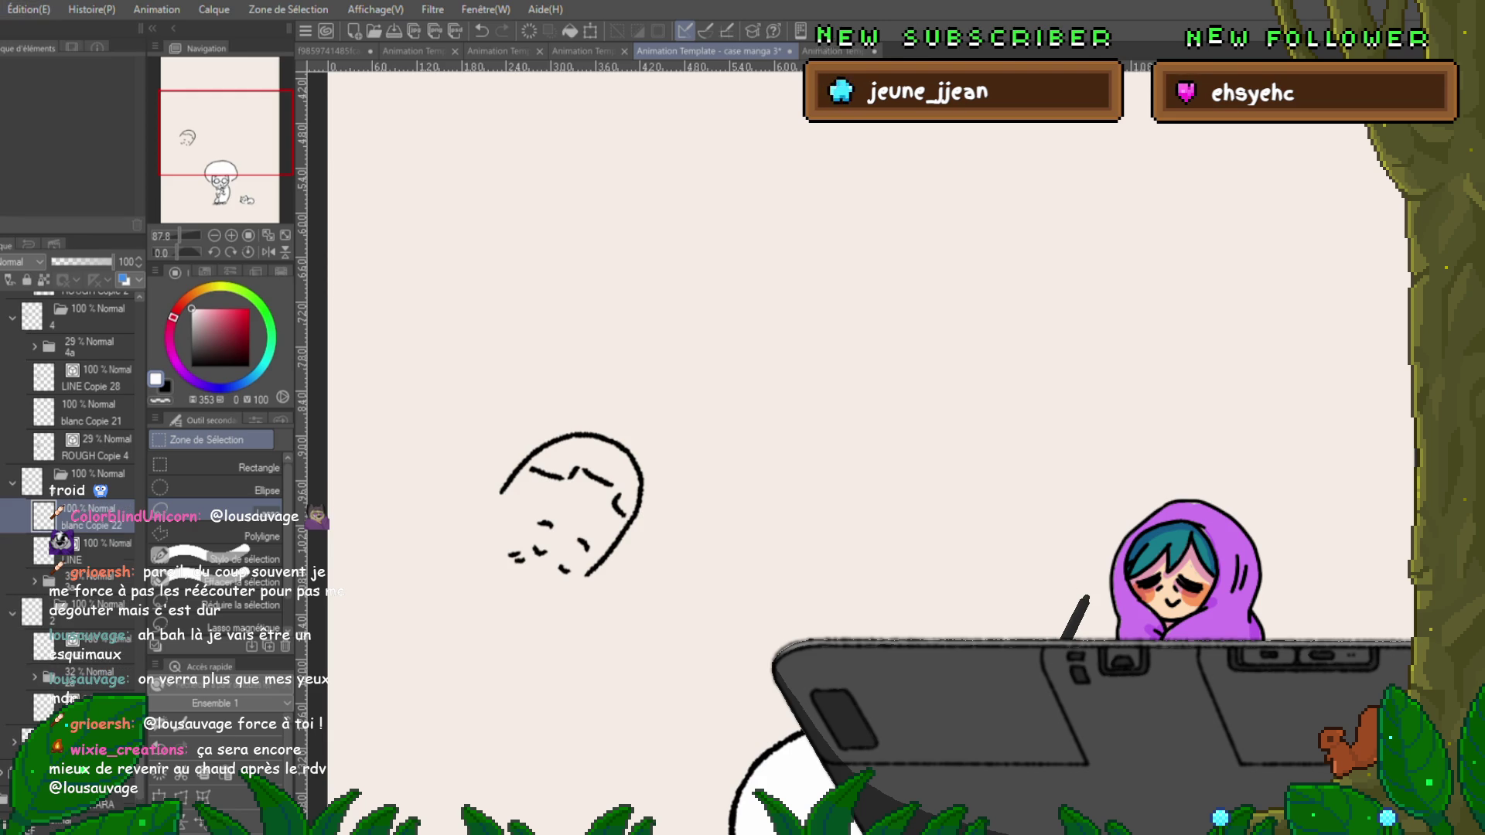
drag(93, 516, 93, 551)
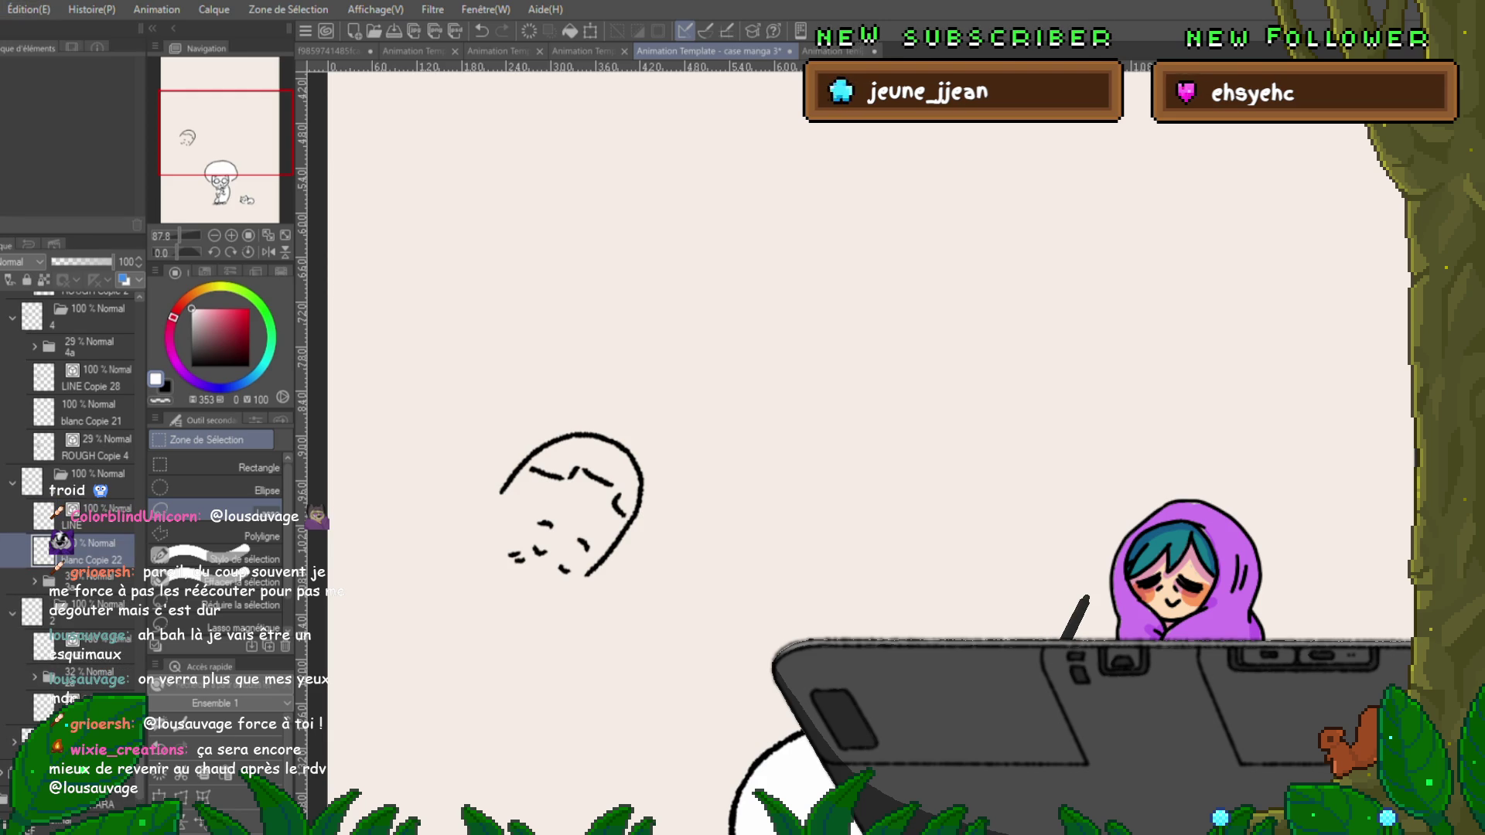
Select the blanc Copie 23 layer in frame 3.
key(ctrl+Left)
click(93, 580)
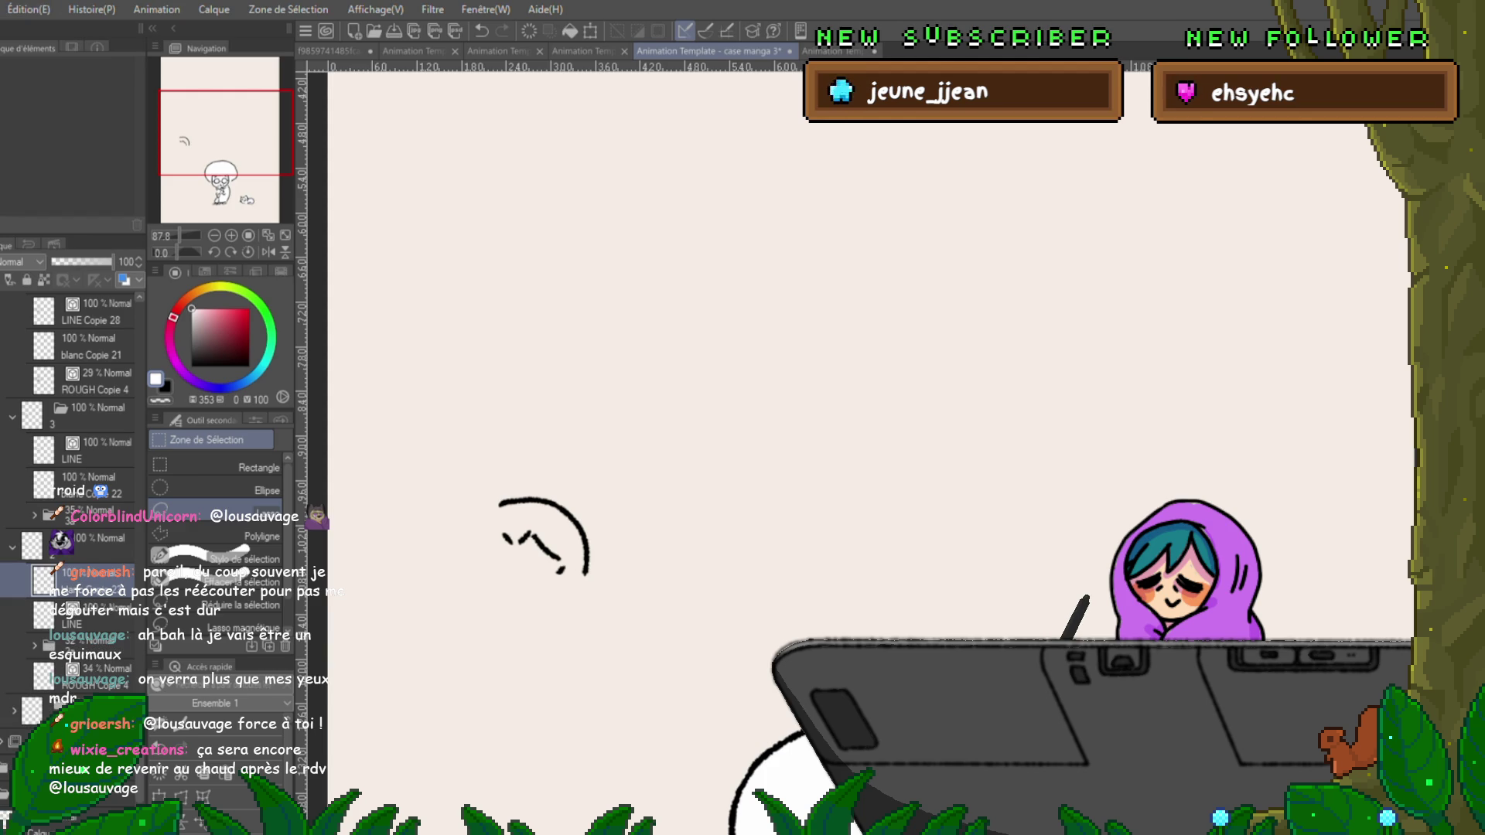
click(85, 615)
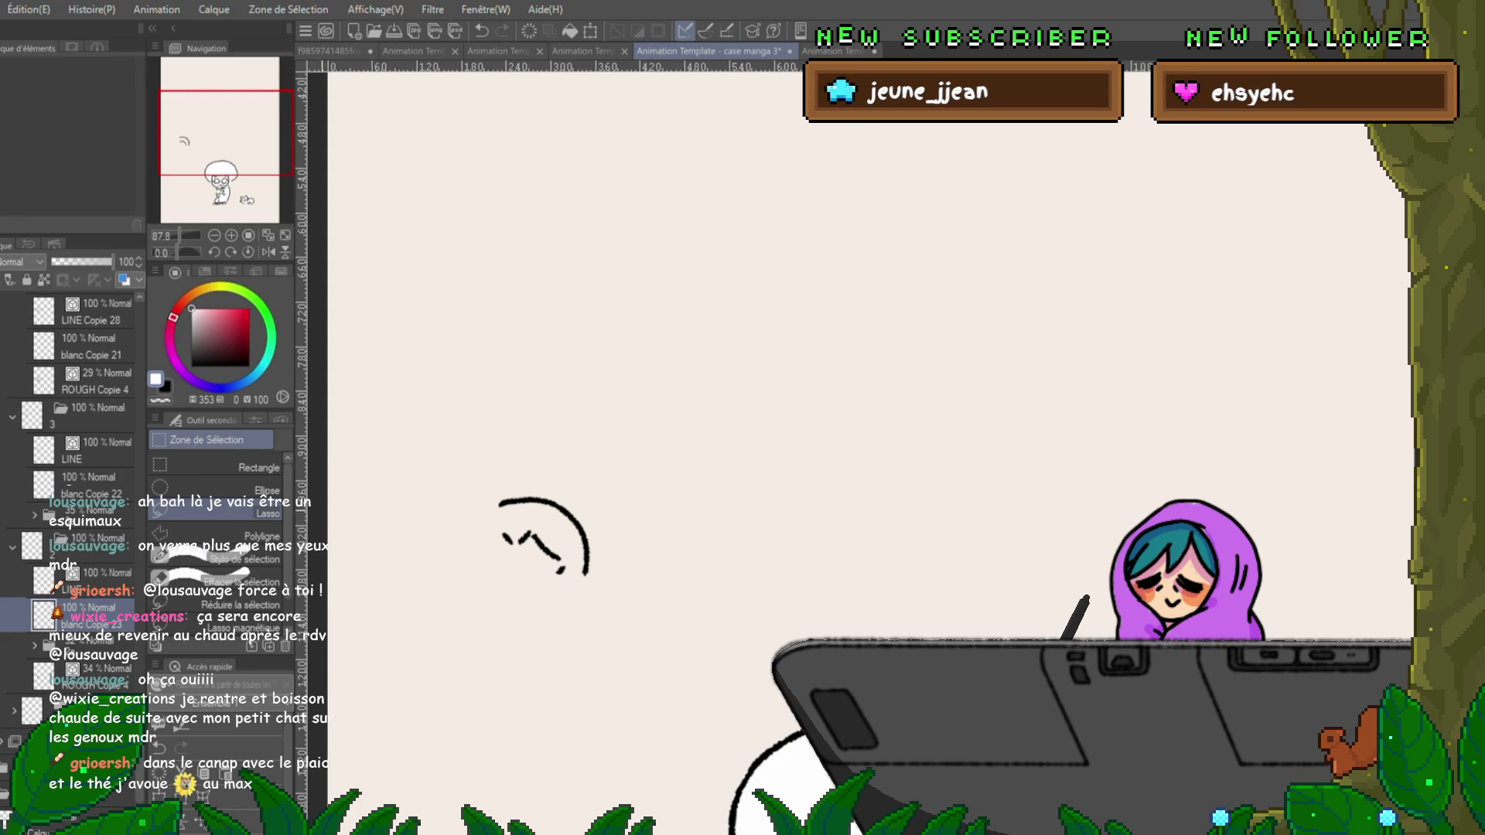
Preview the neighbouring frames up to the full waving head frame and save the document.
key(Right)
key(Left)
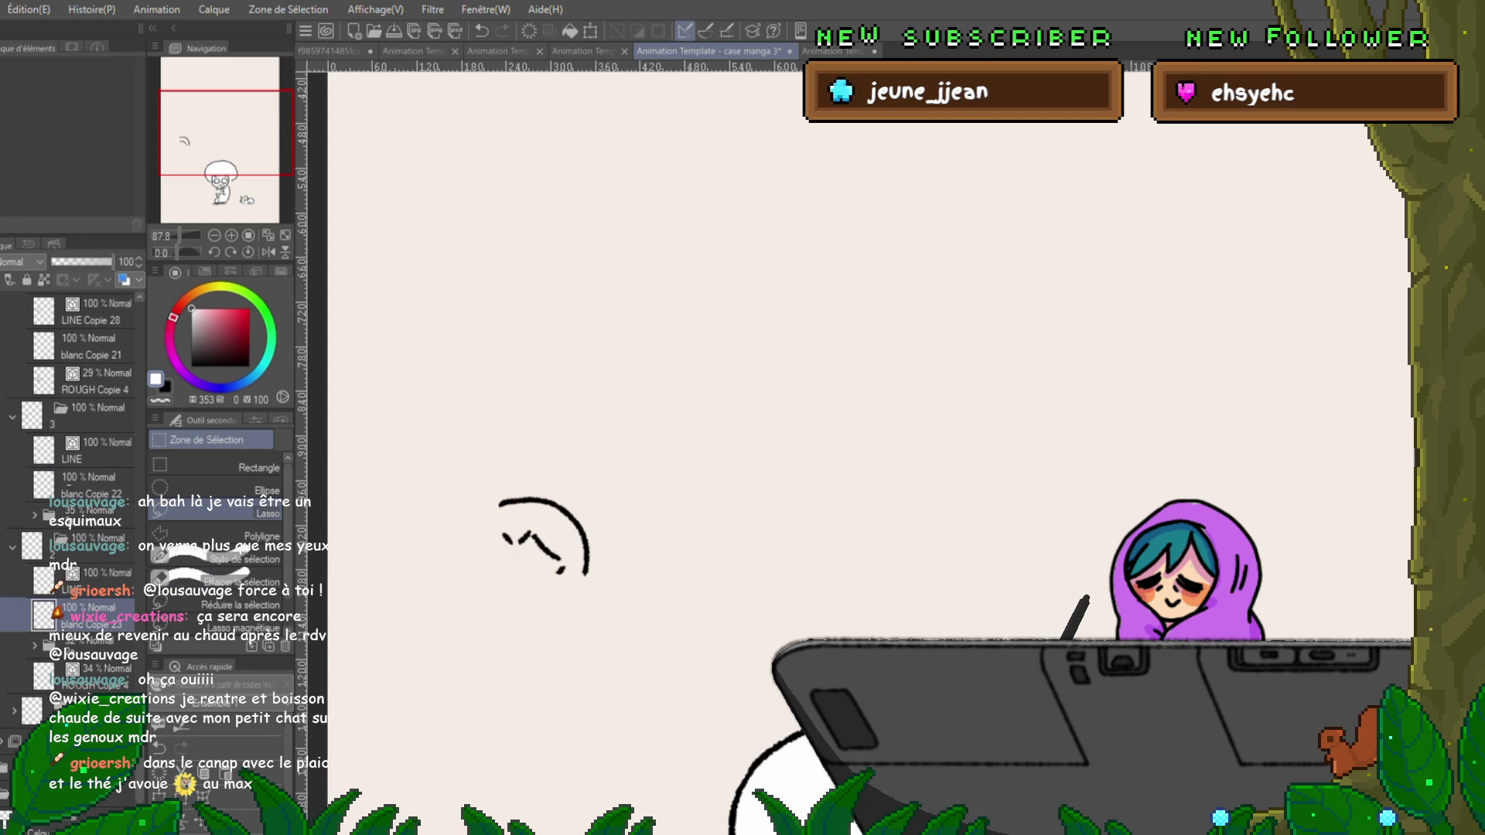
key(Left)
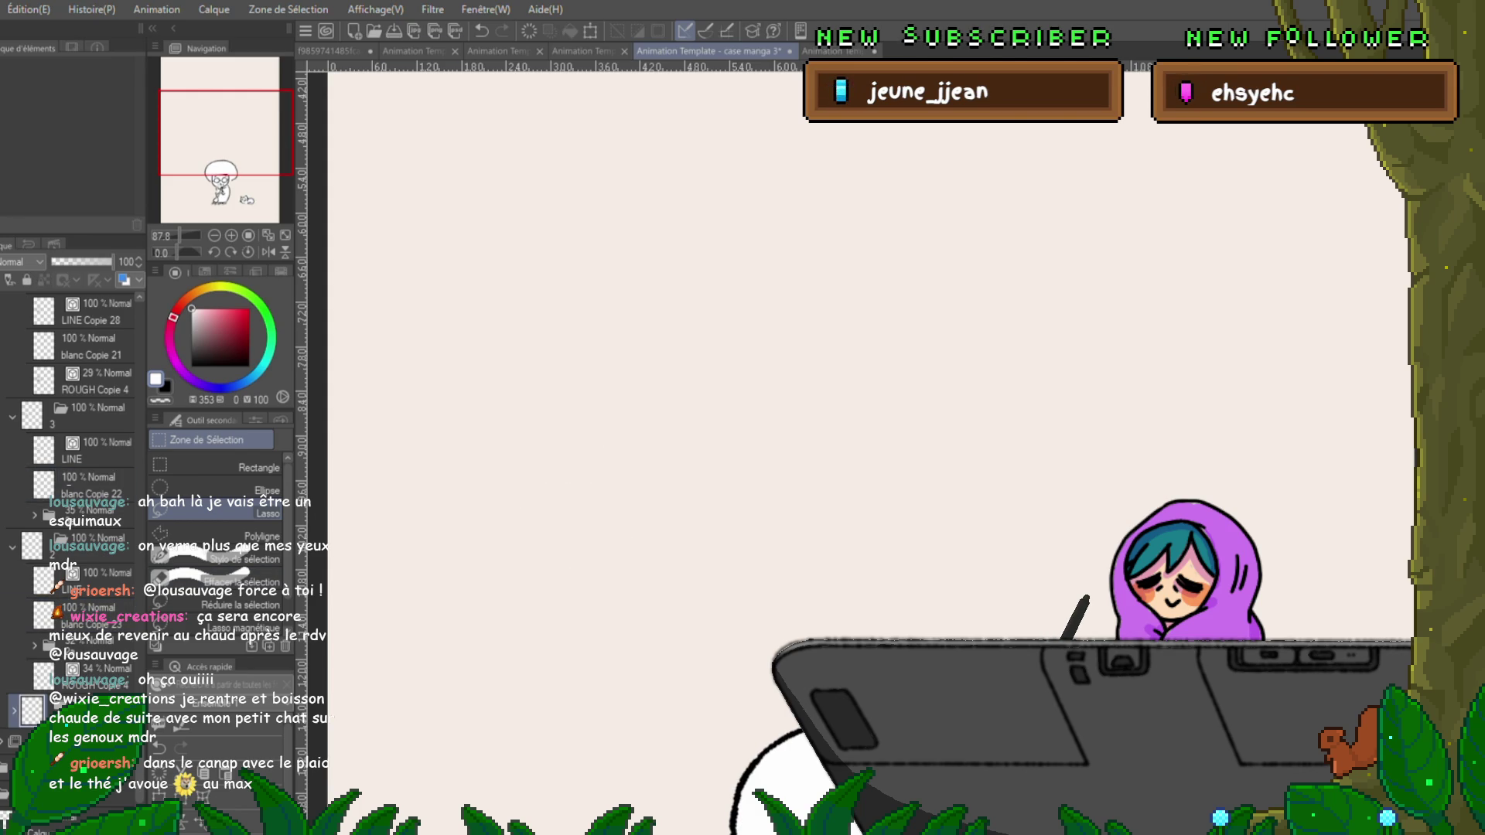
key(Right)
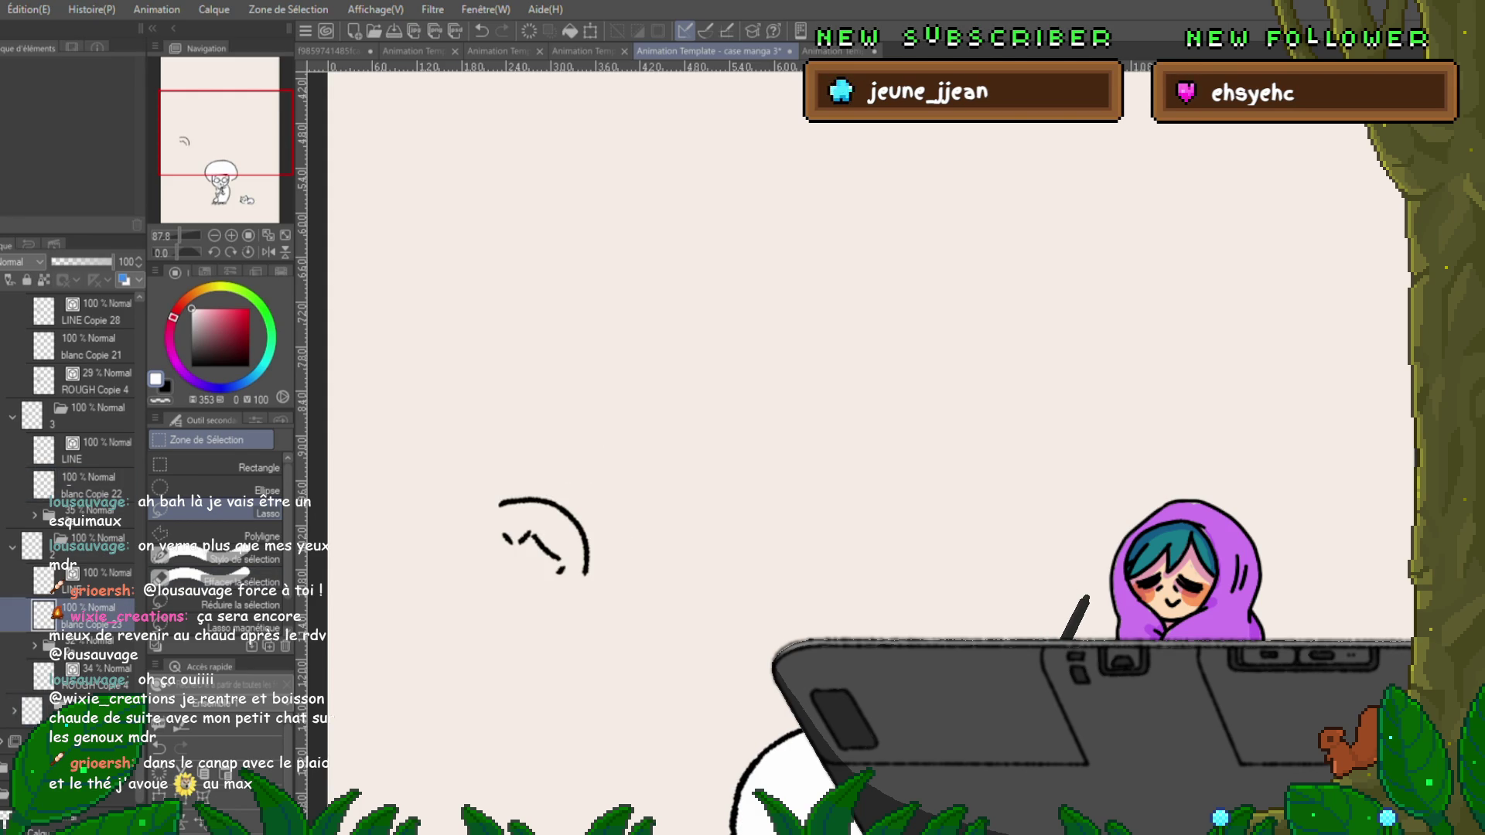
key(Right)
key(Right)
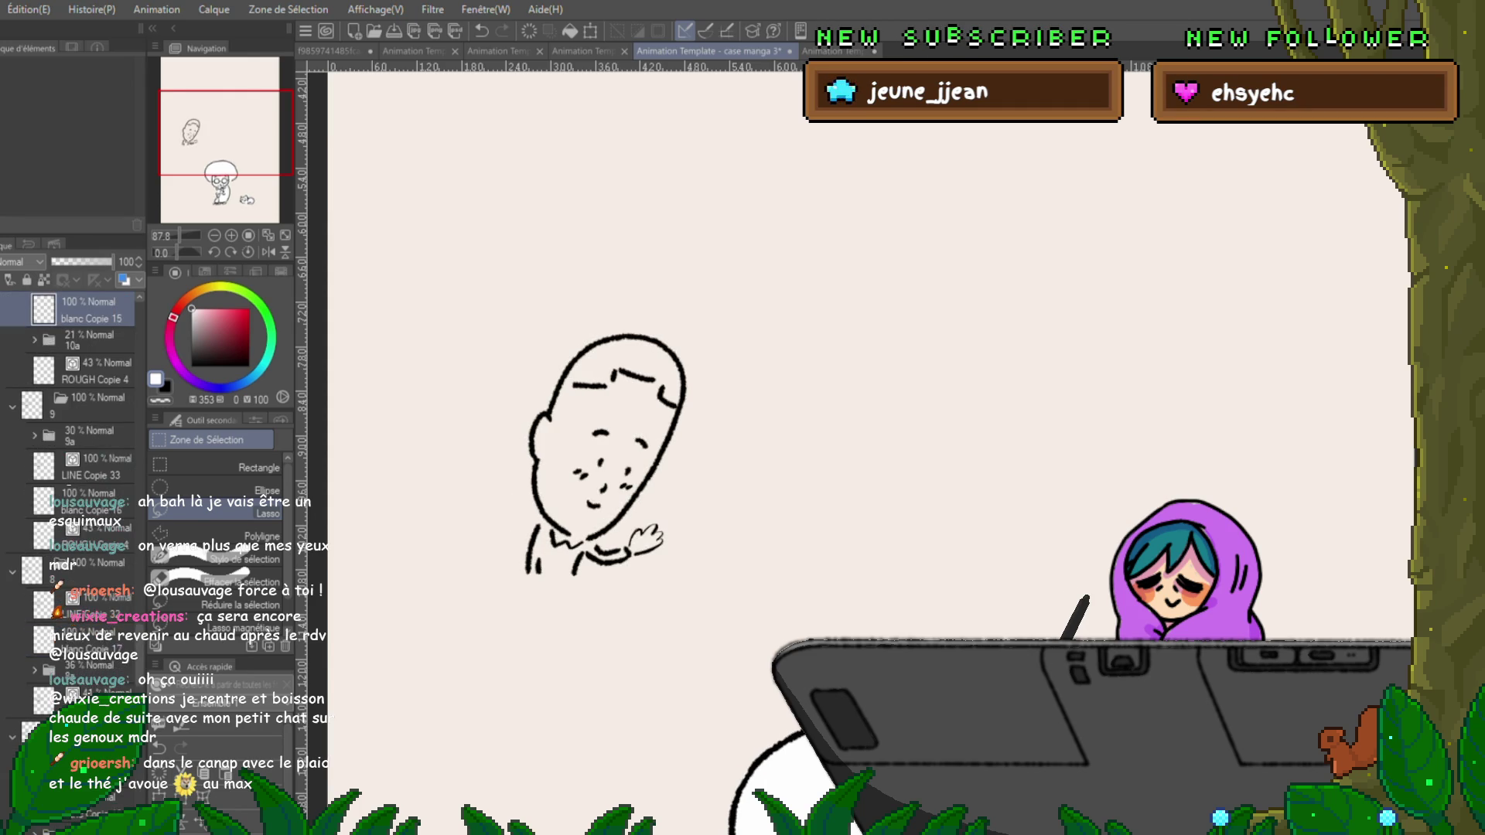
key(Right)
key(Right)
key(Right)
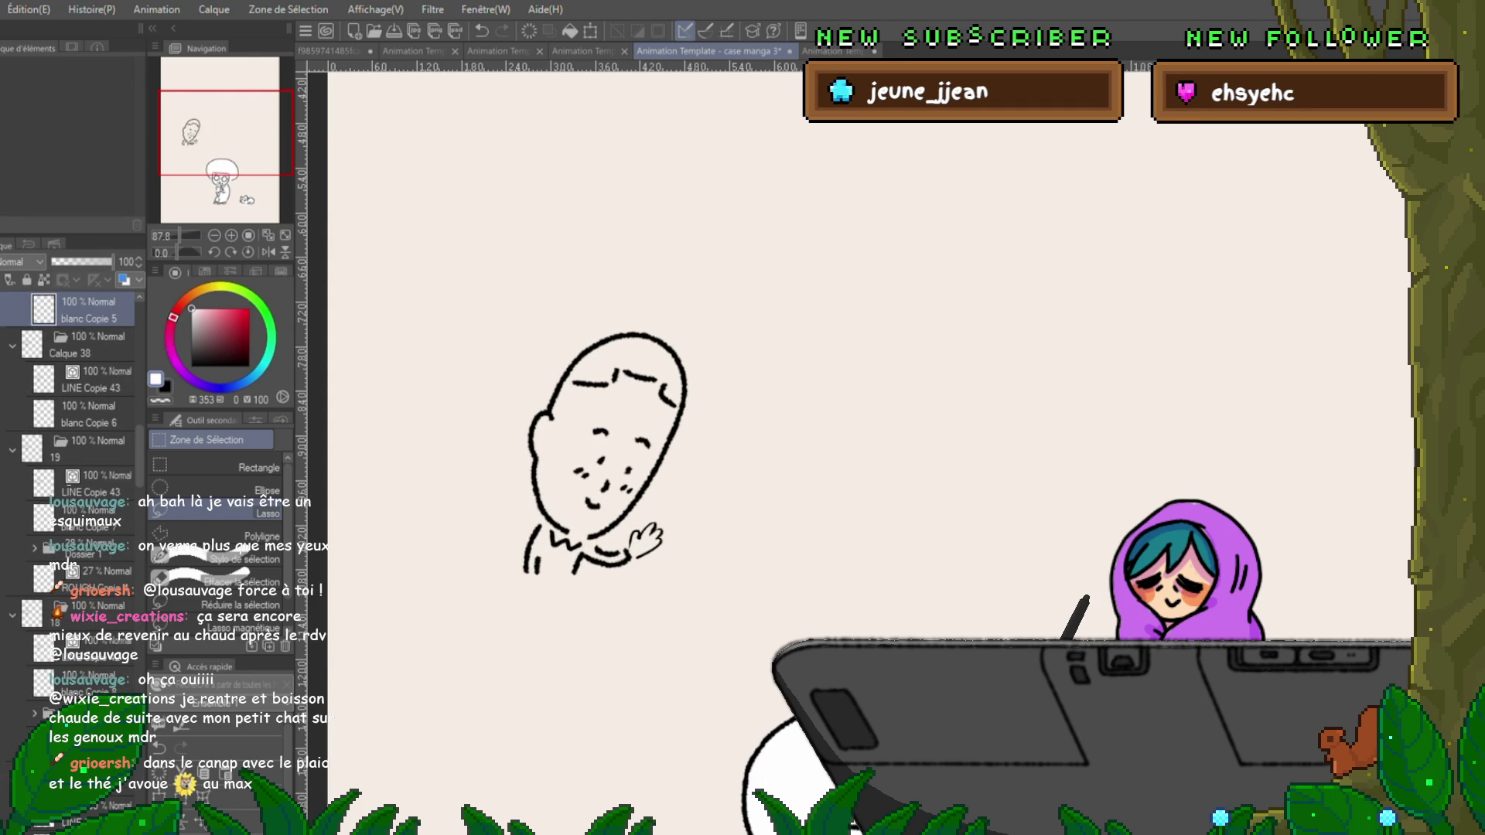
key(Right)
key(Right)
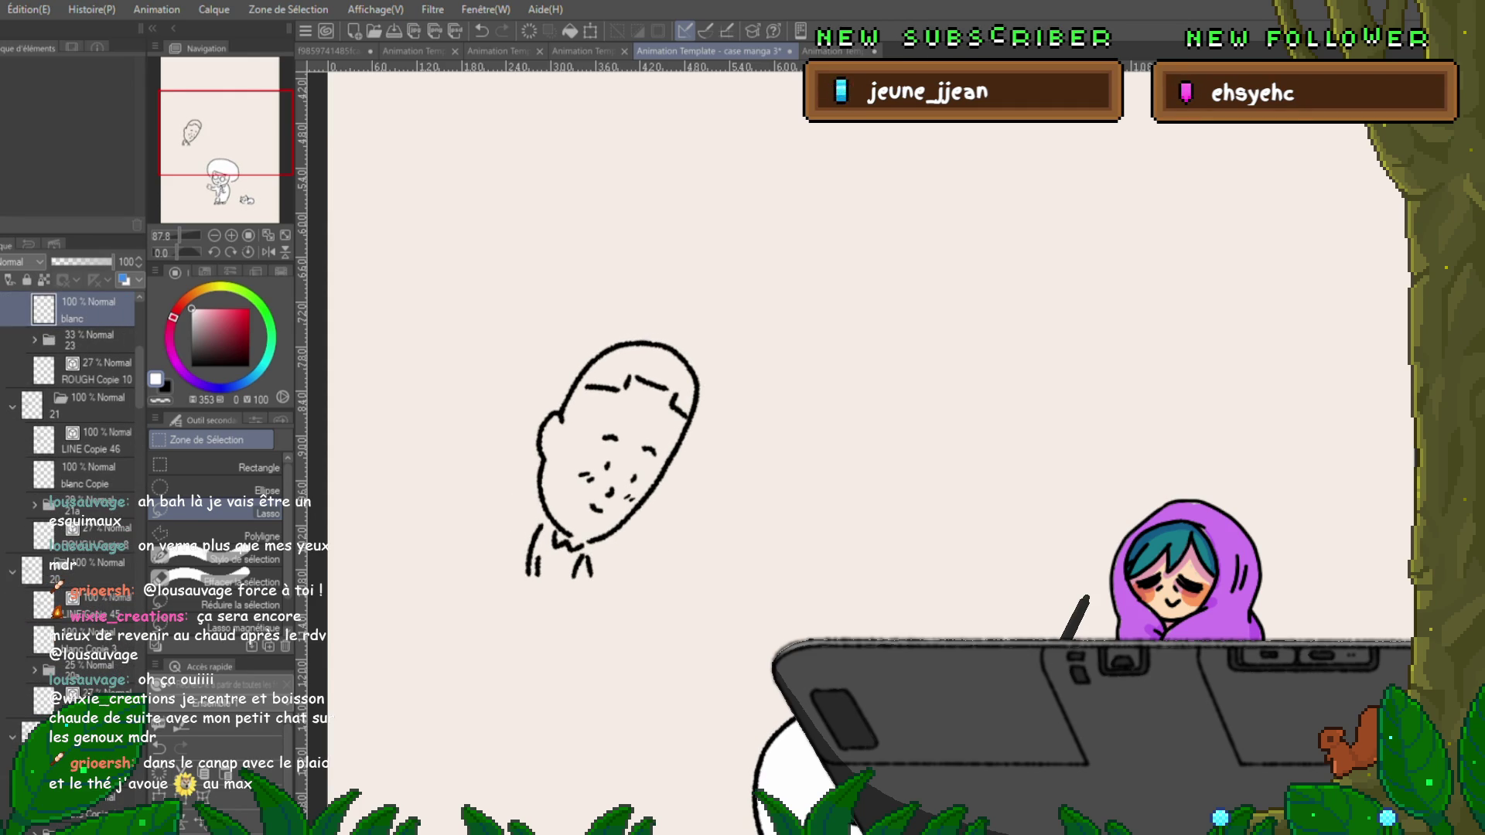
scroll(69, 355, up, 2)
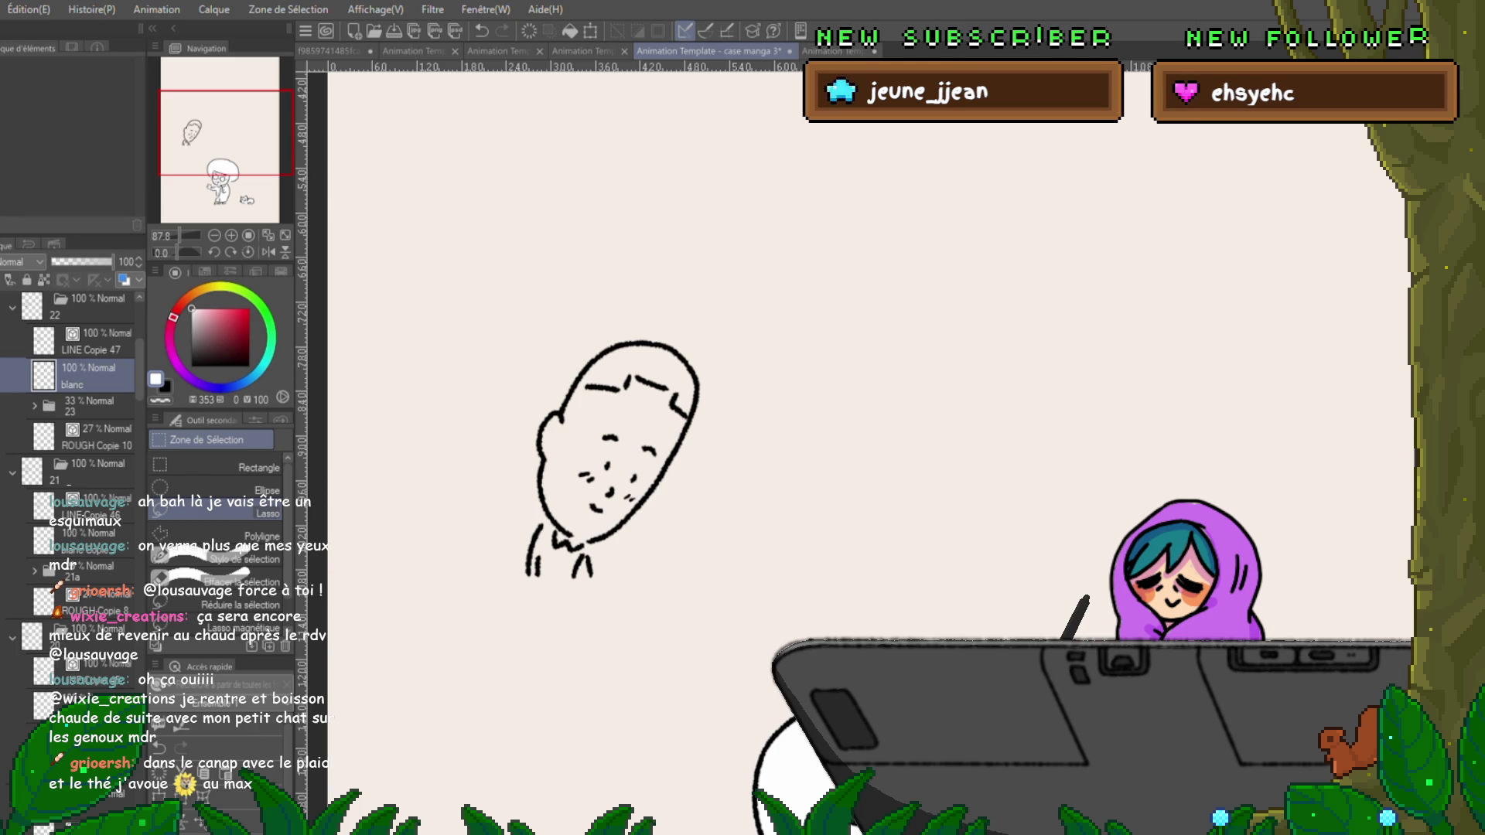
key(ctrl+s)
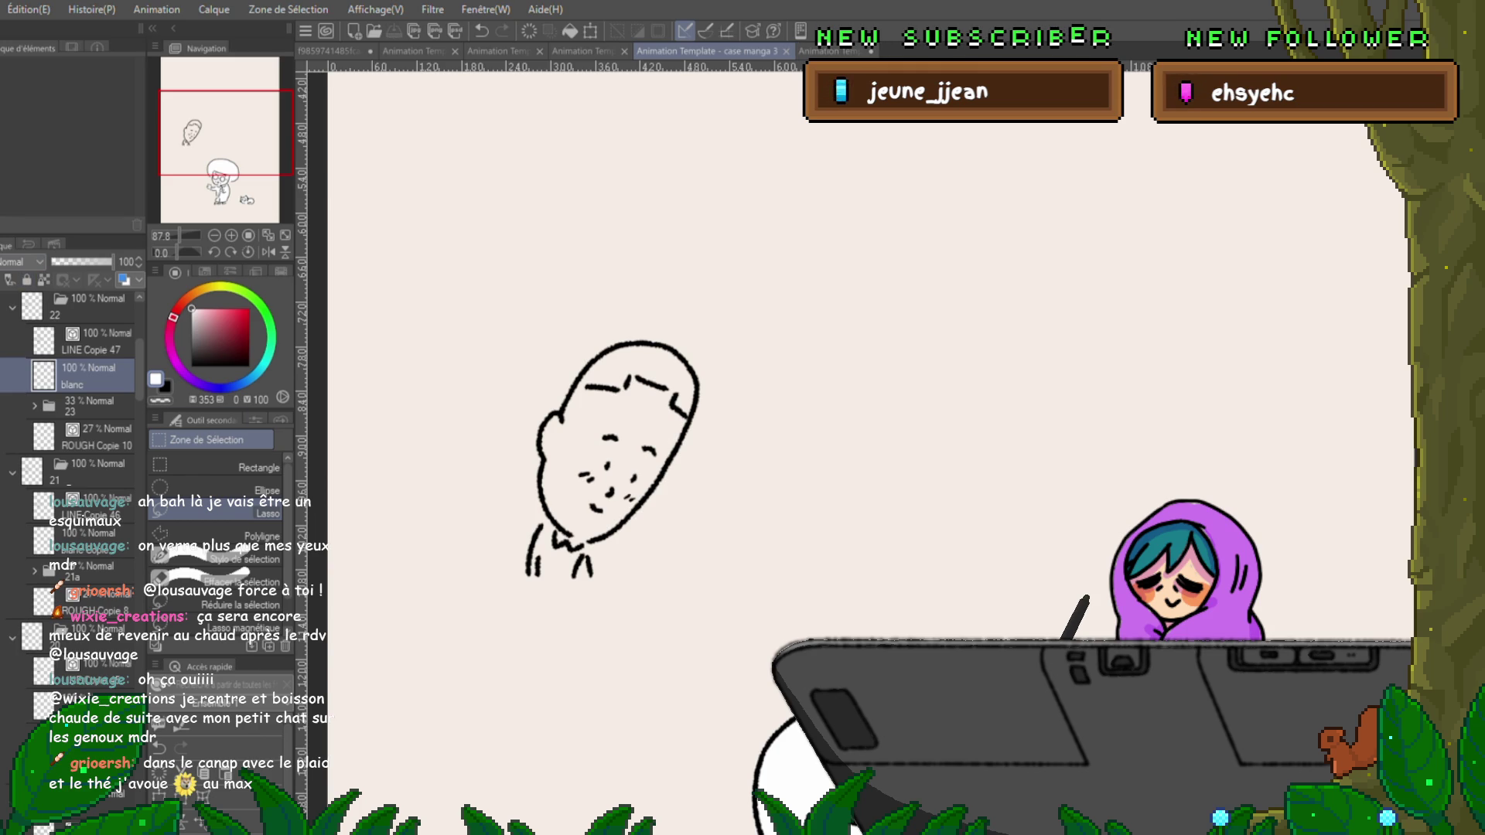
scroll(649, 484, up, 2)
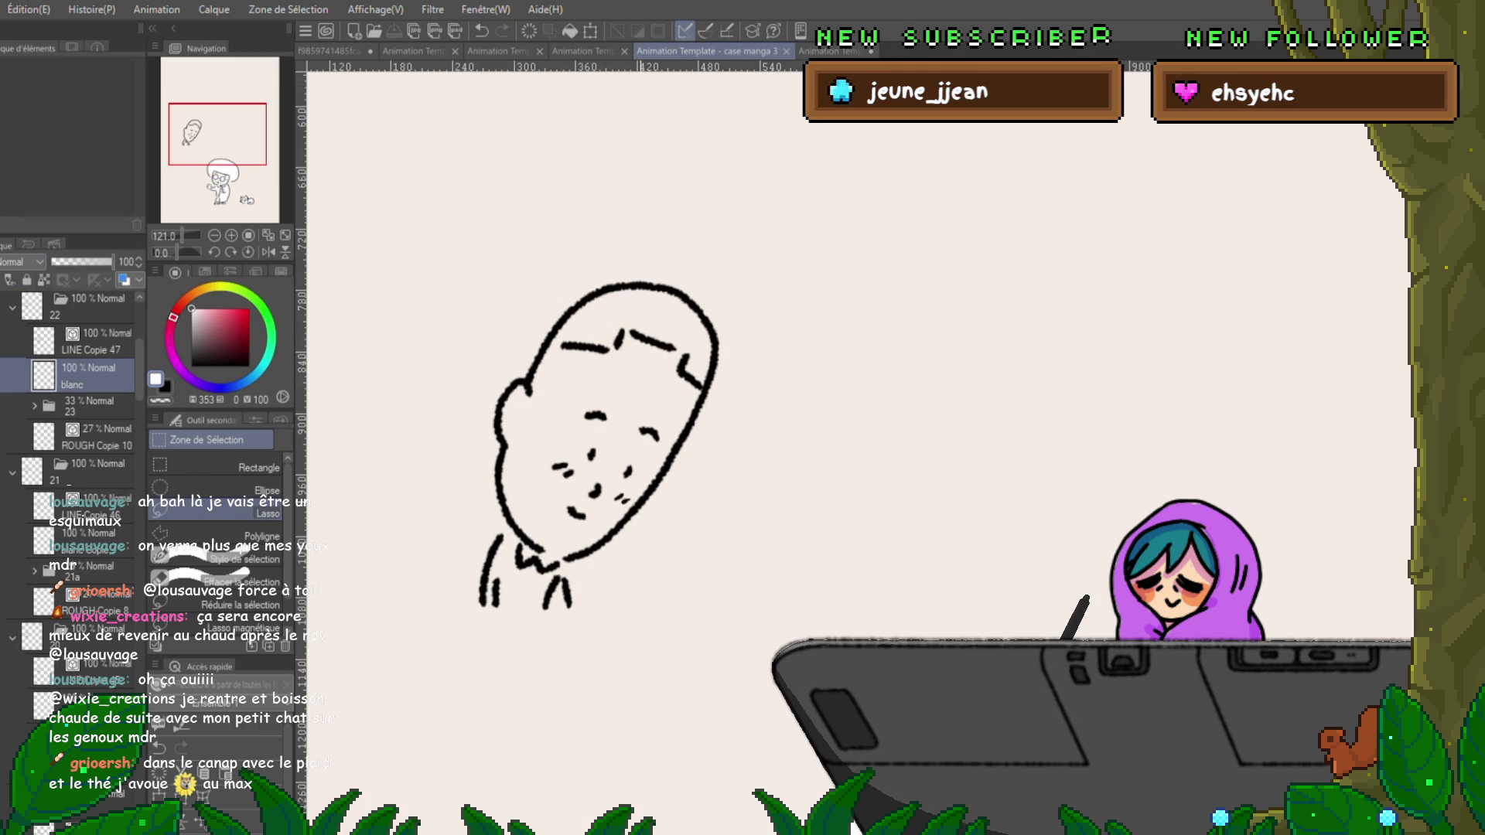
Lasso-fill the bald man's head white on frame 22 and paint over the stray line between the legs.
key(p)
key(g)
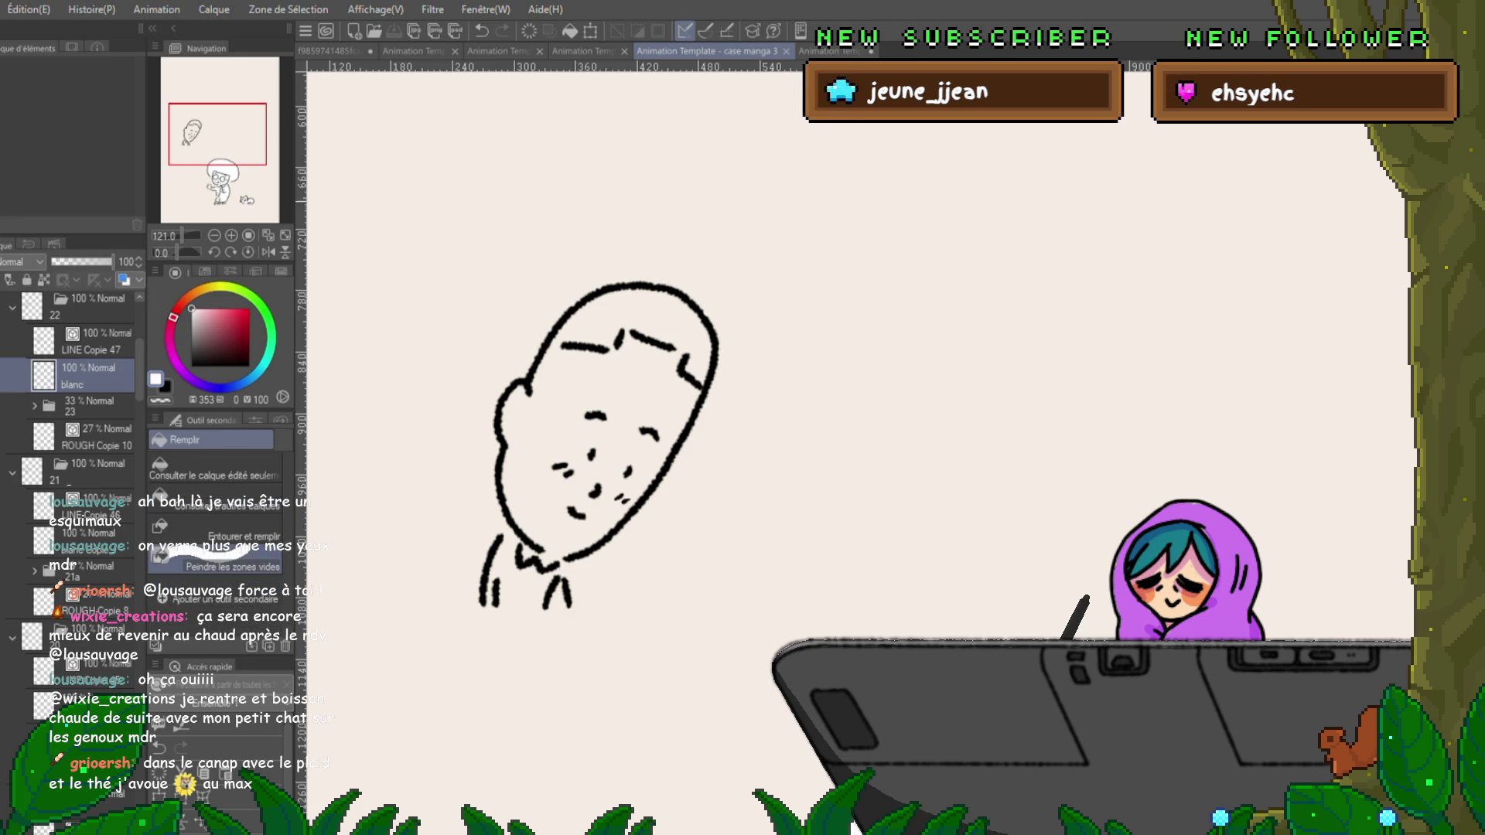
mouse_move(715, 391)
mouse_down()
mouse_move(502, 671)
mouse_move(735, 325)
mouse_move(718, 378)
mouse_up()
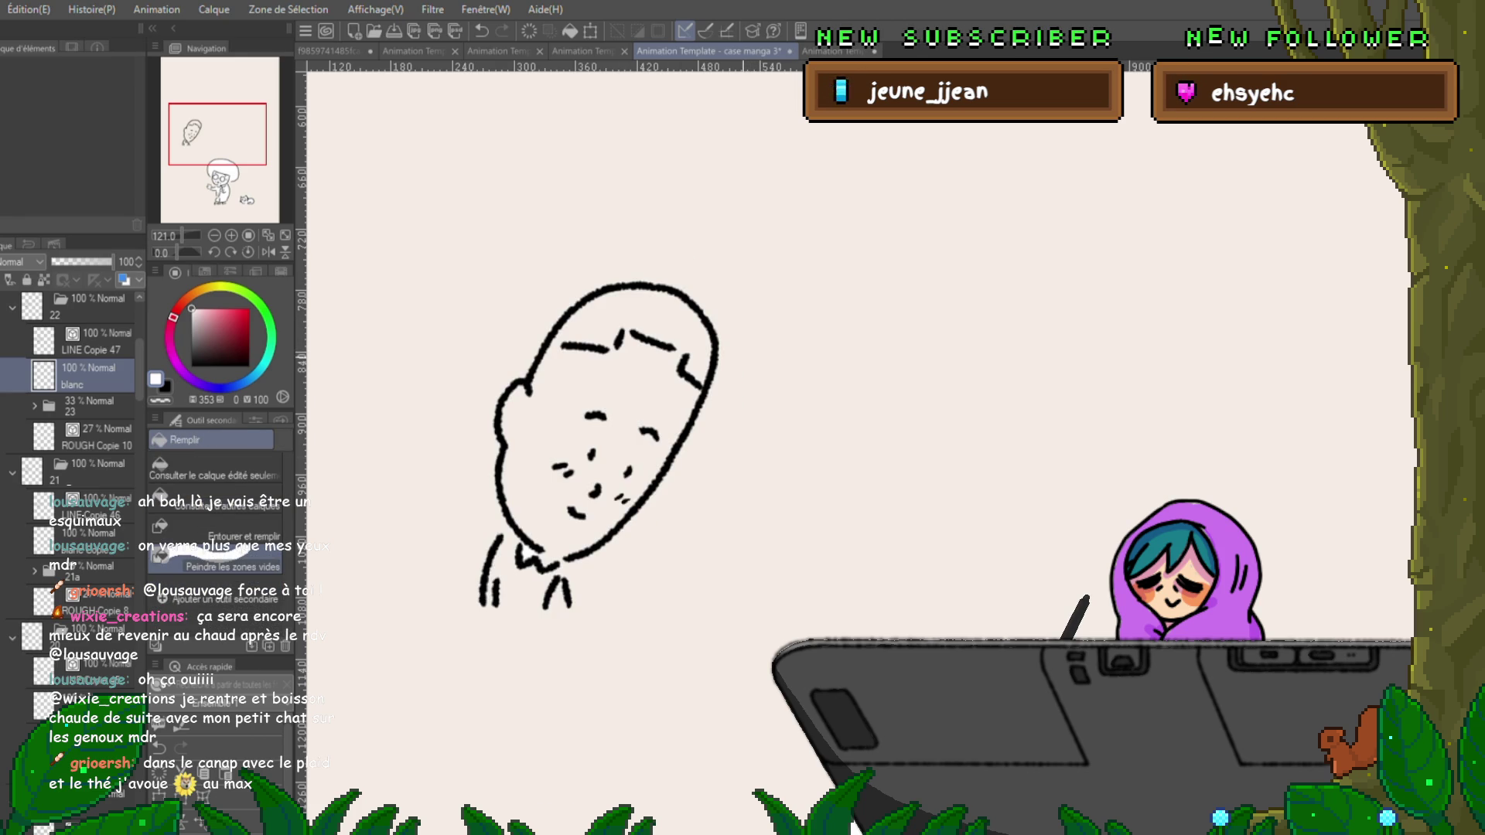
key(p)
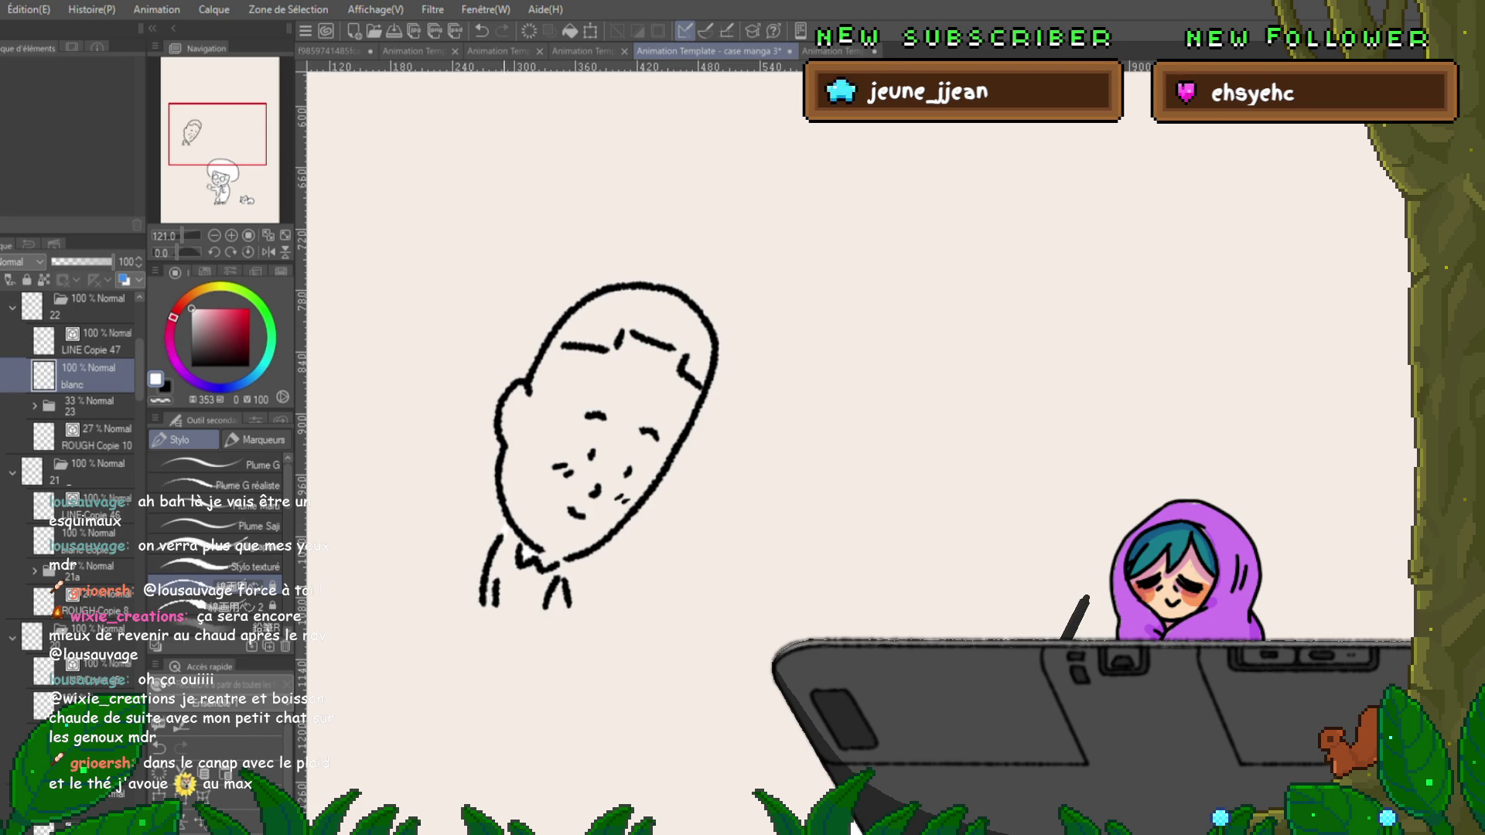
drag(485, 606, 569, 606)
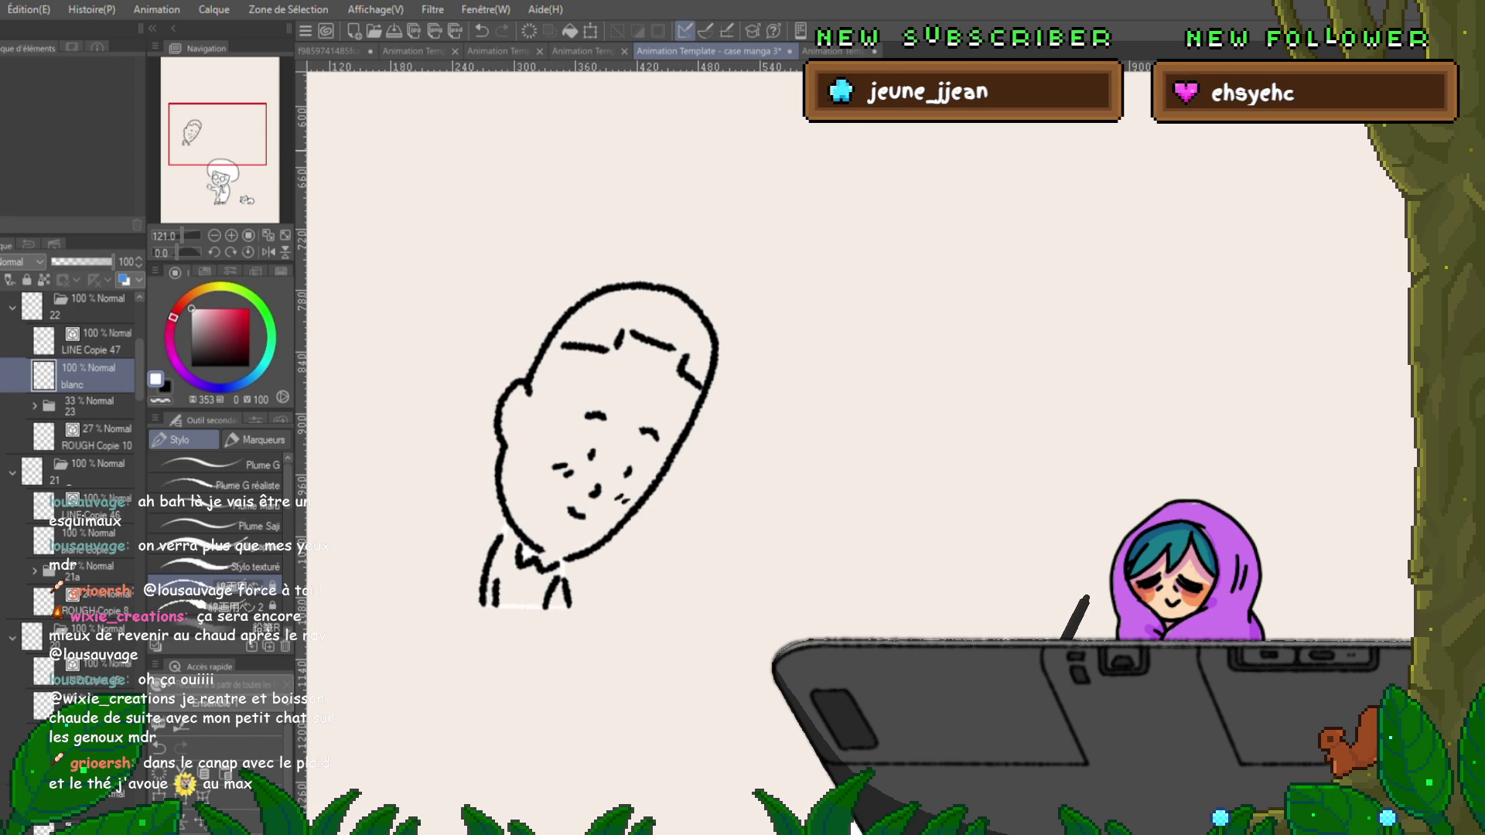
key(g)
mouse_move(715, 382)
mouse_down()
mouse_move(545, 363)
mouse_move(607, 536)
mouse_move(735, 371)
mouse_up()
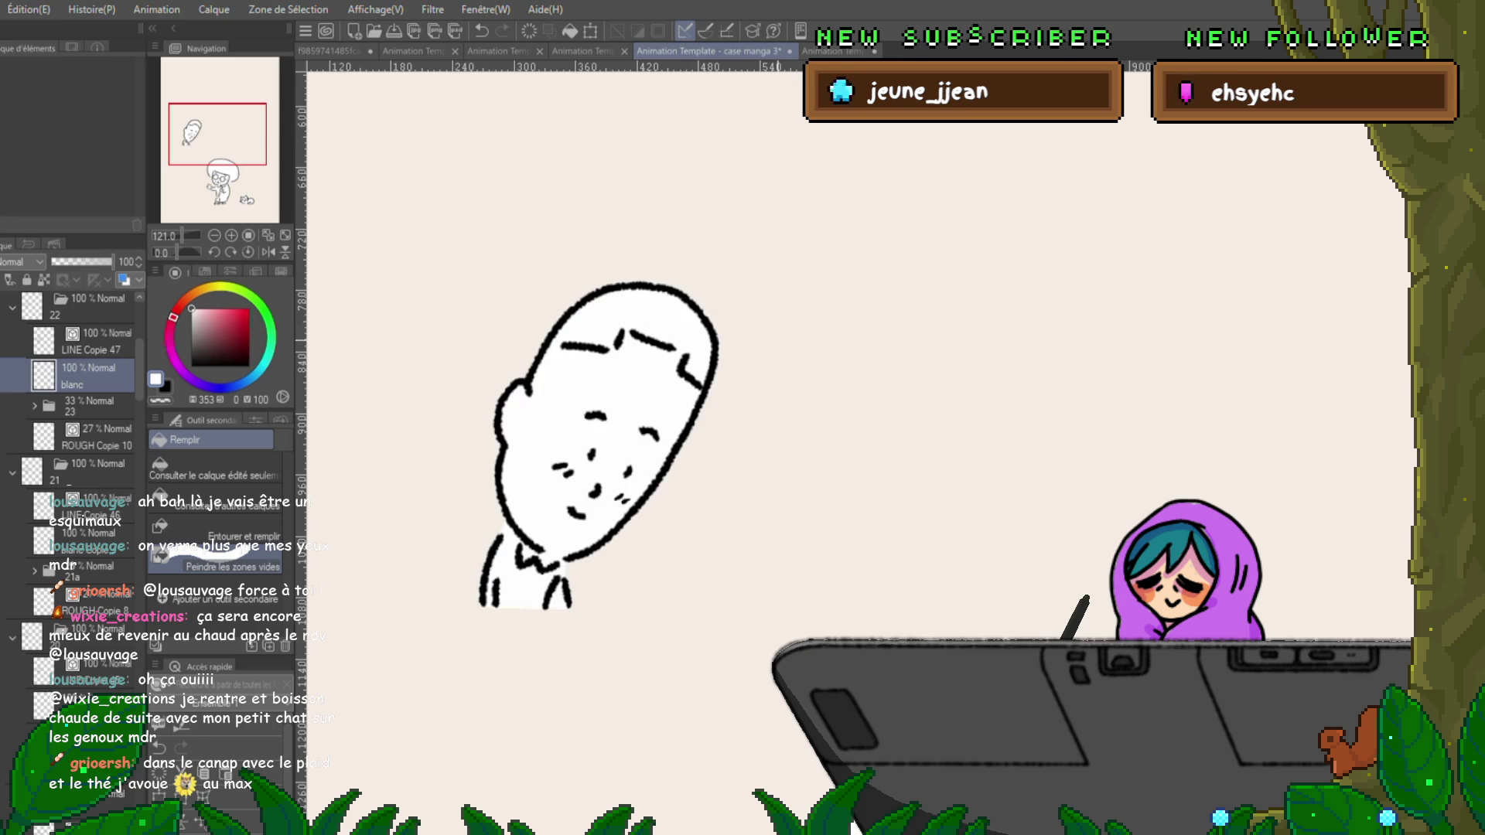
click(225, 420)
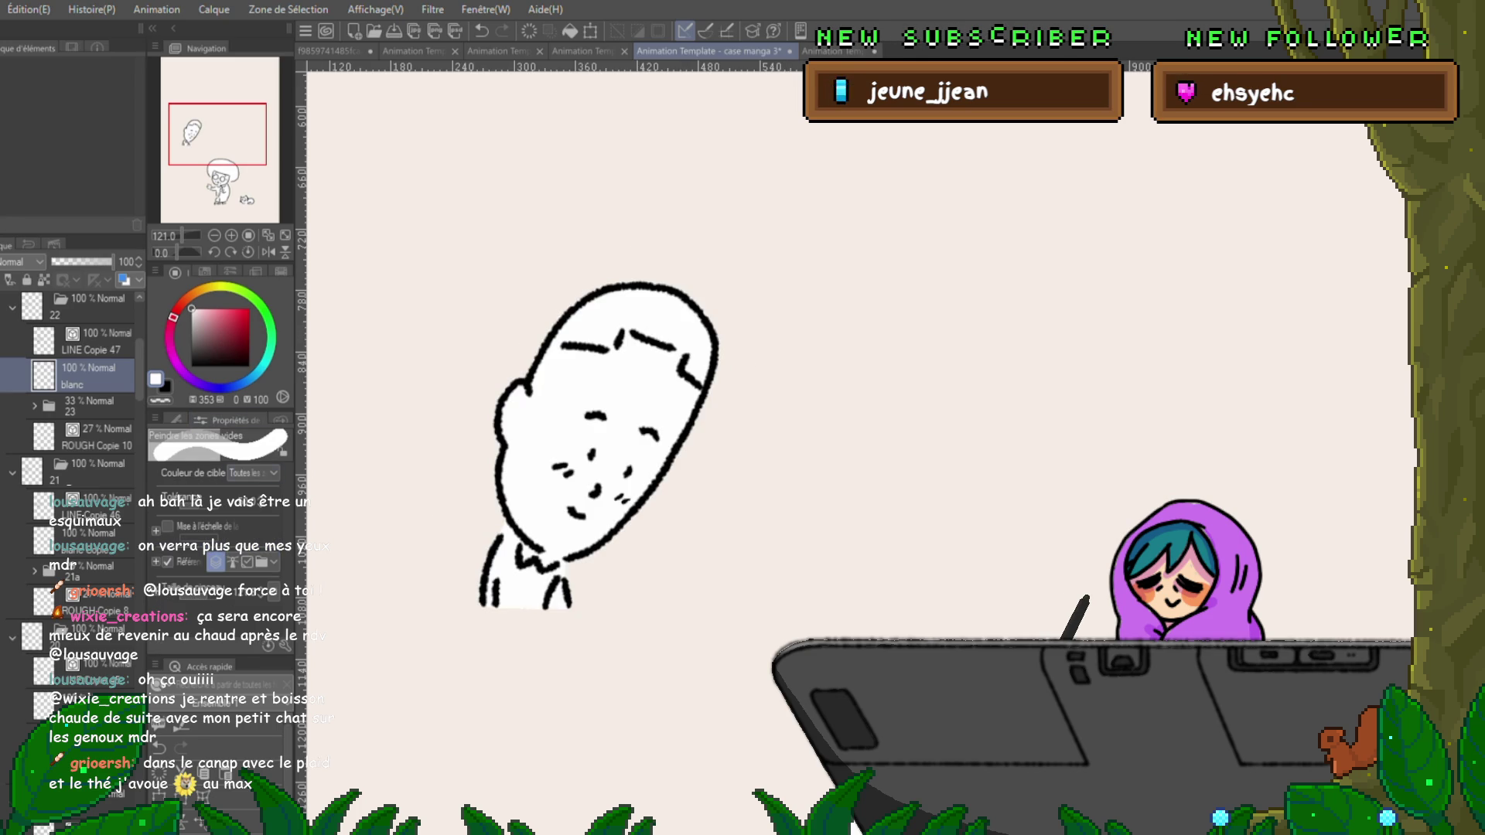
key(ctrl+z)
key(p)
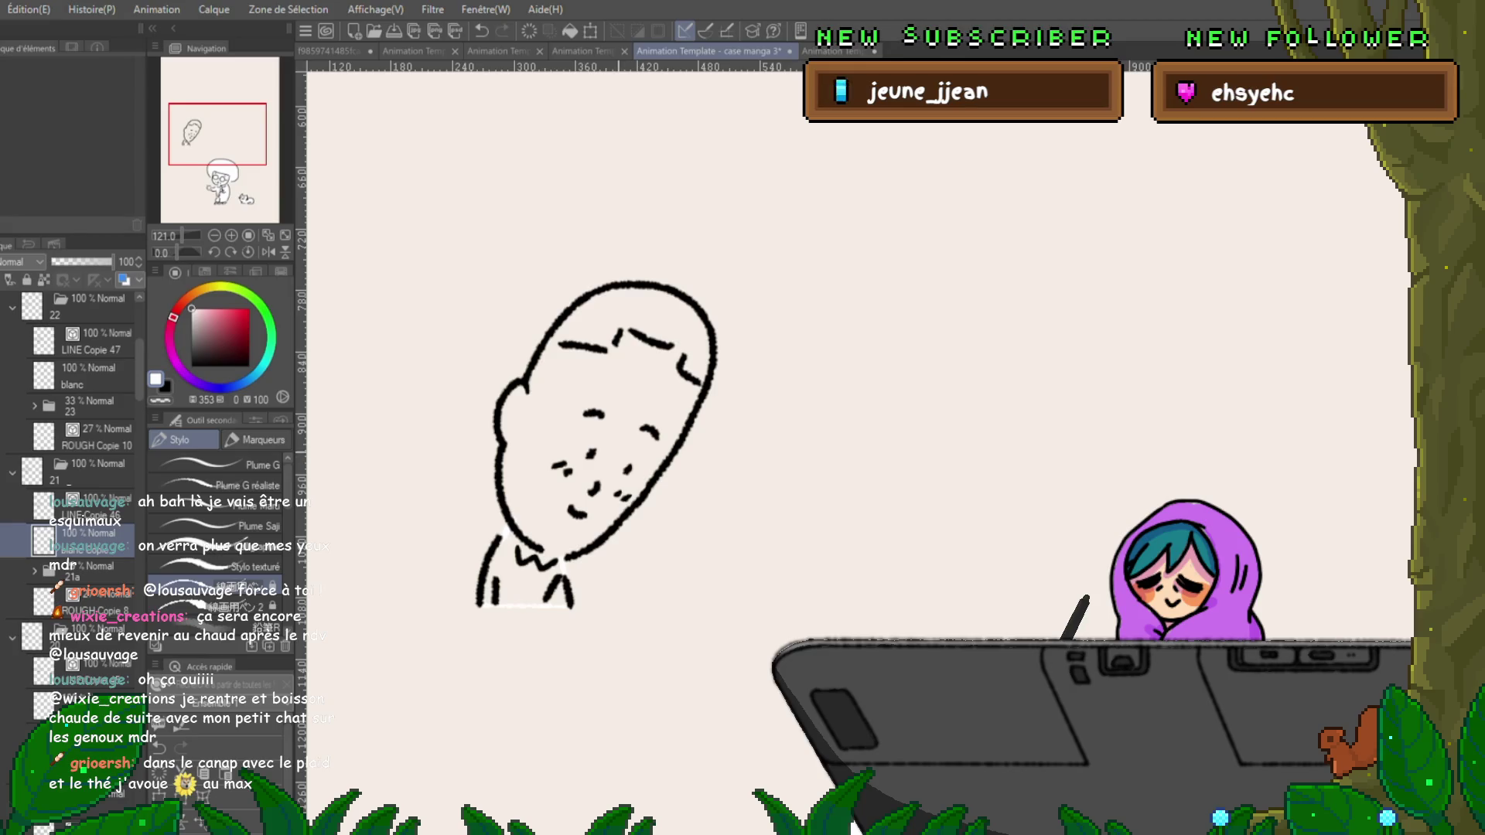
key(g)
mouse_move(665, 294)
mouse_down()
mouse_move(445, 619)
mouse_move(634, 433)
mouse_up()
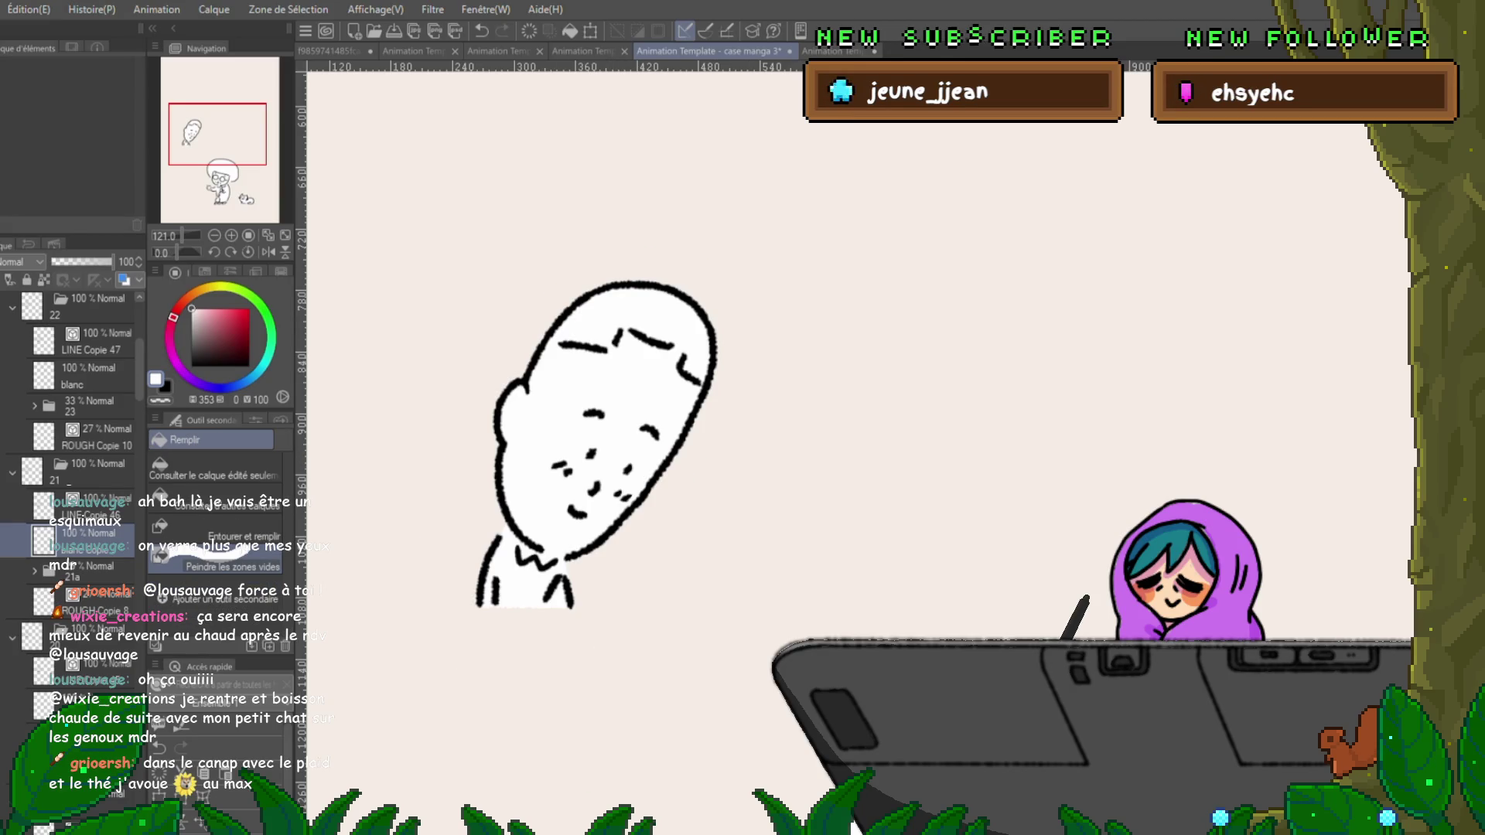
On the waving frame, lasso-fill the figure's head with white.
key(p)
click(23, 704)
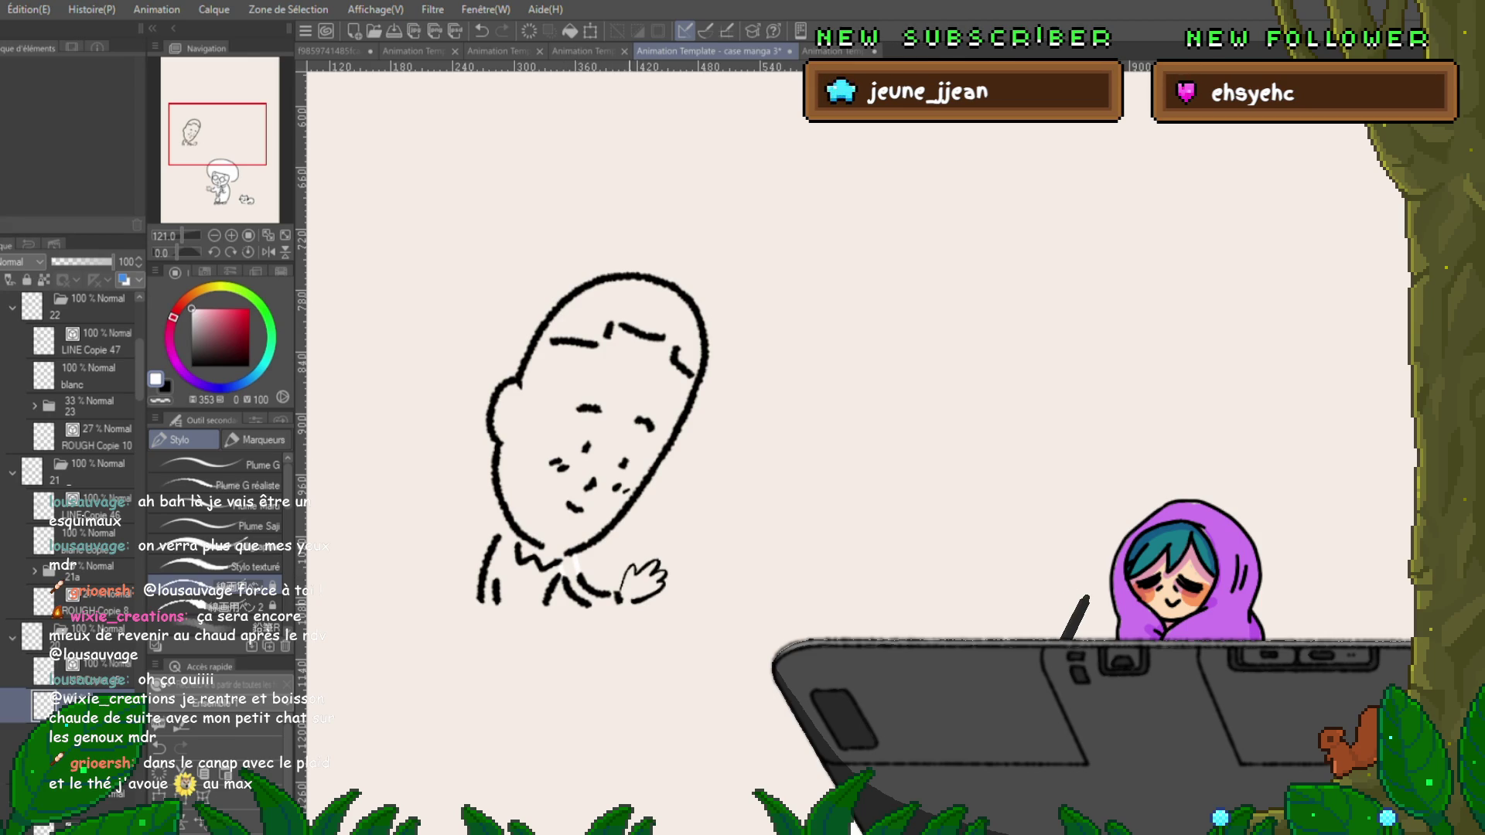
key(ctrl+z)
key(ctrl+z)
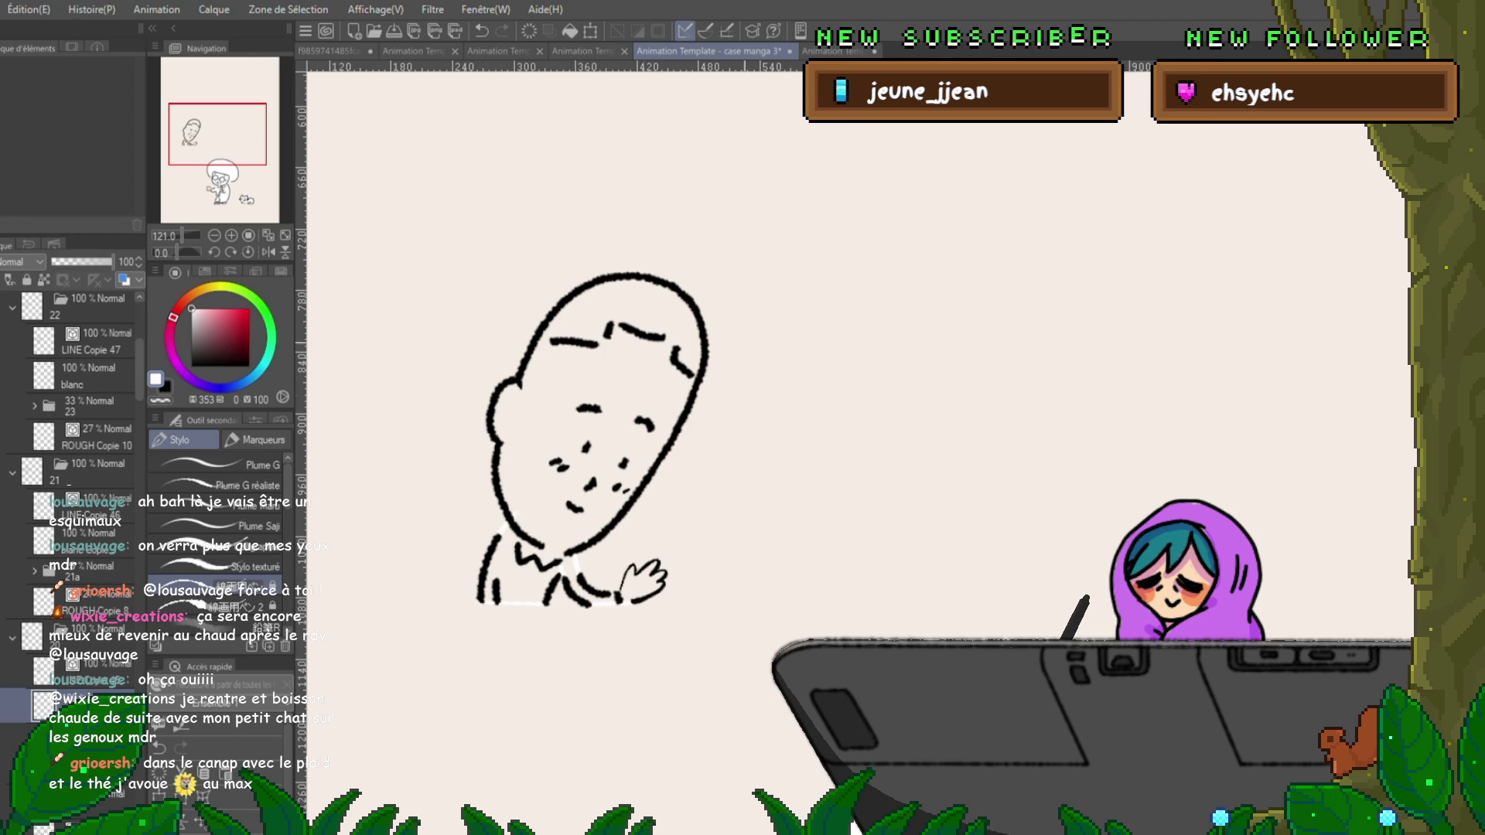
key(g)
mouse_move(541, 263)
mouse_down()
mouse_move(657, 324)
mouse_move(681, 657)
mouse_move(711, 619)
mouse_up()
drag(472, 650, 495, 665)
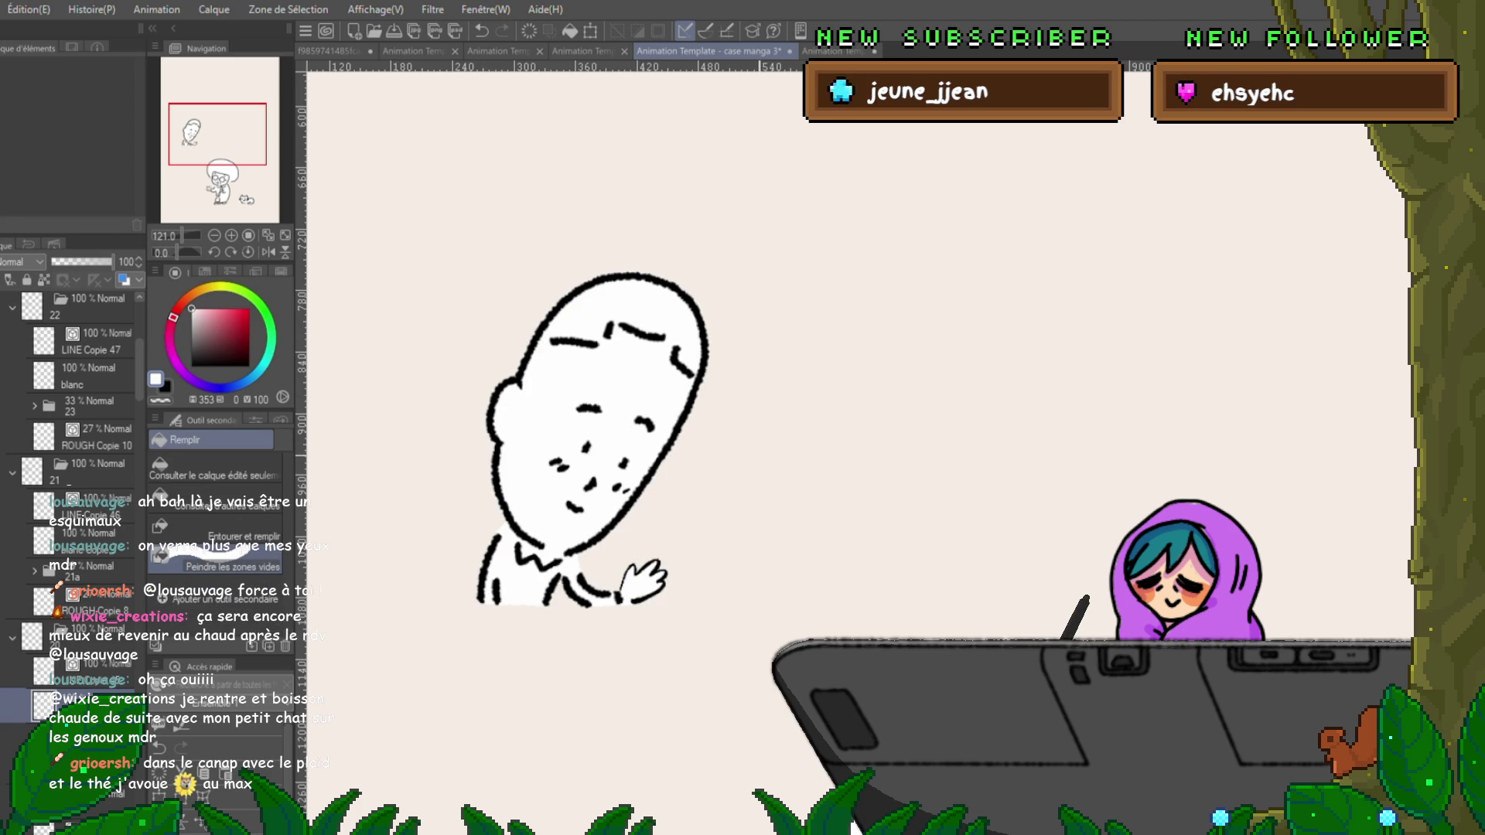
key(ctrl+z)
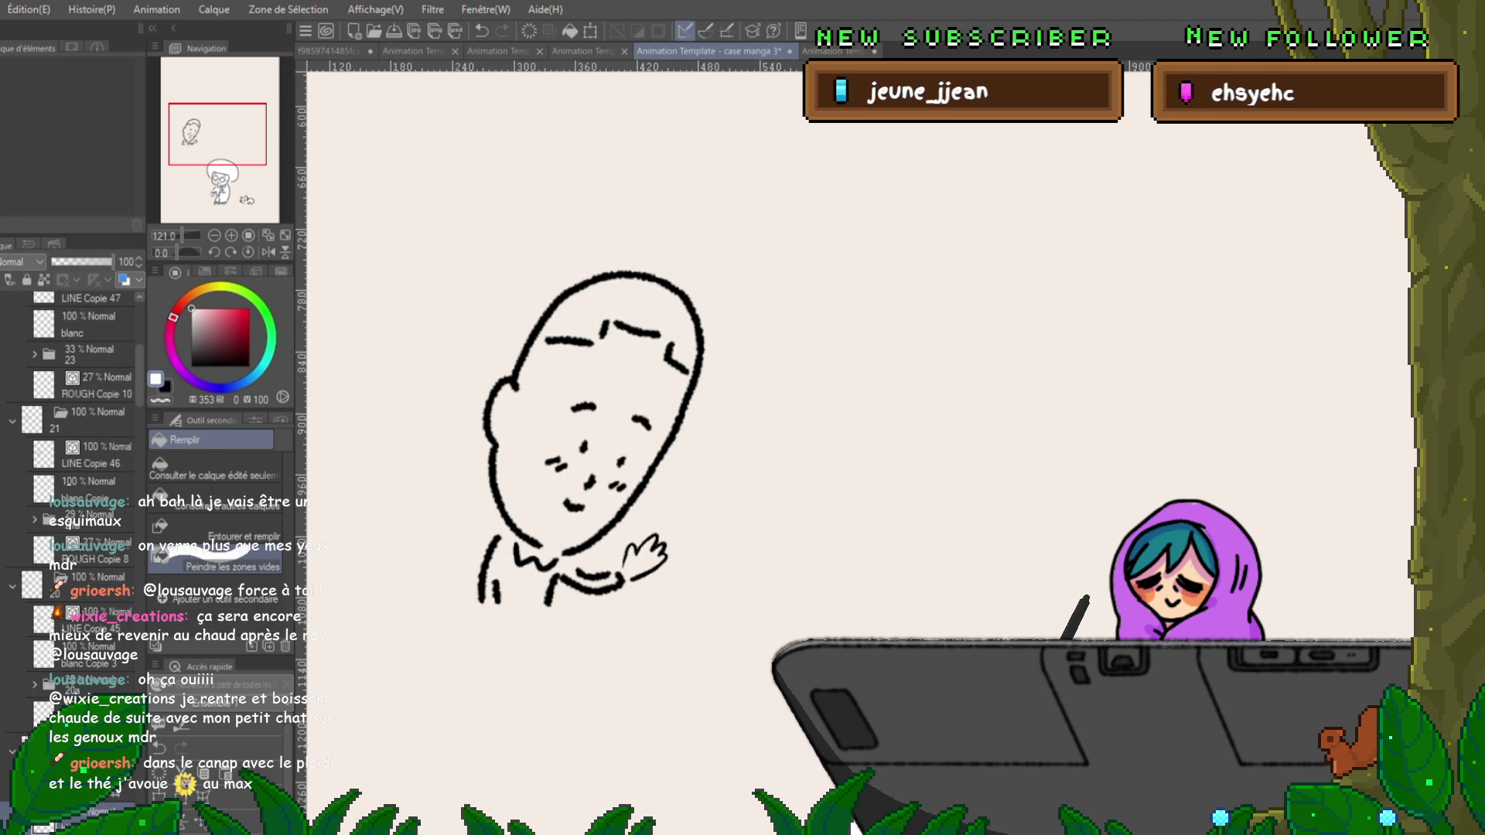
On frame 21, fix the figure's bottom edge and lasso-fill the head with white.
key(p)
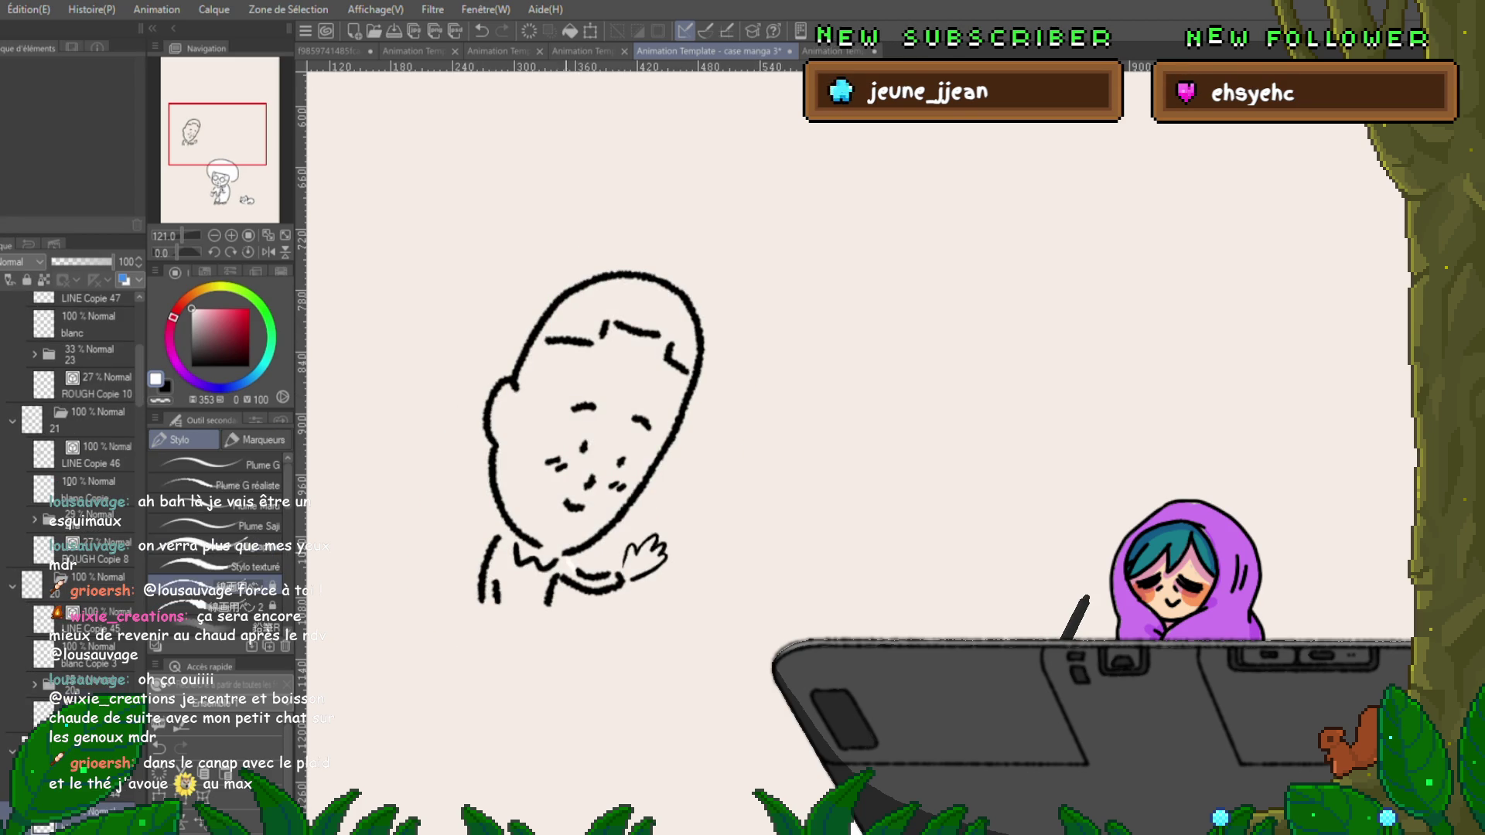
drag(485, 605, 550, 606)
key(ctrl+z)
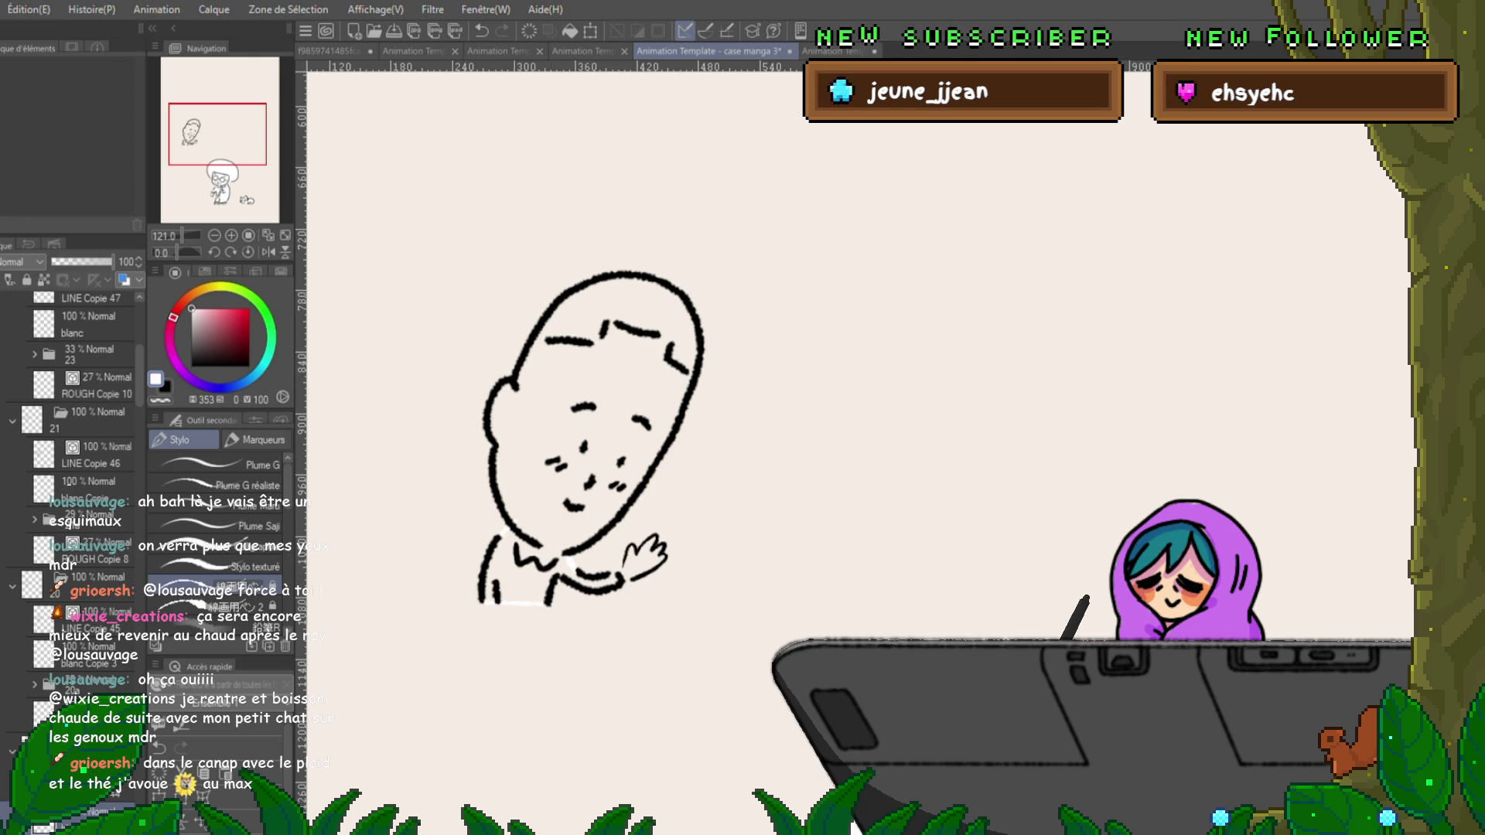
key(g)
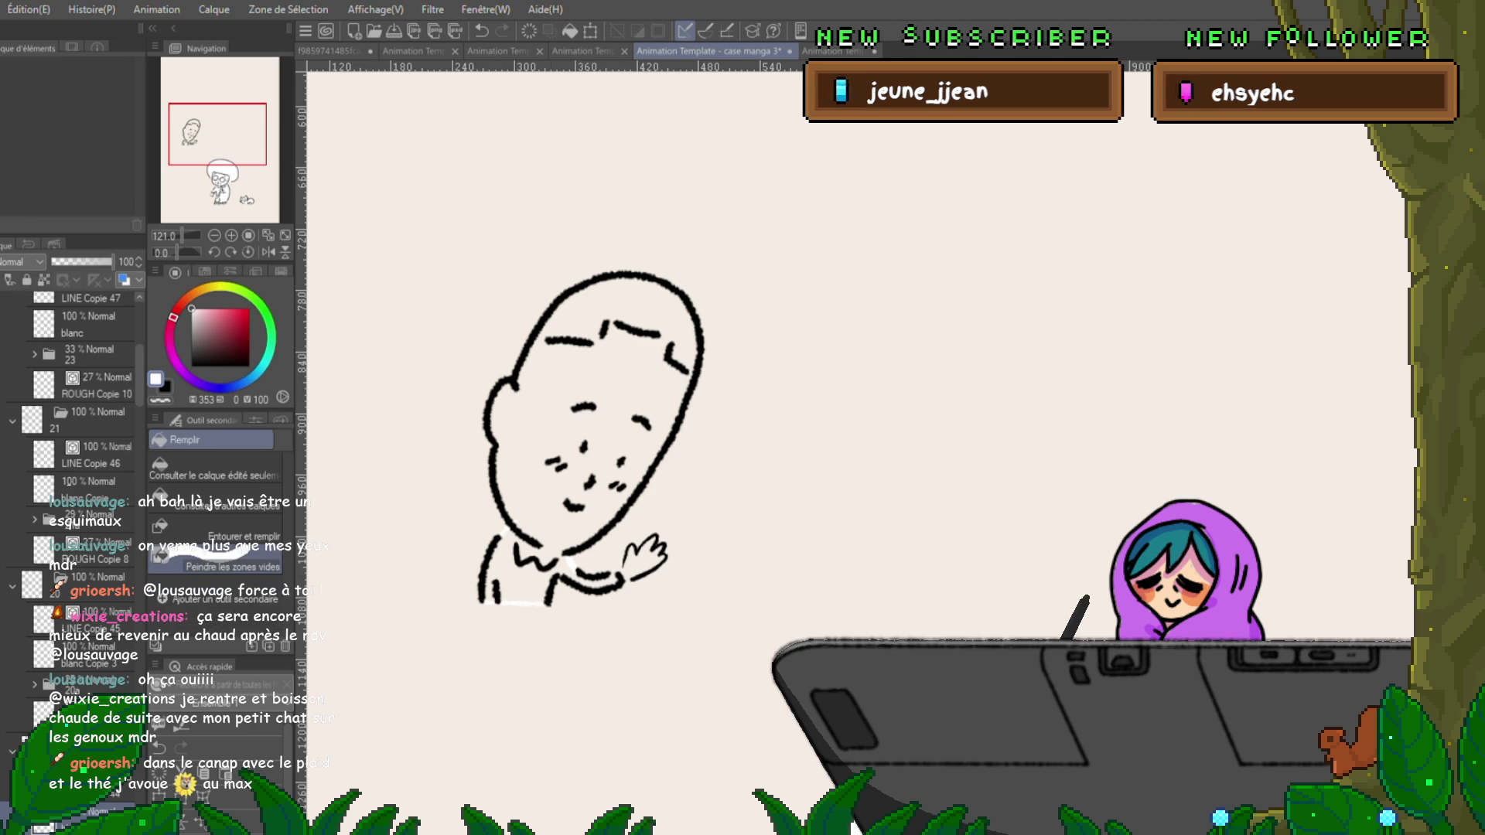
mouse_move(541, 680)
mouse_down()
mouse_move(658, 267)
mouse_move(754, 433)
mouse_move(657, 641)
mouse_move(541, 681)
mouse_up()
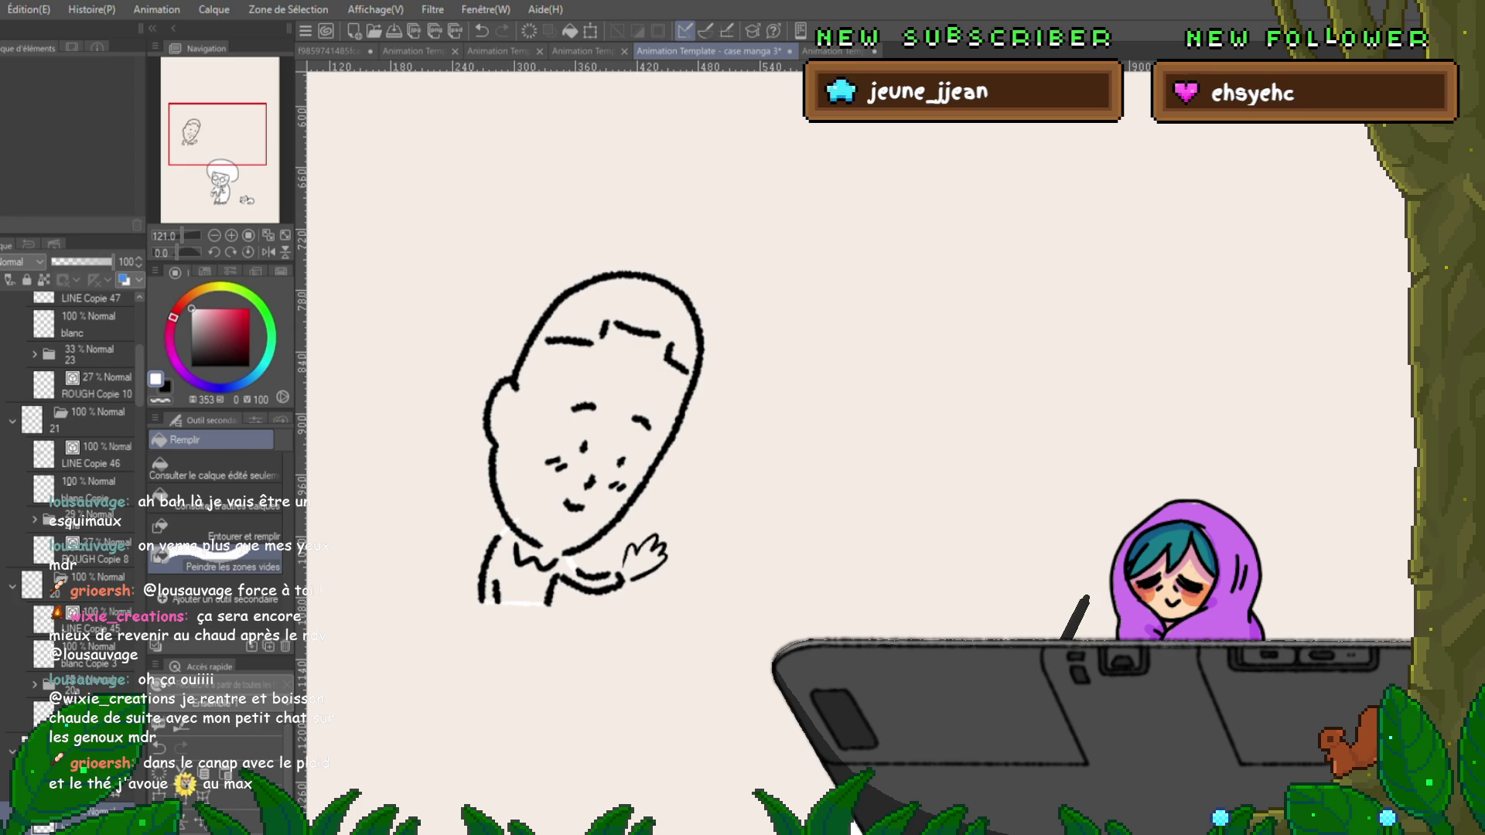
key(p)
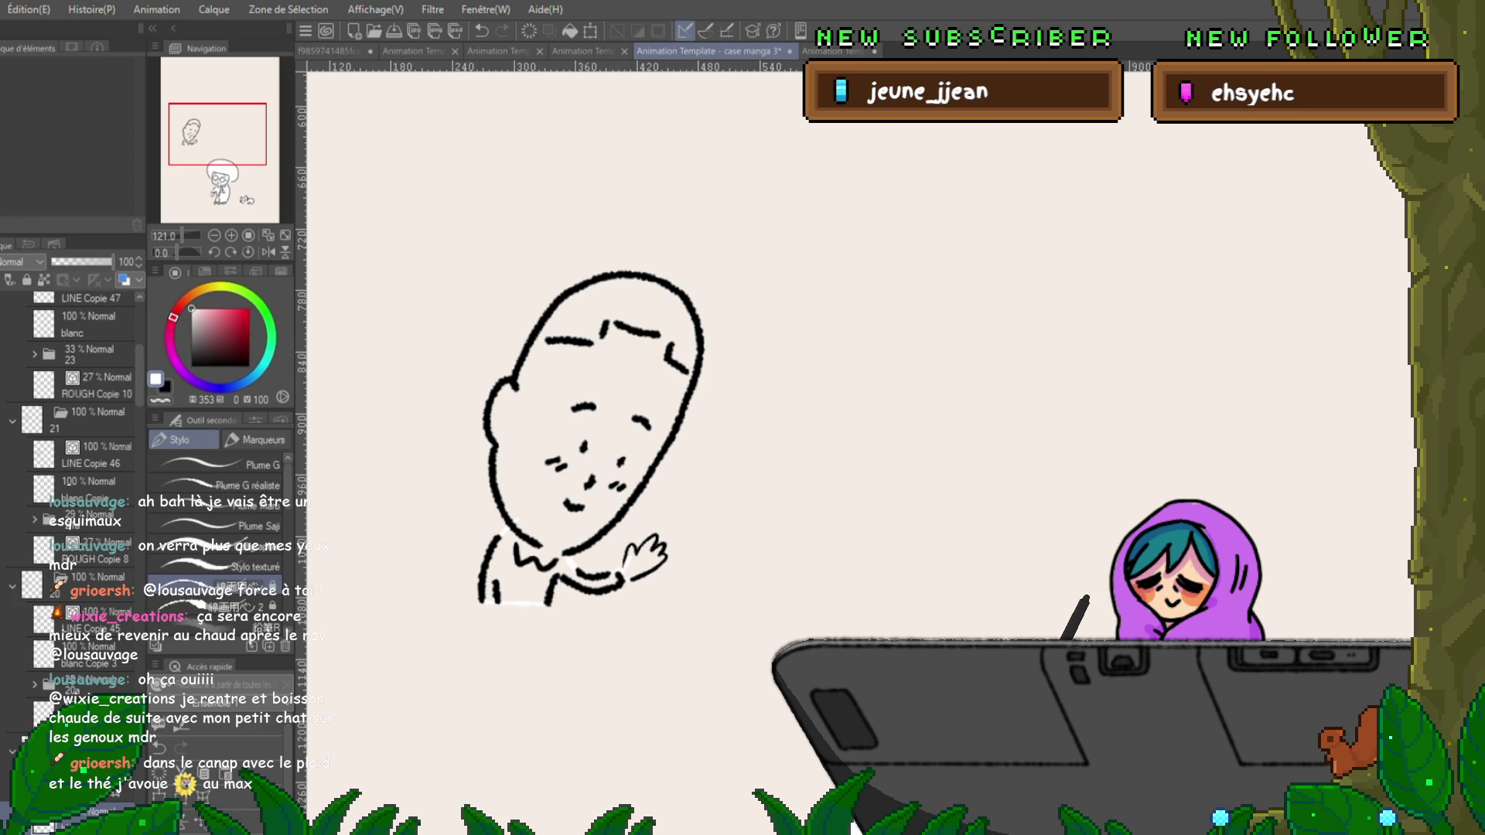
key(g)
mouse_move(629, 239)
mouse_down()
mouse_move(613, 633)
mouse_move(715, 294)
mouse_move(642, 241)
mouse_up()
key(ctrl+shift+Left)
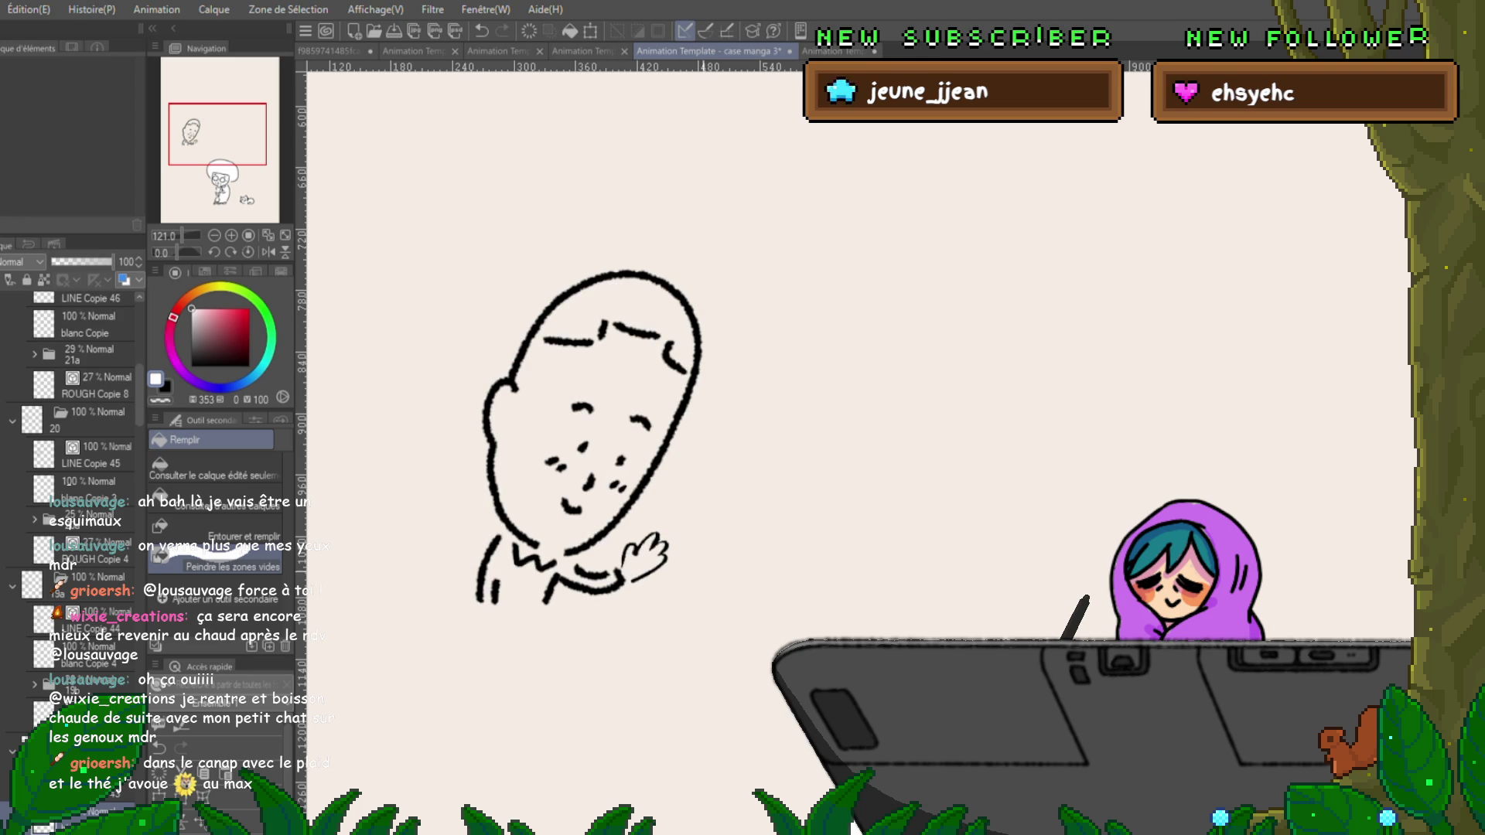
On the next frame, paint white along the bottom edge and lasso-fill the head white.
key(p)
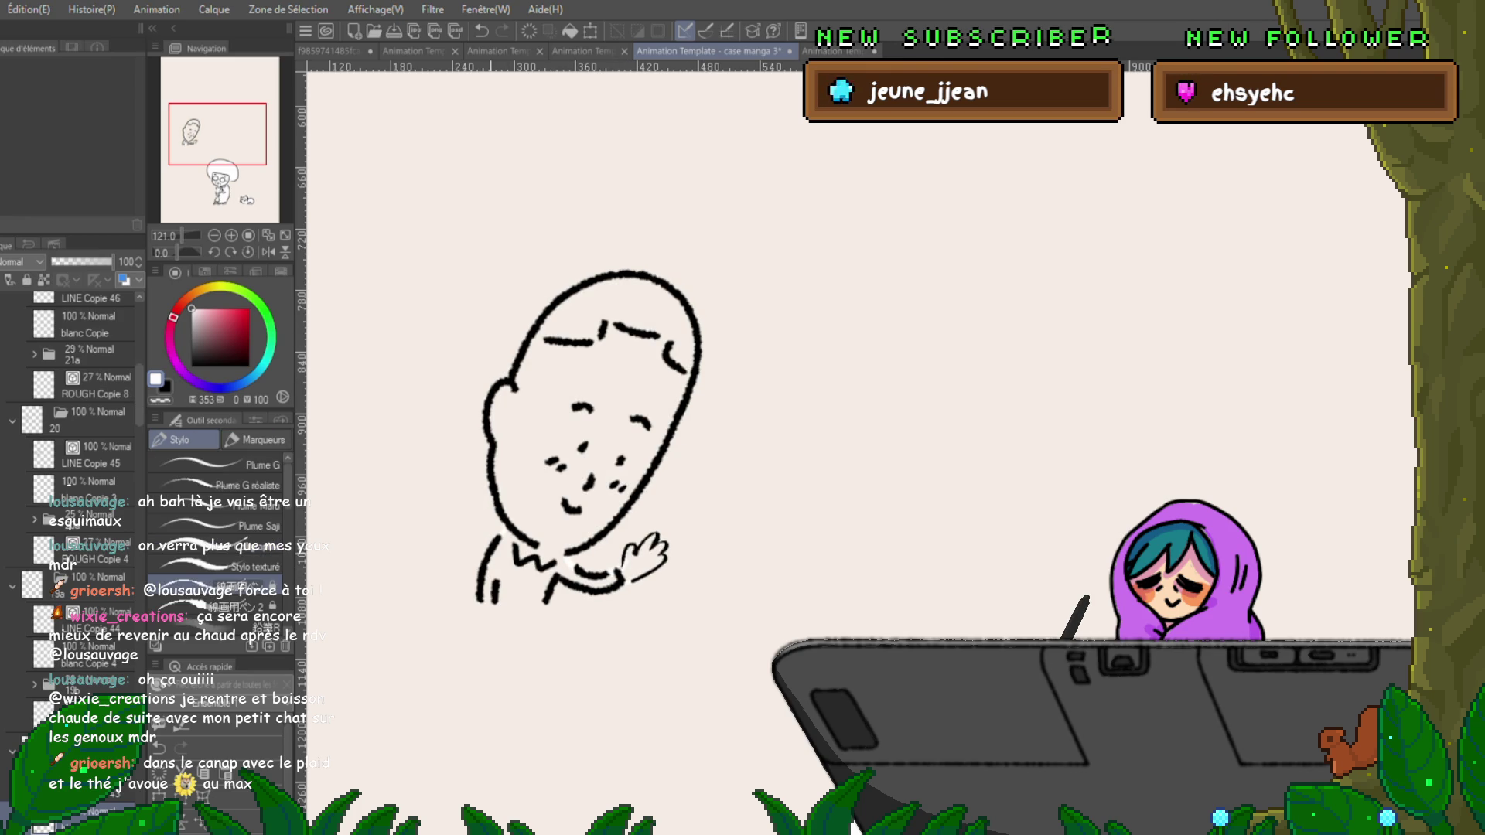
drag(477, 602, 545, 602)
key(g)
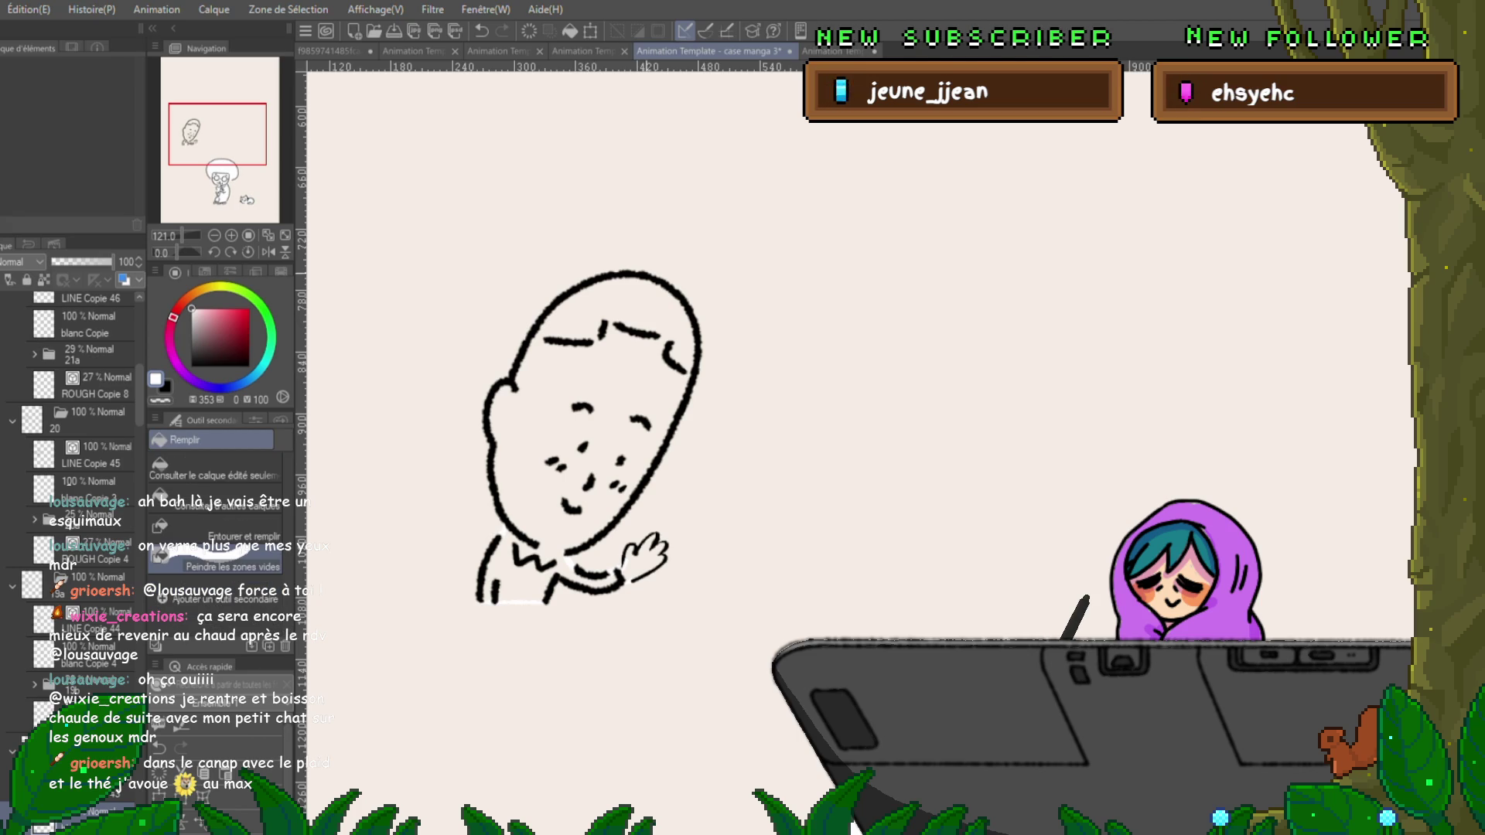
drag(495, 611, 650, 270)
mouse_move(711, 310)
mouse_down()
mouse_move(634, 595)
mouse_move(541, 642)
mouse_up()
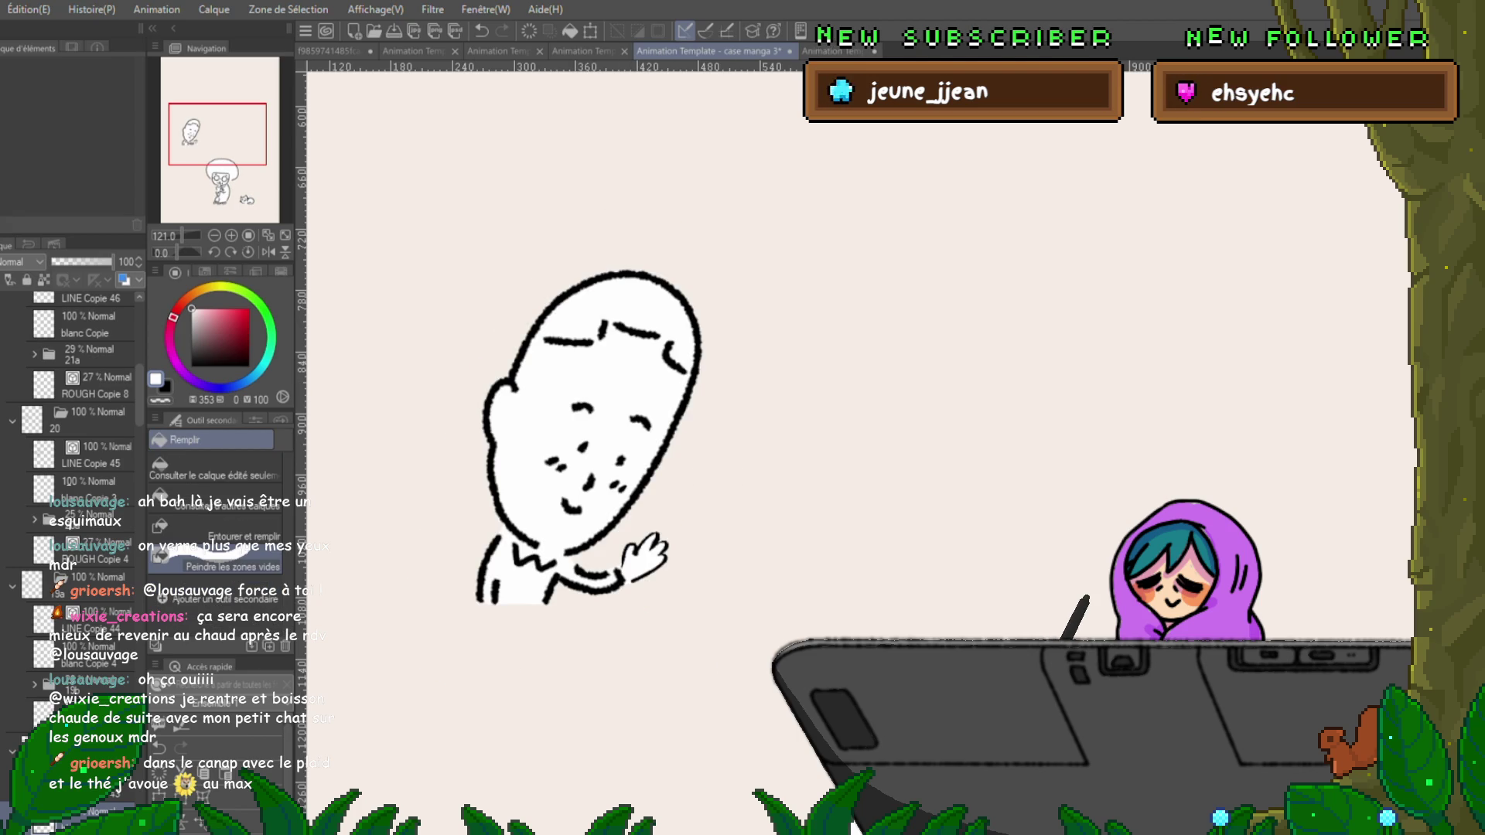
key(p)
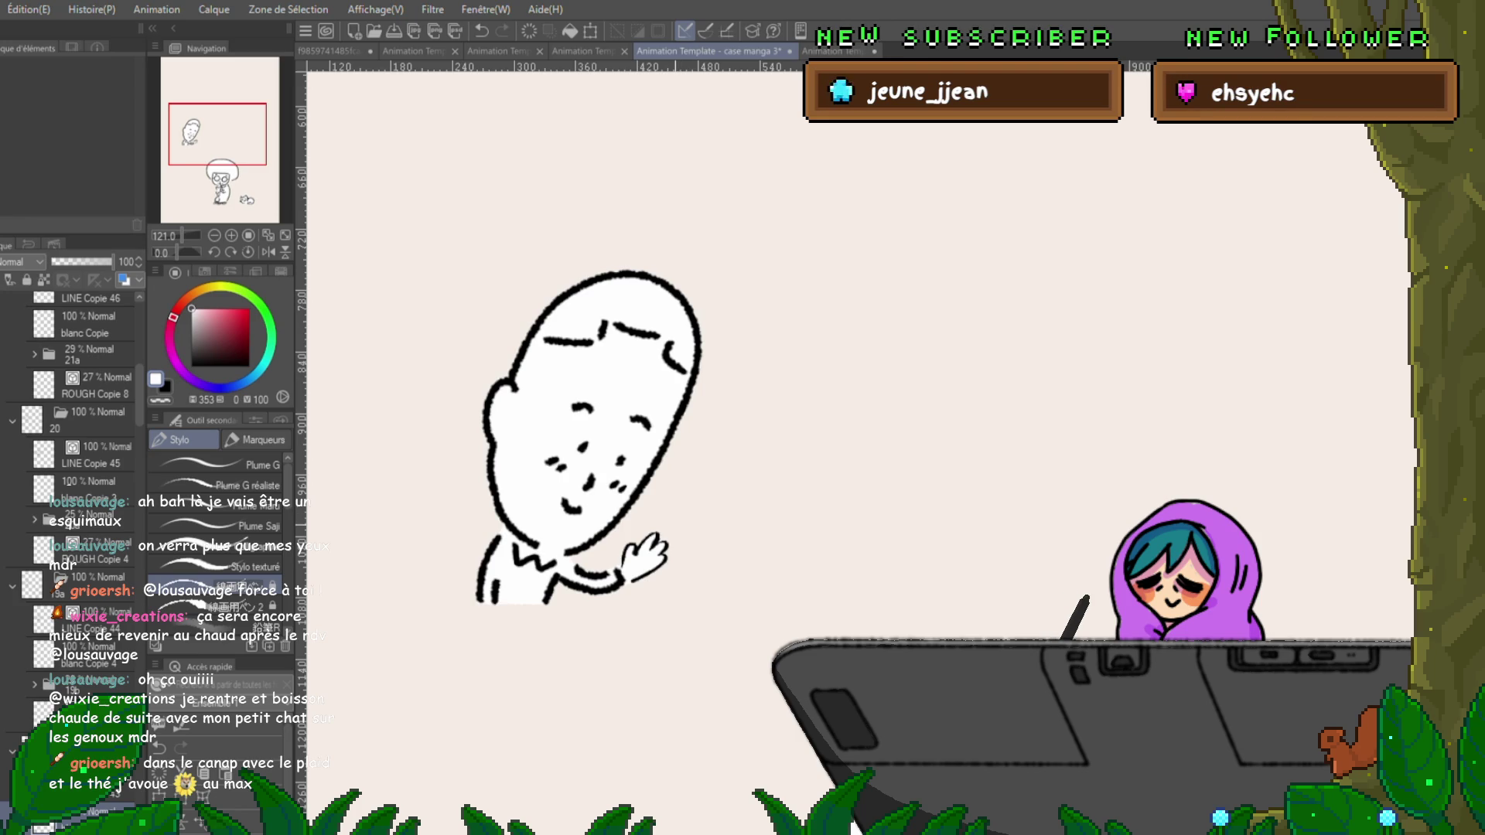
key(ctrl+z)
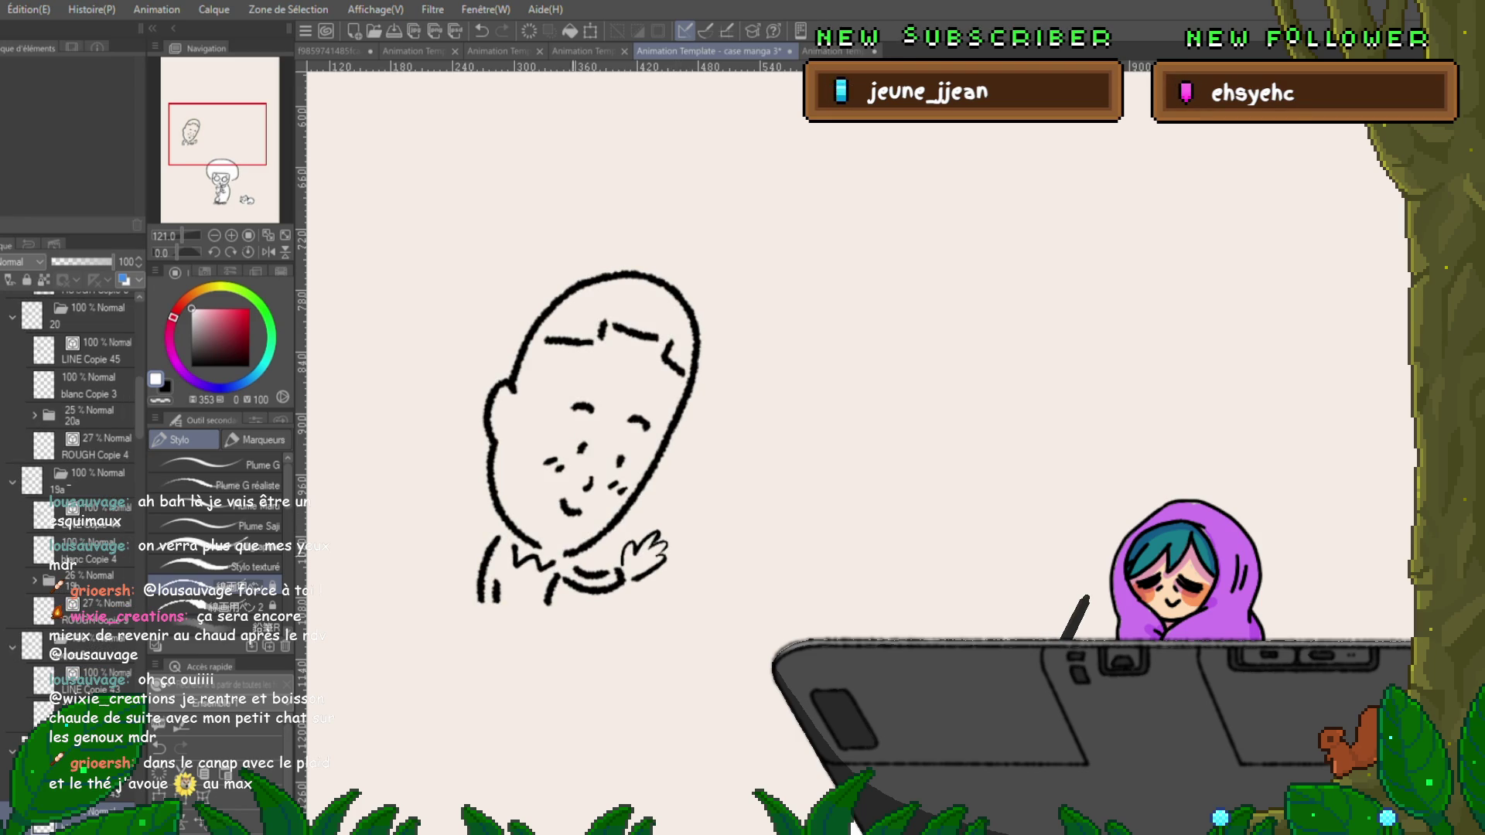
Paint a white pen stroke along the bald man's bottom edge between the legs on frame 20.
drag(479, 602, 553, 602)
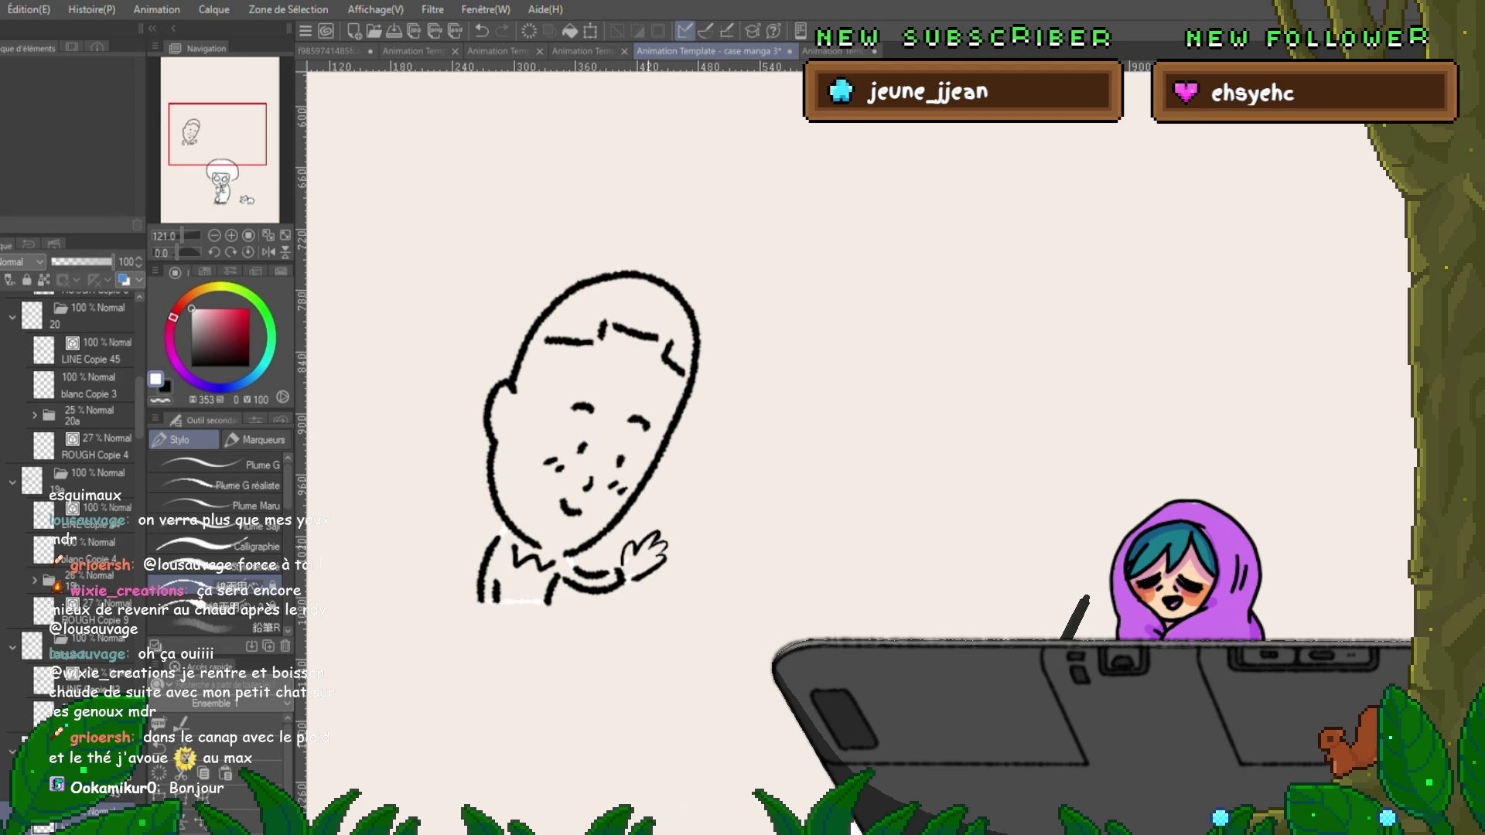
Fill frame 20's head white, then paint white between the legs on the next cel.
key(g)
mouse_move(611, 232)
mouse_down()
mouse_move(510, 630)
mouse_move(688, 325)
mouse_move(610, 232)
mouse_up()
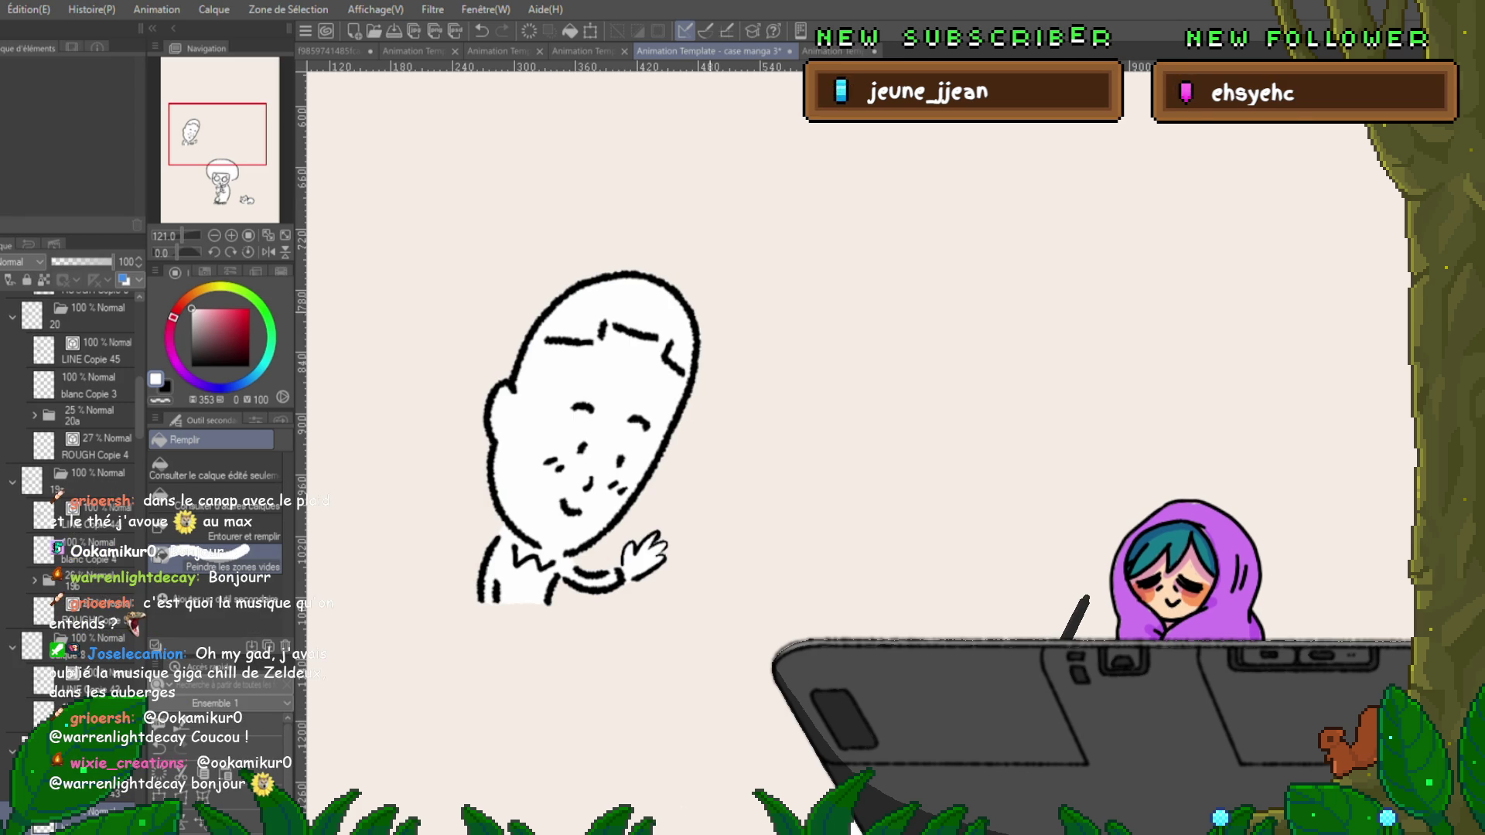
key(Right)
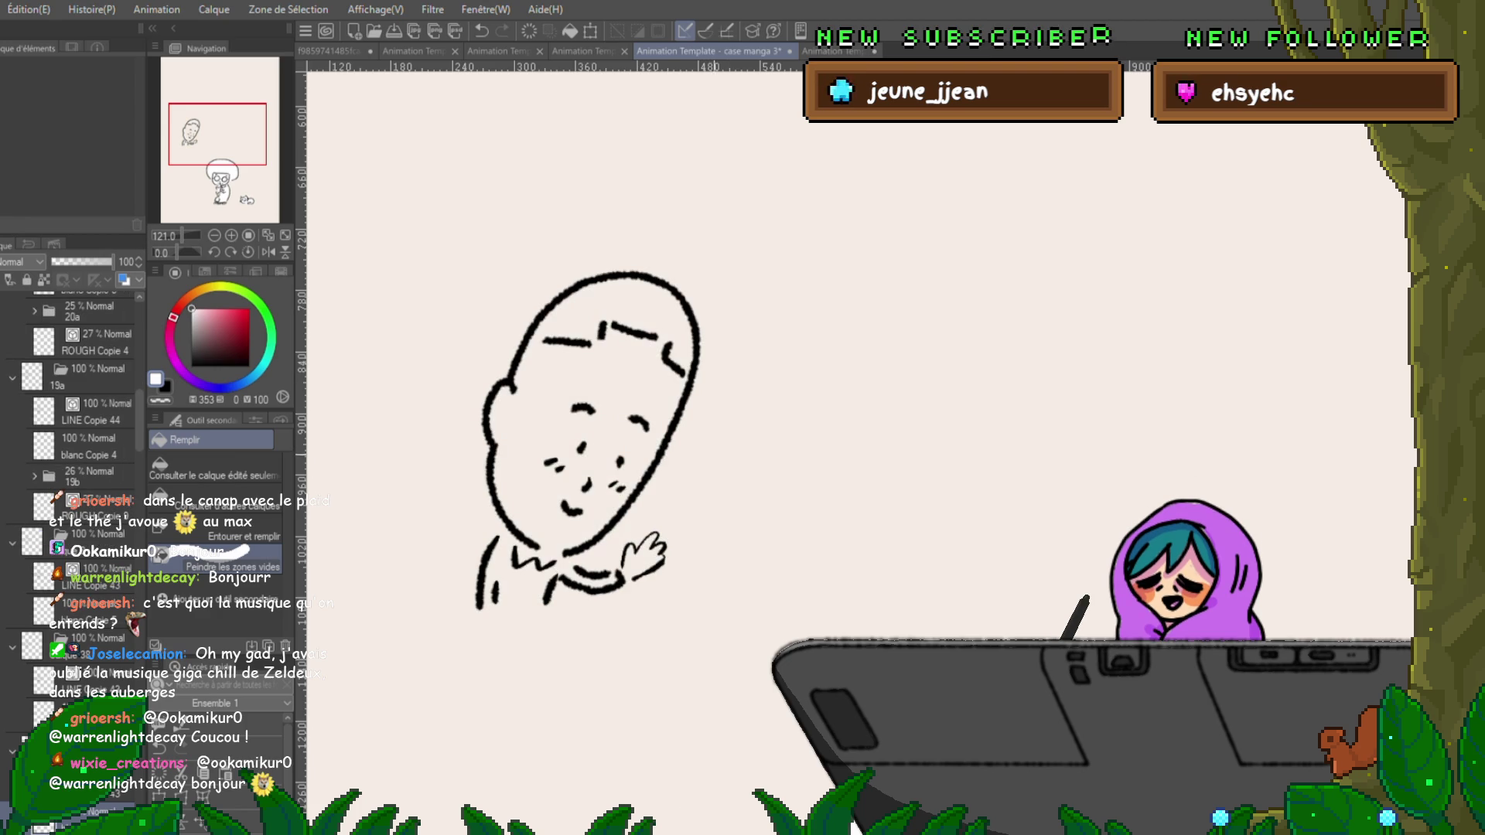
key(p)
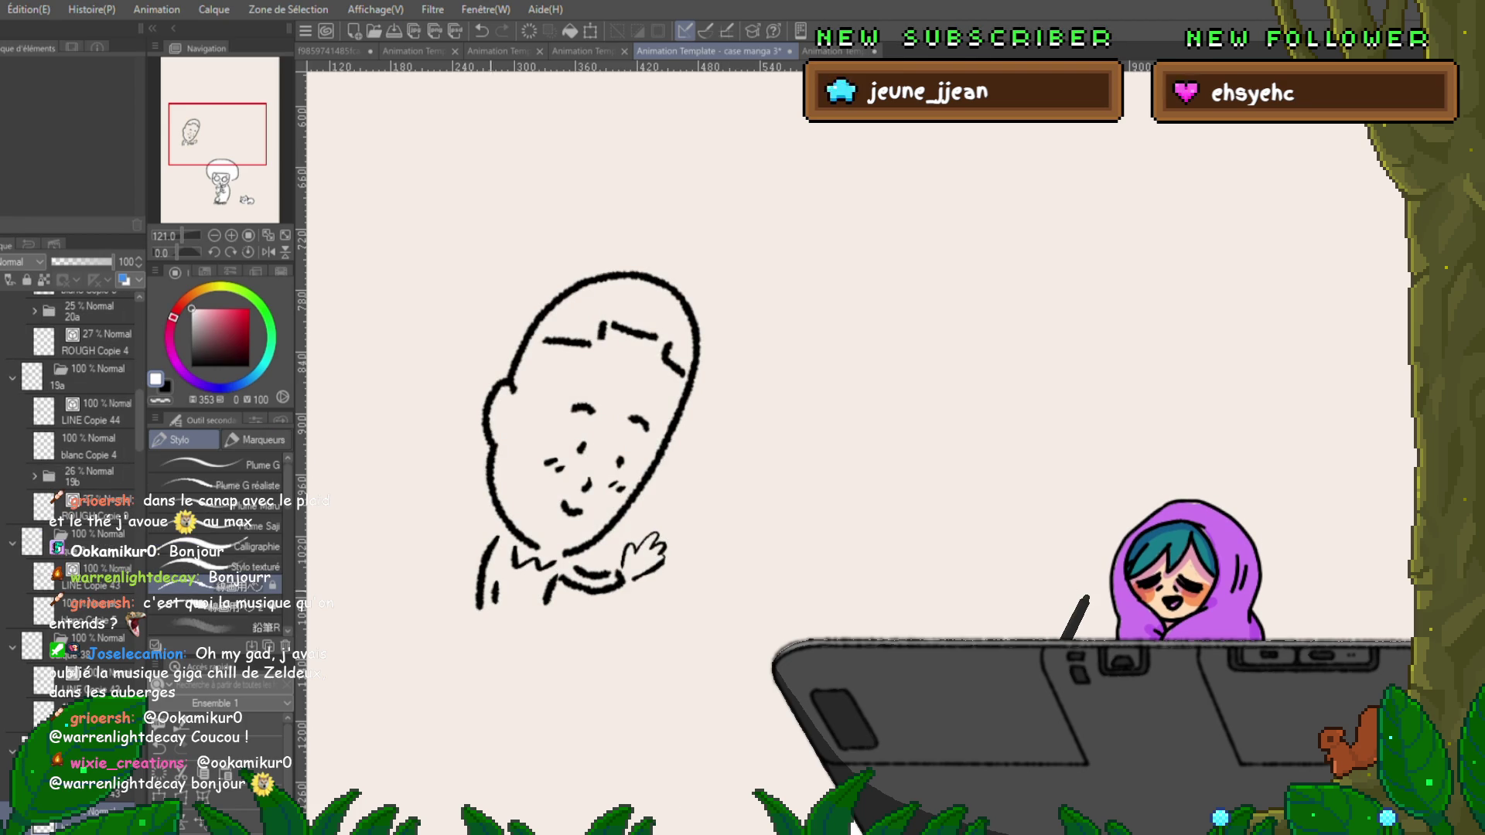
drag(486, 604, 545, 604)
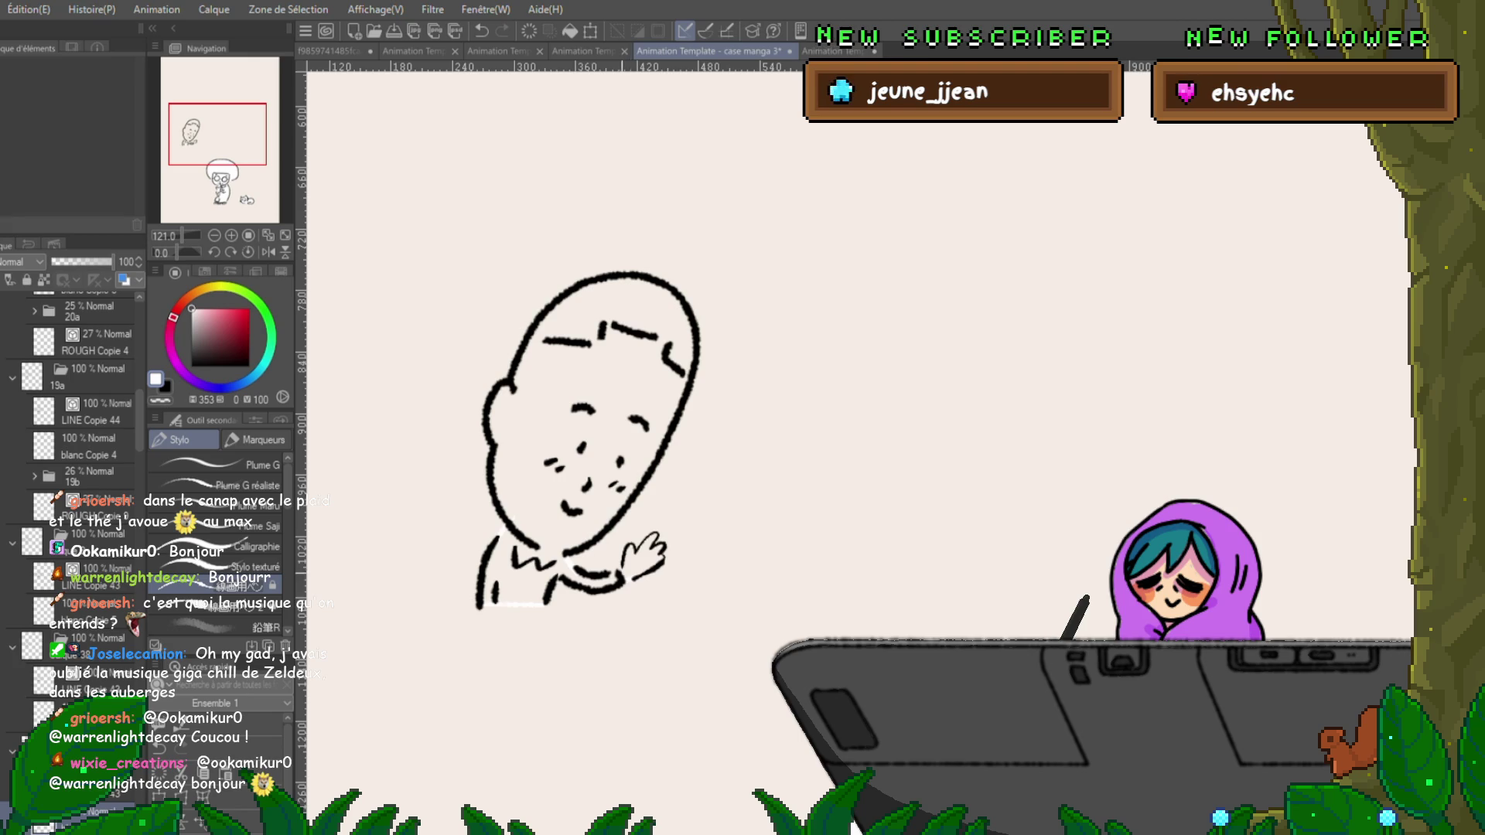
Lasso-fill the bald man's face, body and shirt with white on this frame.
key(g)
mouse_move(692, 289)
mouse_down()
mouse_move(646, 626)
mouse_move(502, 665)
mouse_move(653, 259)
mouse_move(688, 267)
mouse_move(464, 557)
mouse_move(689, 464)
mouse_move(657, 259)
mouse_up()
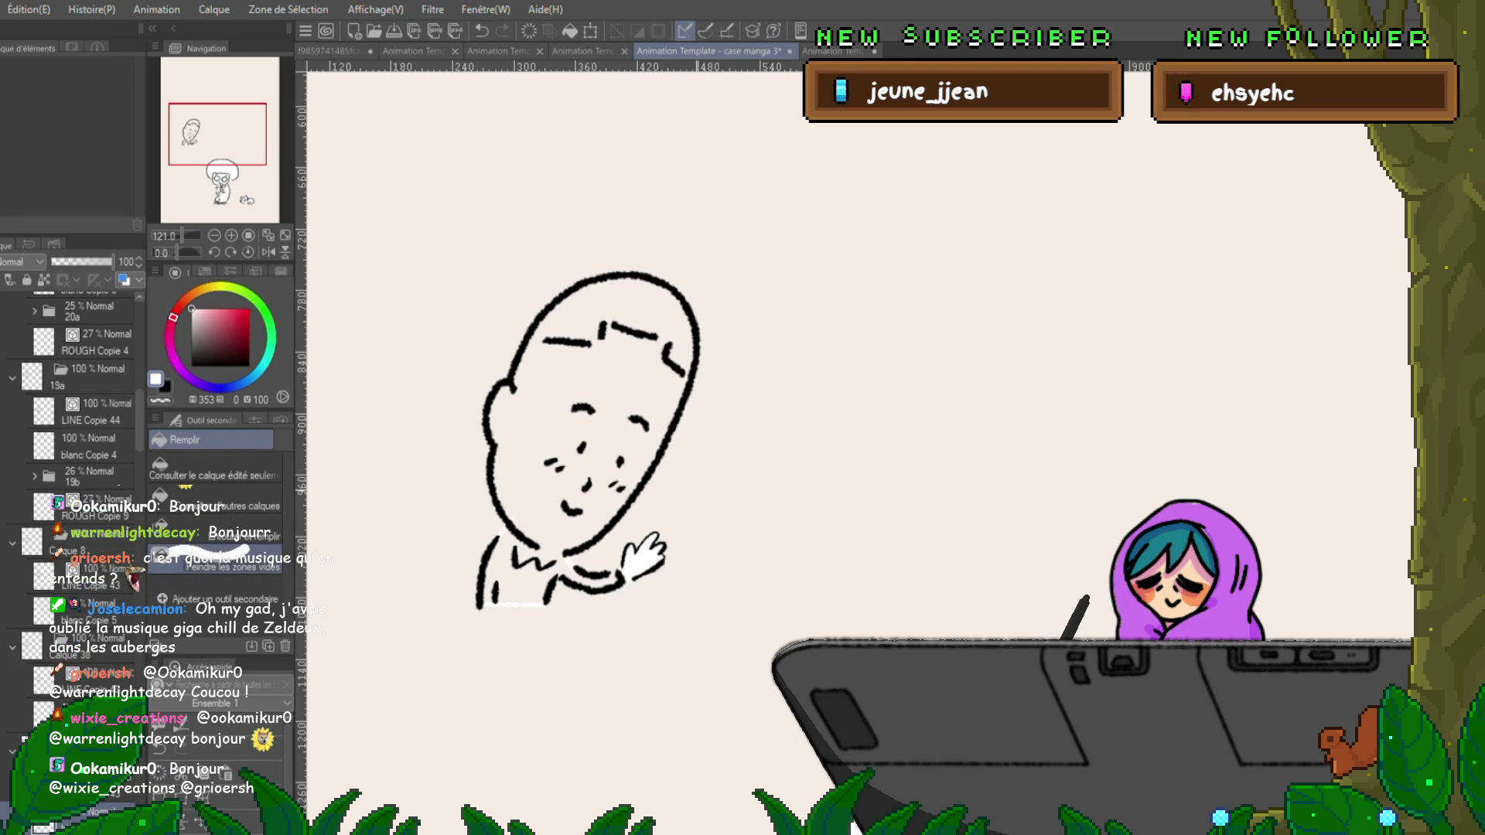
key(p)
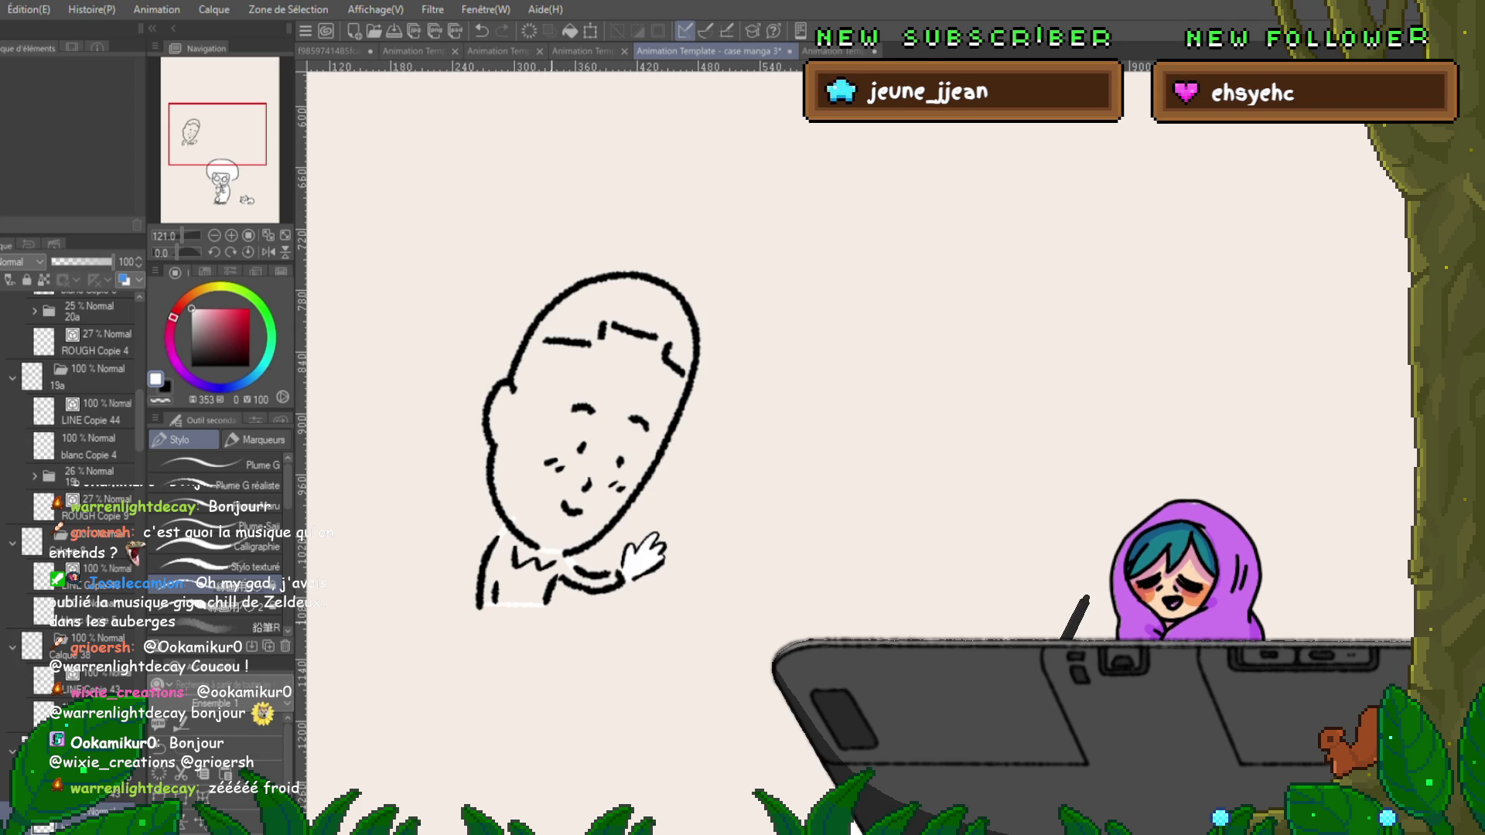
key(g)
drag(695, 325, 565, 596)
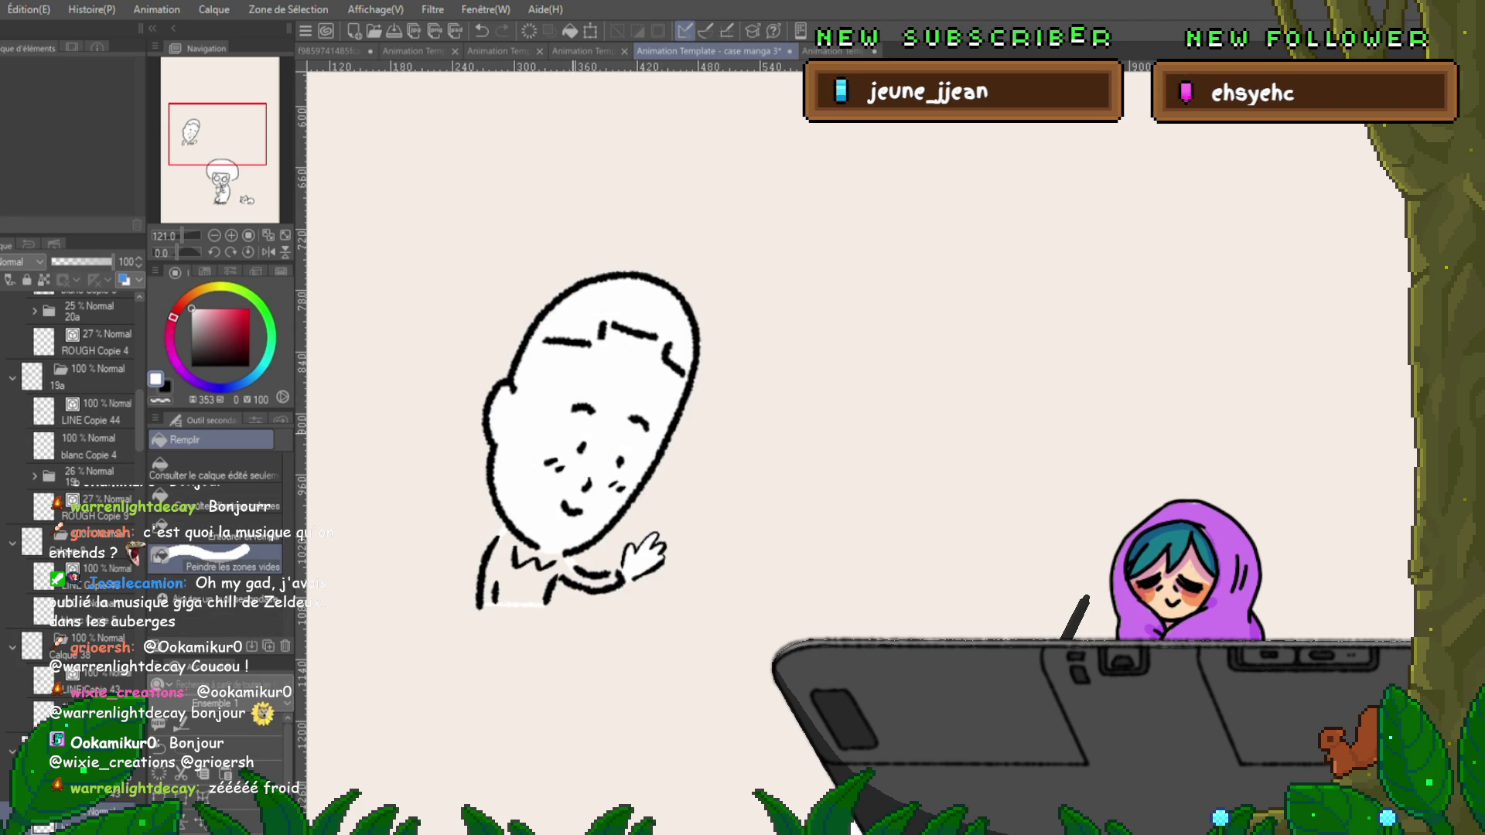
key(p)
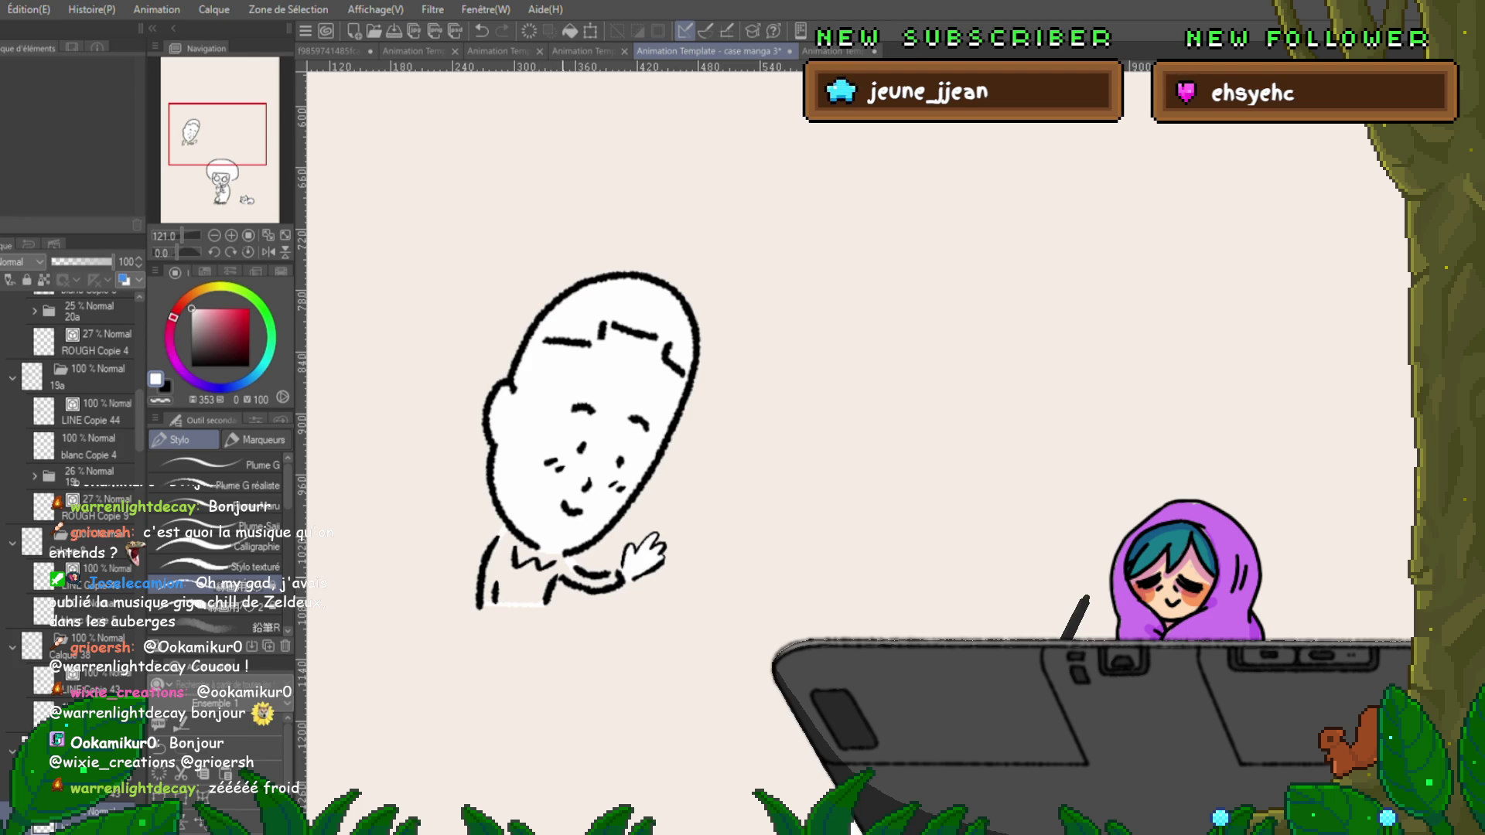
key(g)
mouse_move(680, 340)
mouse_down()
mouse_move(588, 665)
mouse_move(464, 480)
mouse_move(480, 456)
mouse_move(615, 499)
mouse_up()
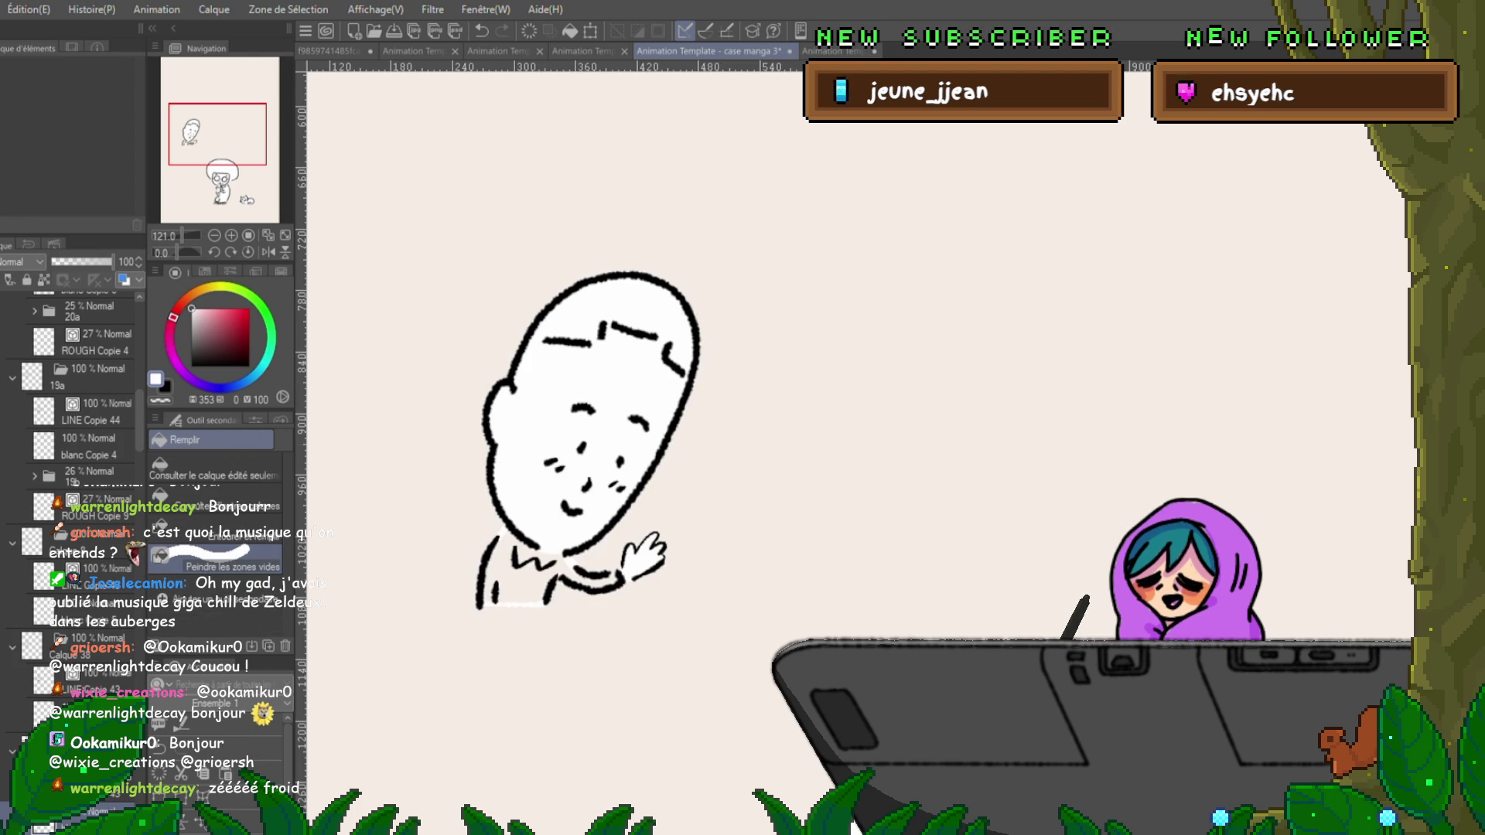
key(p)
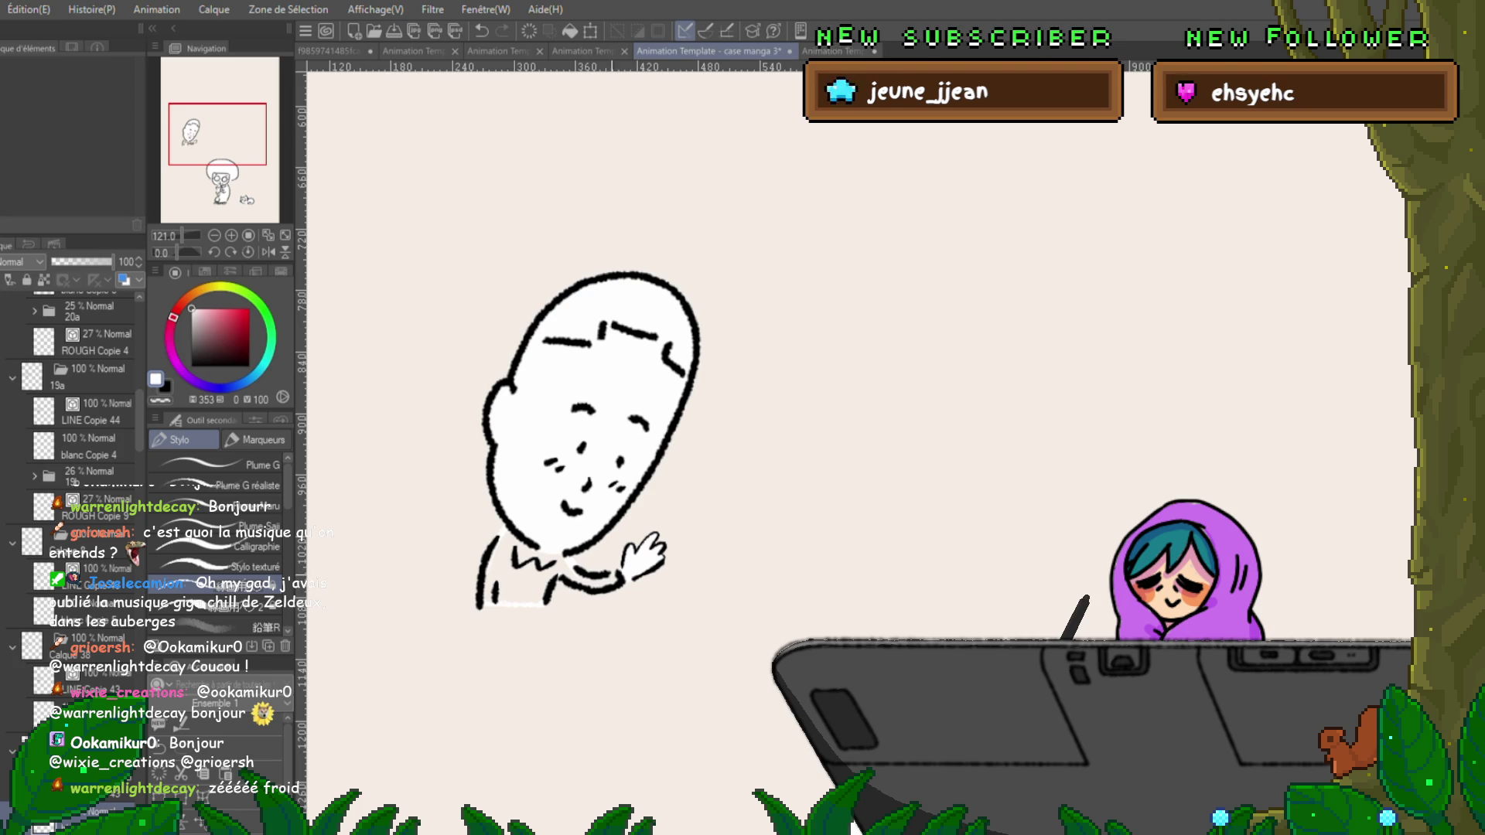
key(g)
mouse_move(680, 441)
mouse_down()
mouse_move(502, 665)
mouse_move(448, 495)
mouse_up()
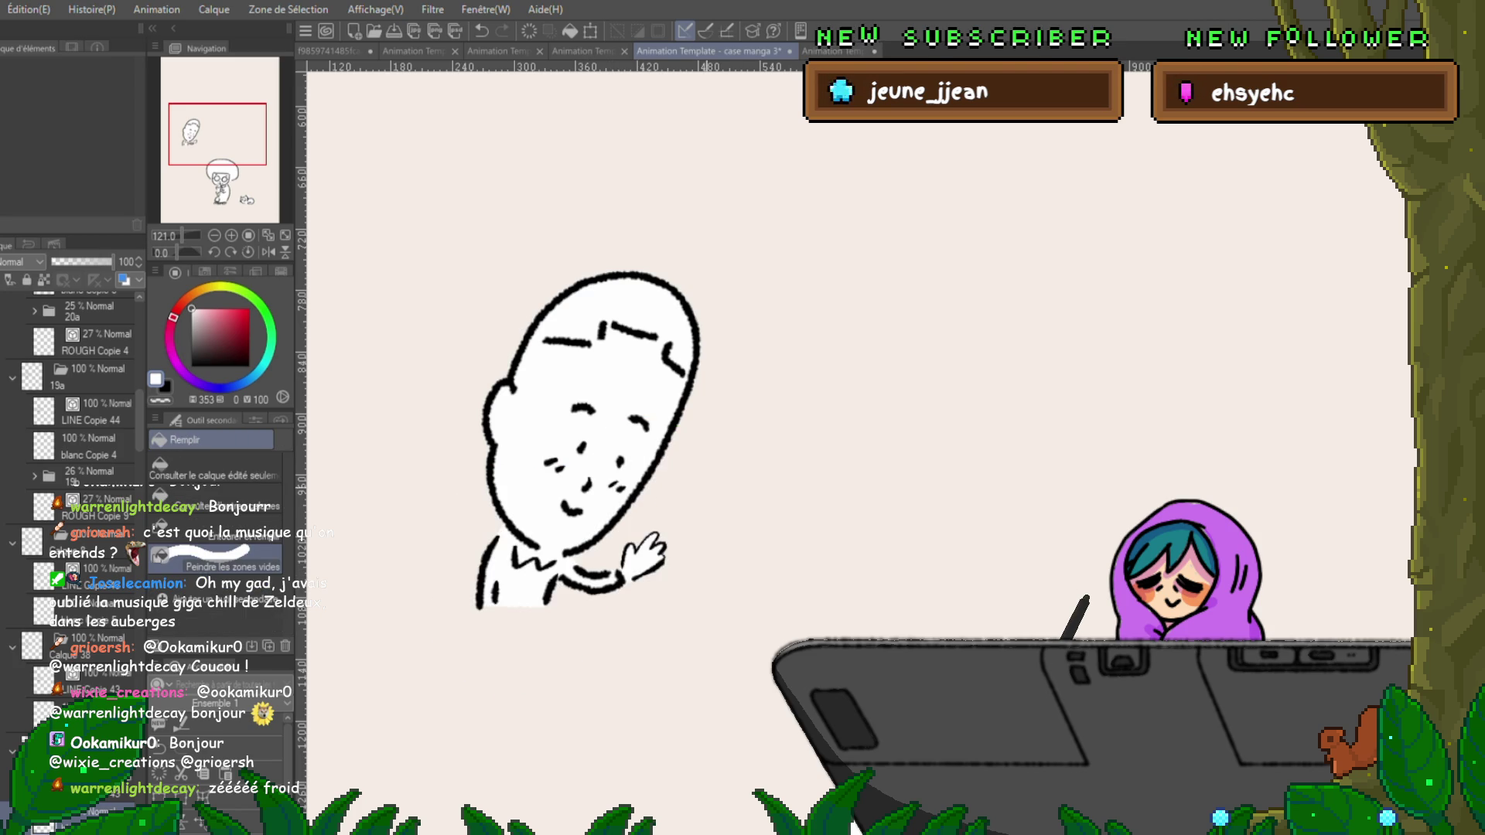
key(ctrl+z)
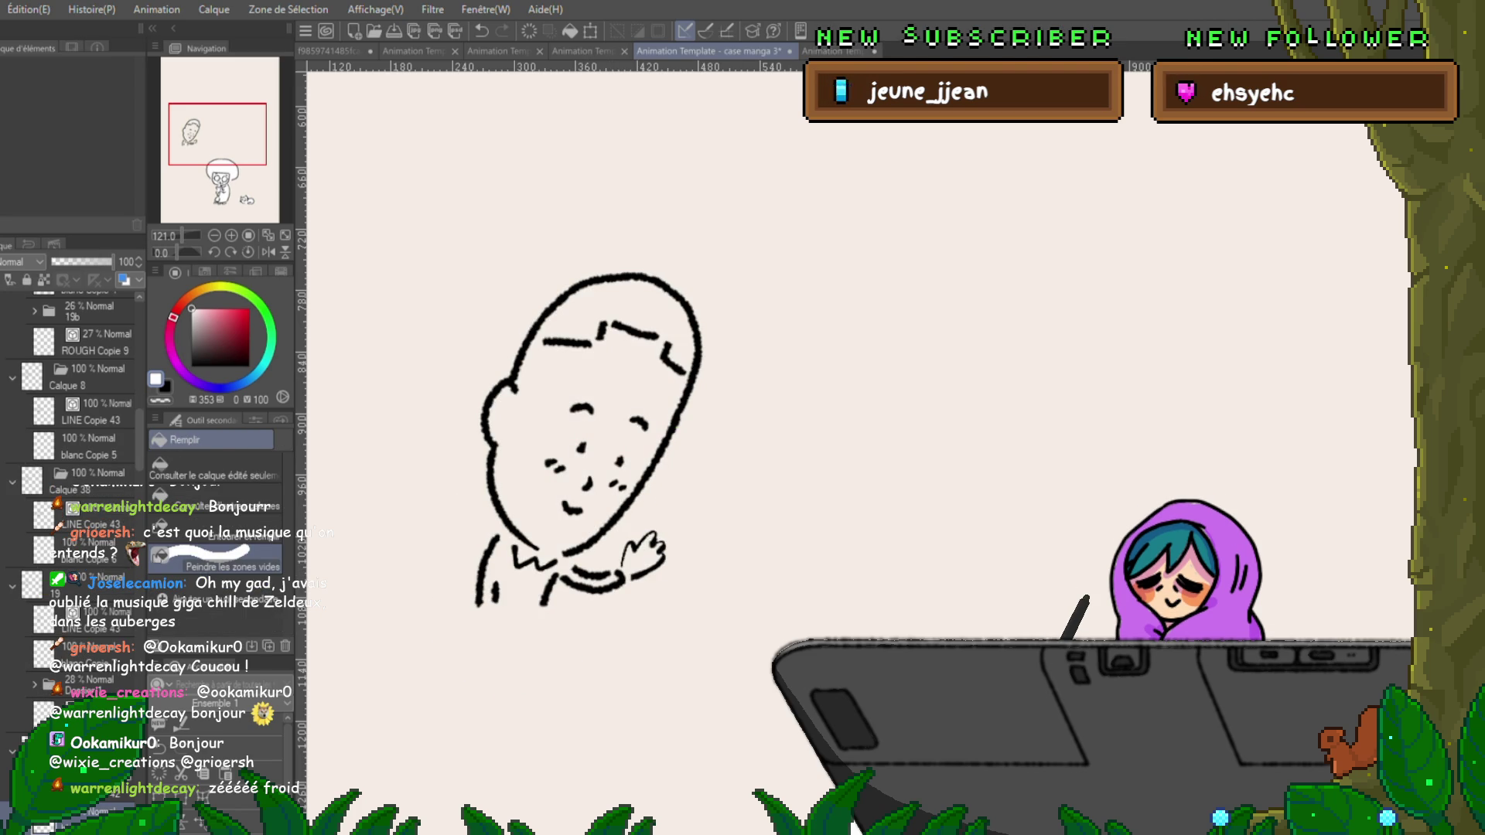
On frame 19, close the gap along the bottom edge and fill the face and ear white.
key(p)
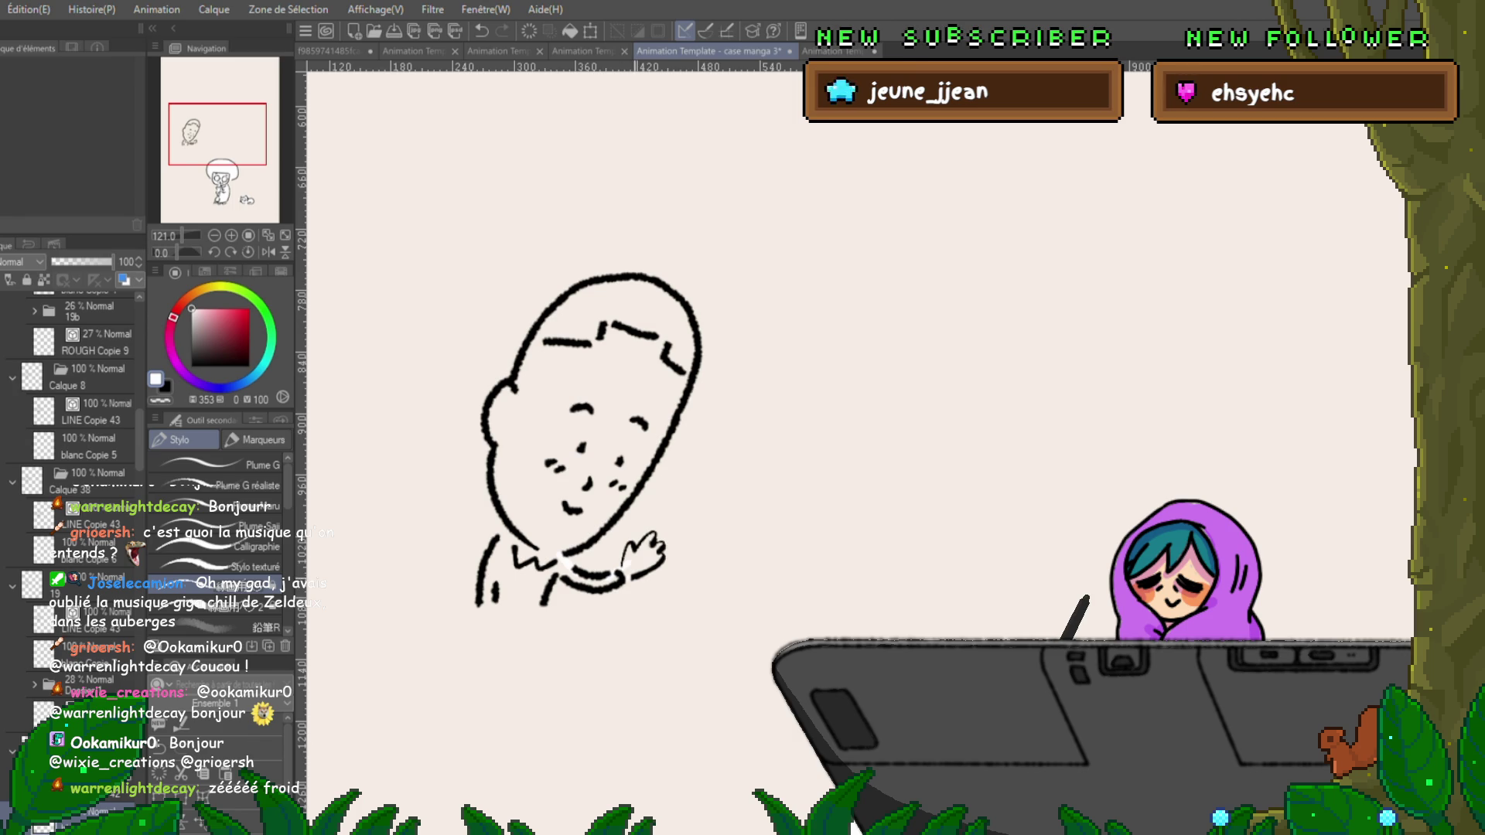
drag(477, 605, 546, 603)
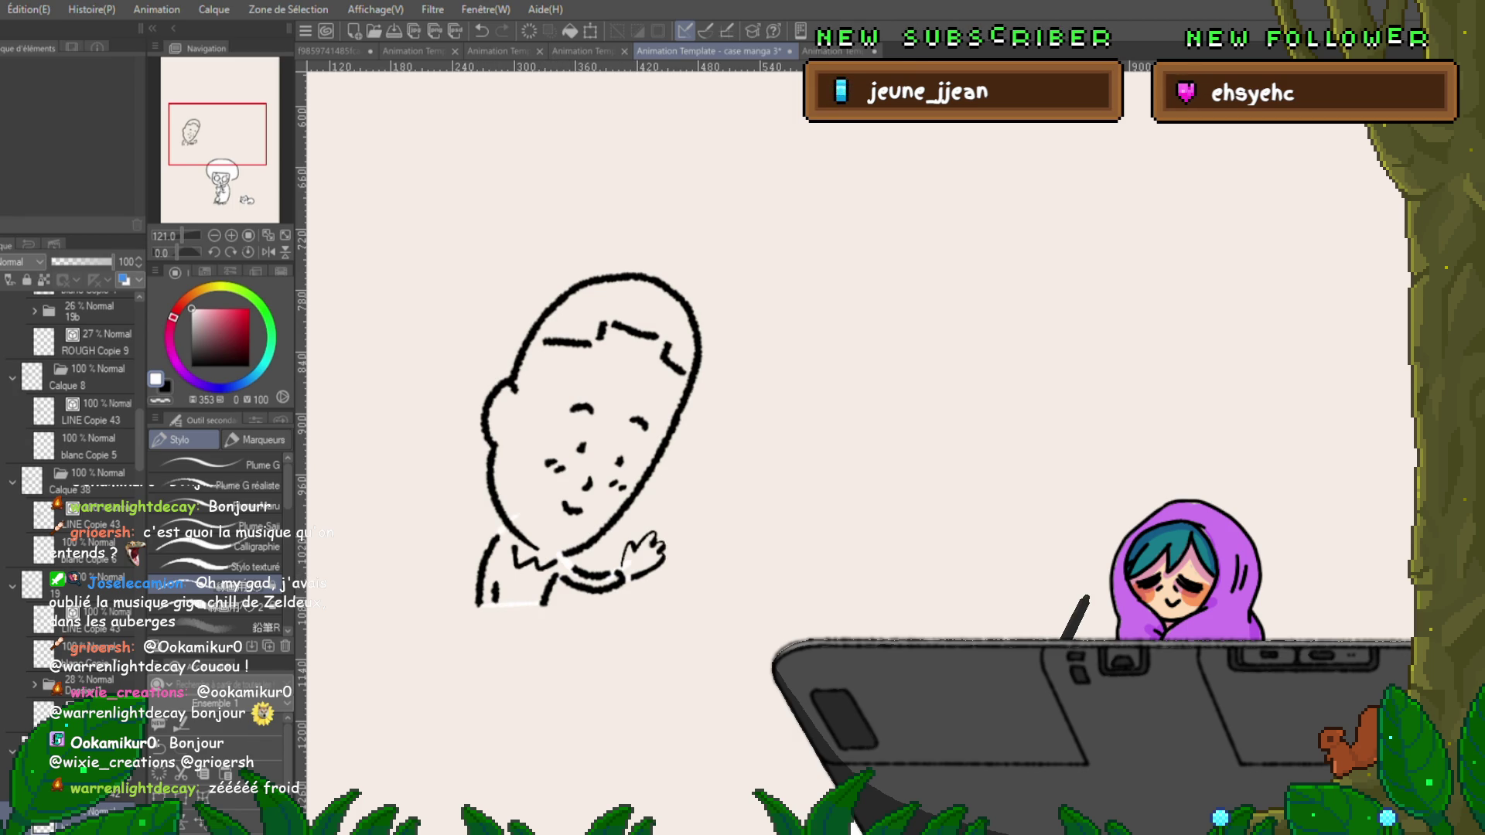
key(g)
mouse_move(634, 325)
mouse_down()
mouse_move(596, 572)
mouse_move(464, 634)
mouse_up()
mouse_move(587, 247)
mouse_down()
mouse_move(587, 386)
mouse_move(696, 503)
mouse_up()
mouse_move(526, 256)
mouse_down()
mouse_move(479, 386)
mouse_move(502, 650)
mouse_up()
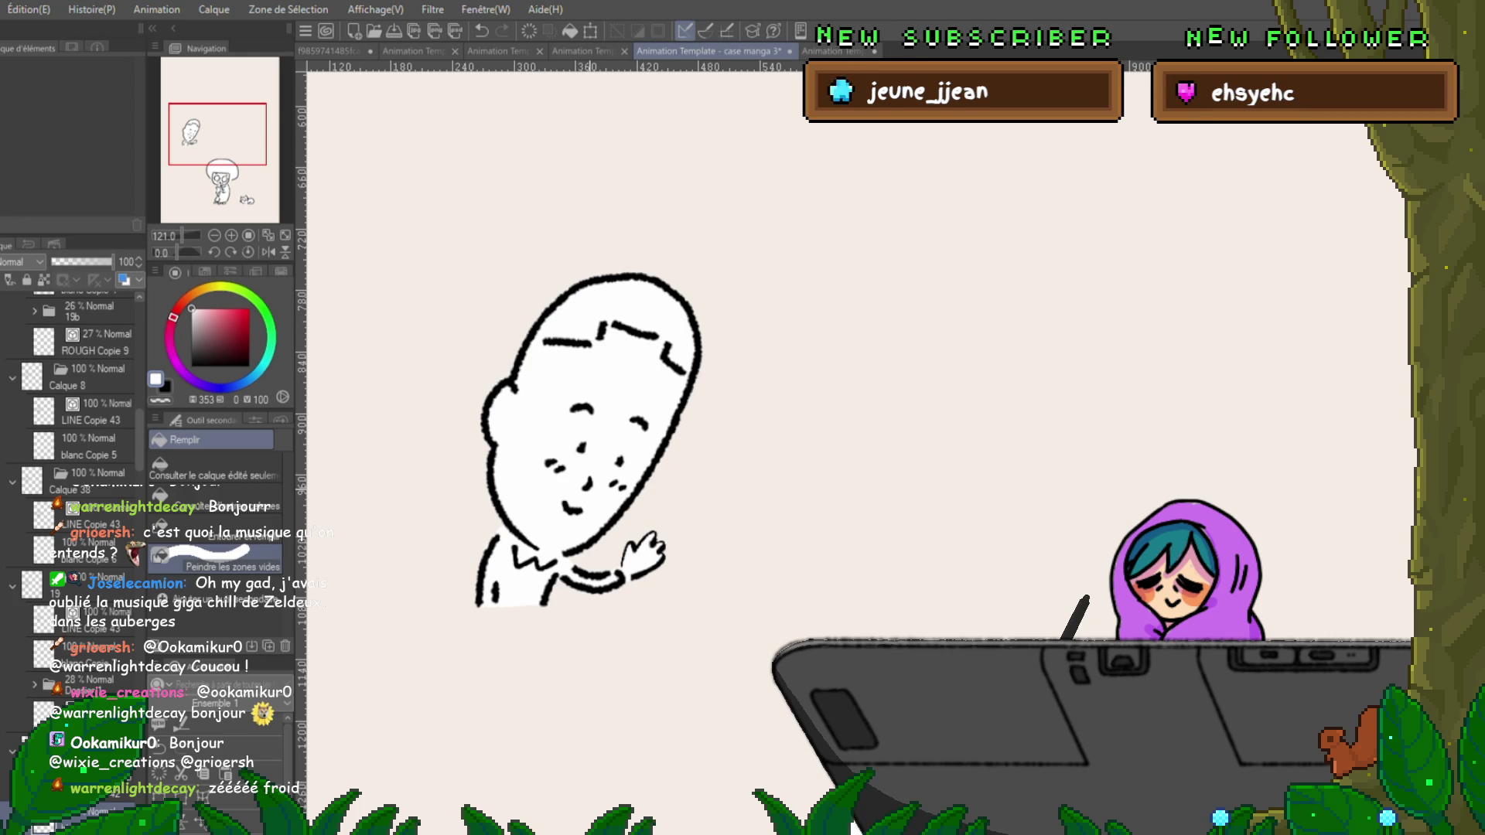
key(ctrl+Right)
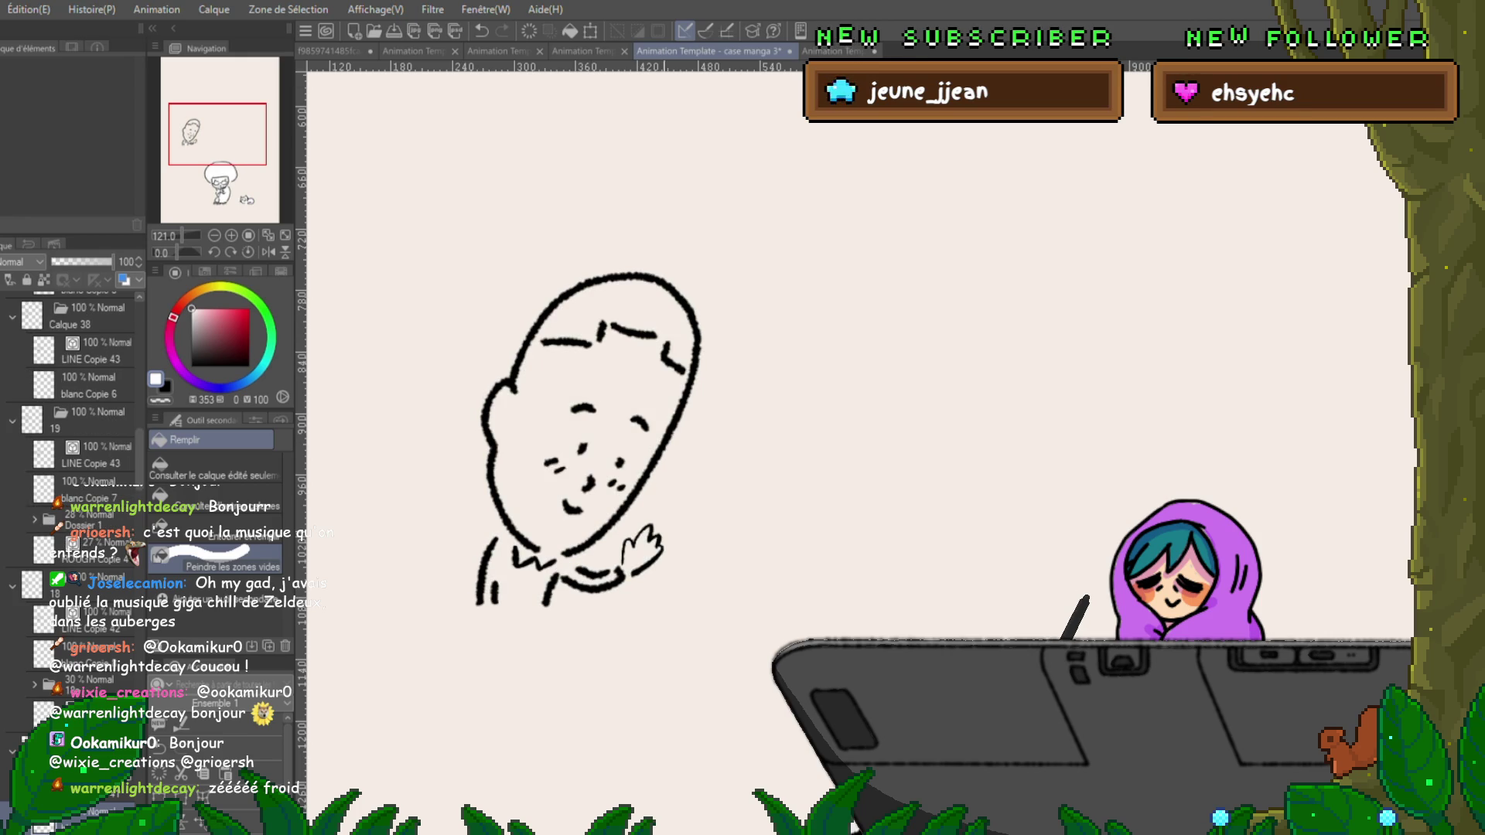
On frame 18, close the body's bottom edge and fill the face and body with white.
key(p)
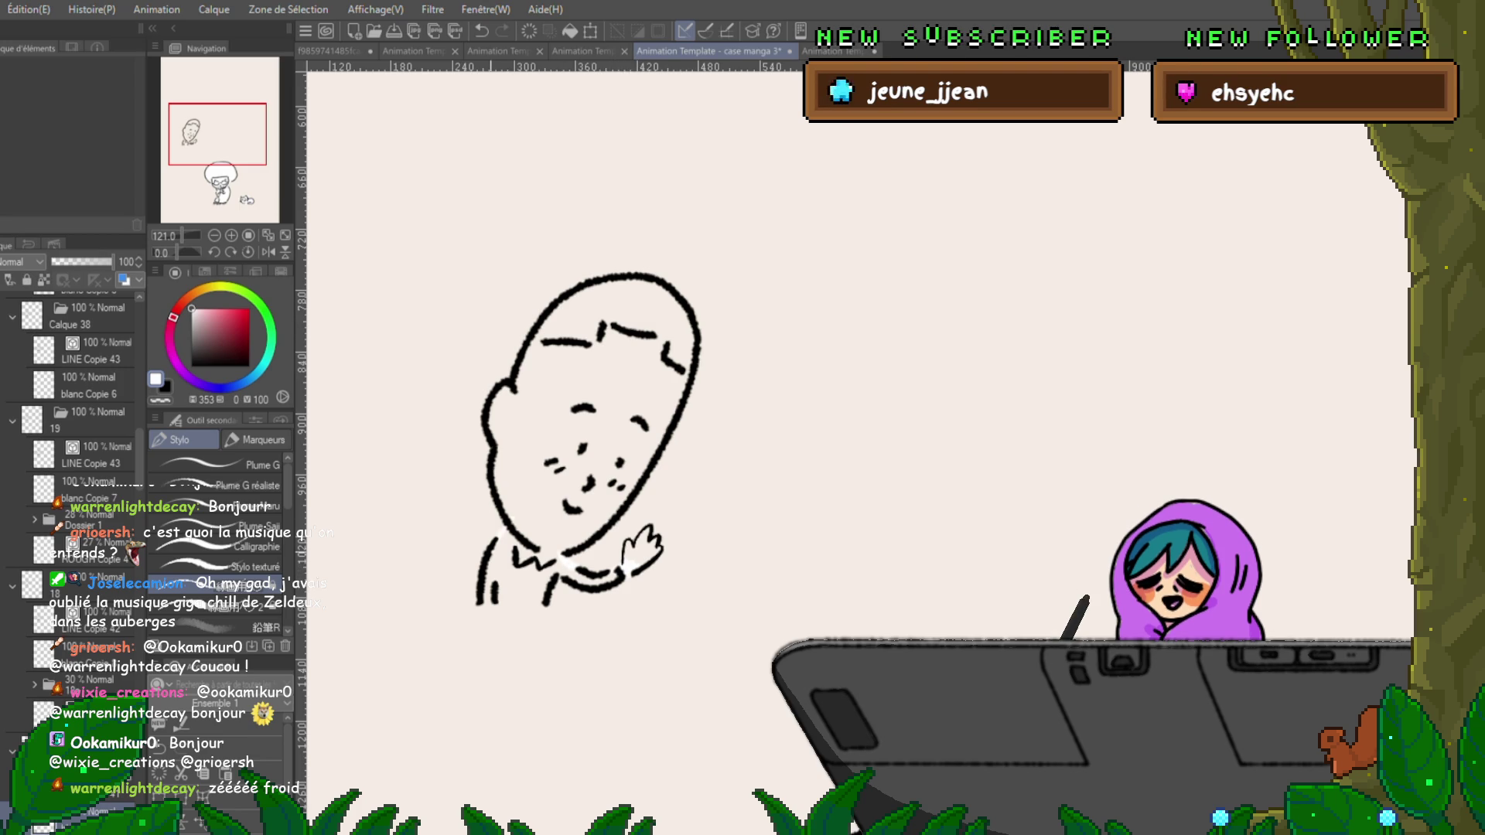
drag(479, 603, 545, 602)
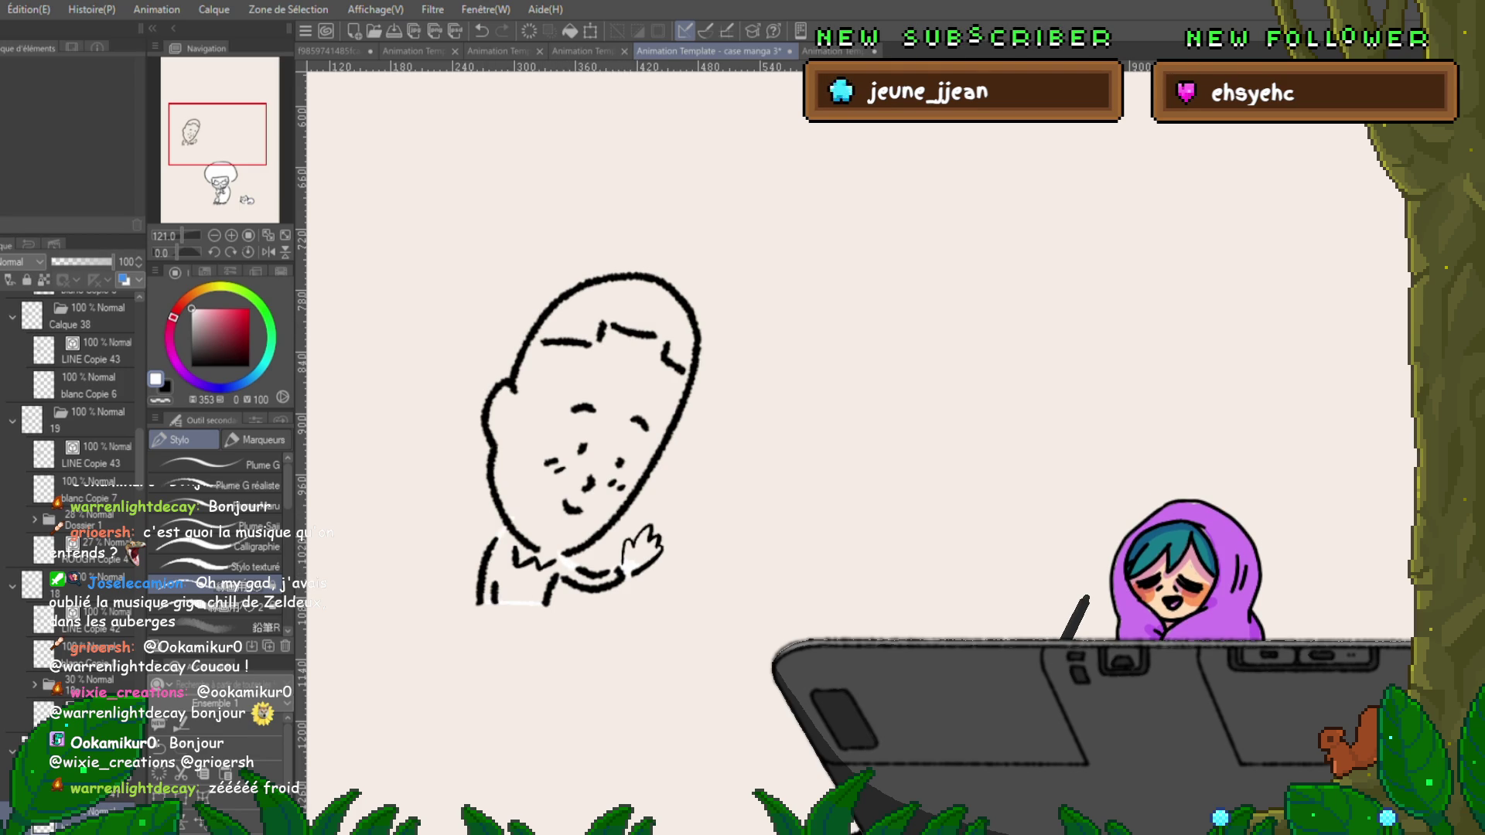
key(g)
mouse_move(611, 499)
mouse_down()
mouse_move(595, 634)
mouse_move(503, 348)
mouse_up()
mouse_move(526, 263)
mouse_down()
mouse_move(657, 255)
mouse_move(587, 642)
mouse_move(472, 557)
mouse_up()
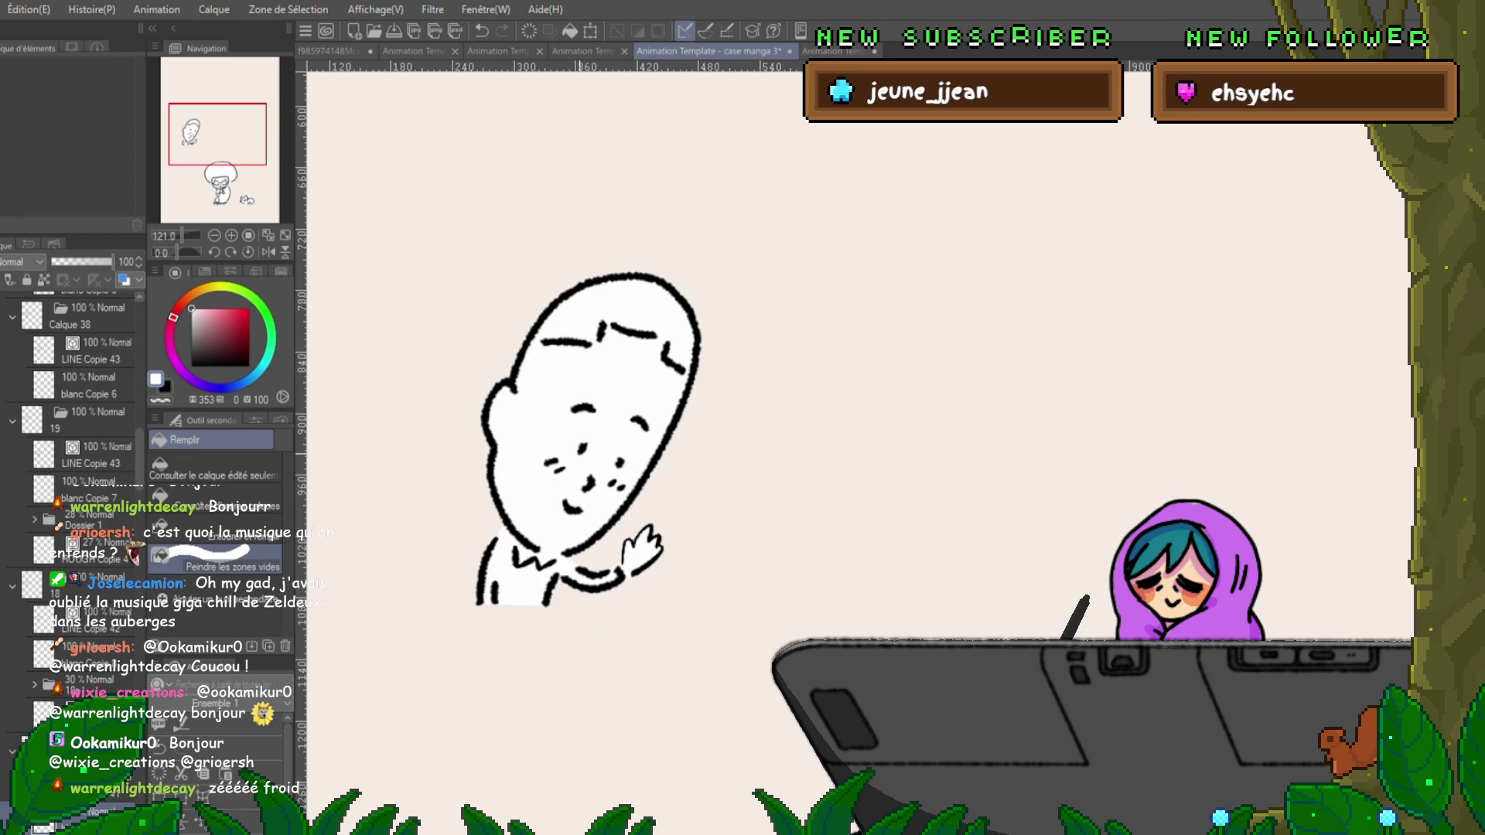
key(p)
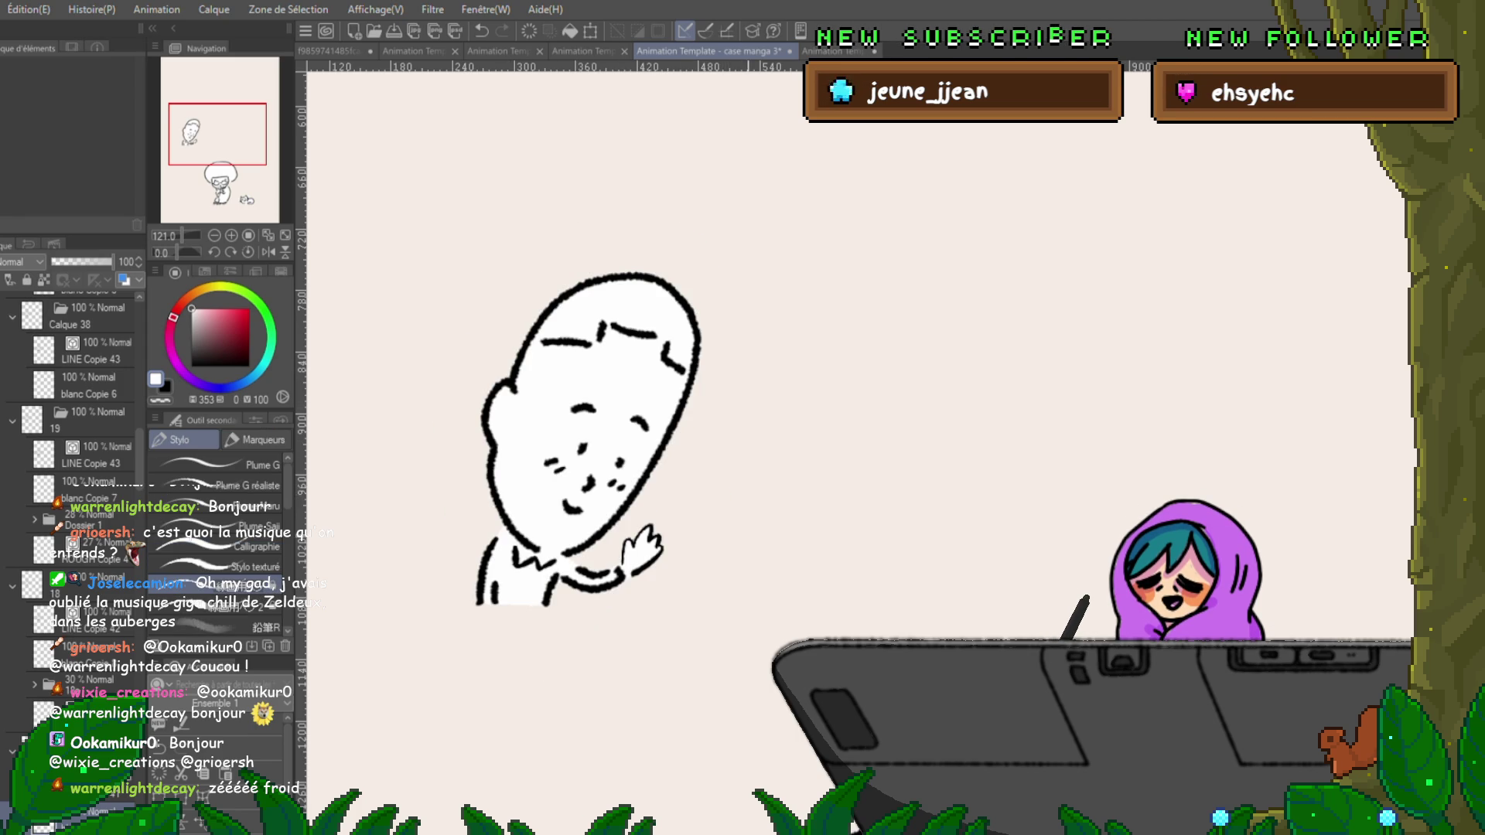
On the previous frame, close the figure's bottom edge and fill the face with white.
key(comma)
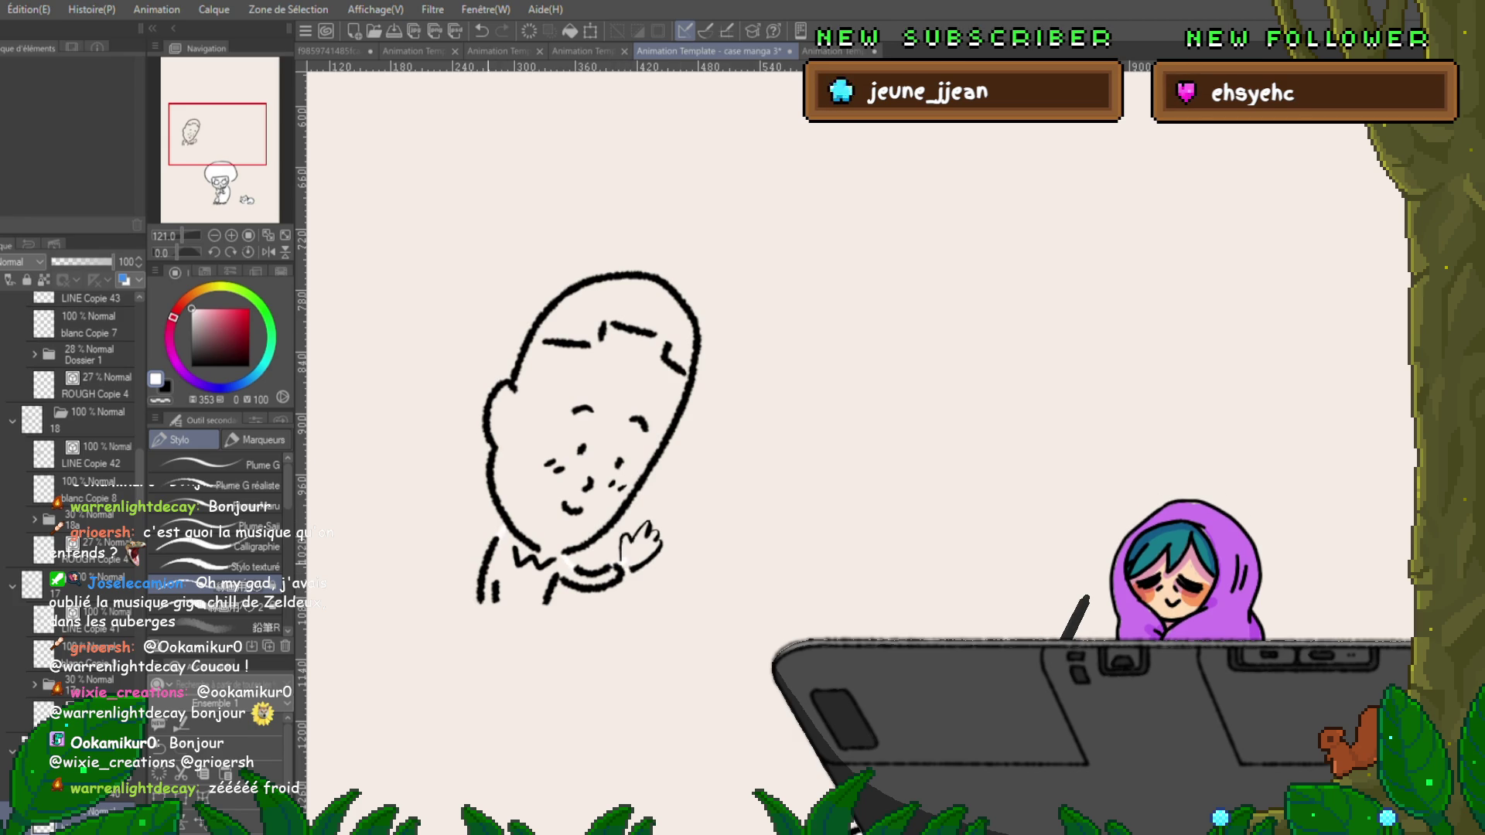
drag(480, 600, 550, 602)
key(g)
mouse_move(659, 406)
mouse_down()
mouse_move(611, 630)
mouse_move(464, 417)
mouse_move(715, 348)
mouse_move(711, 425)
mouse_up()
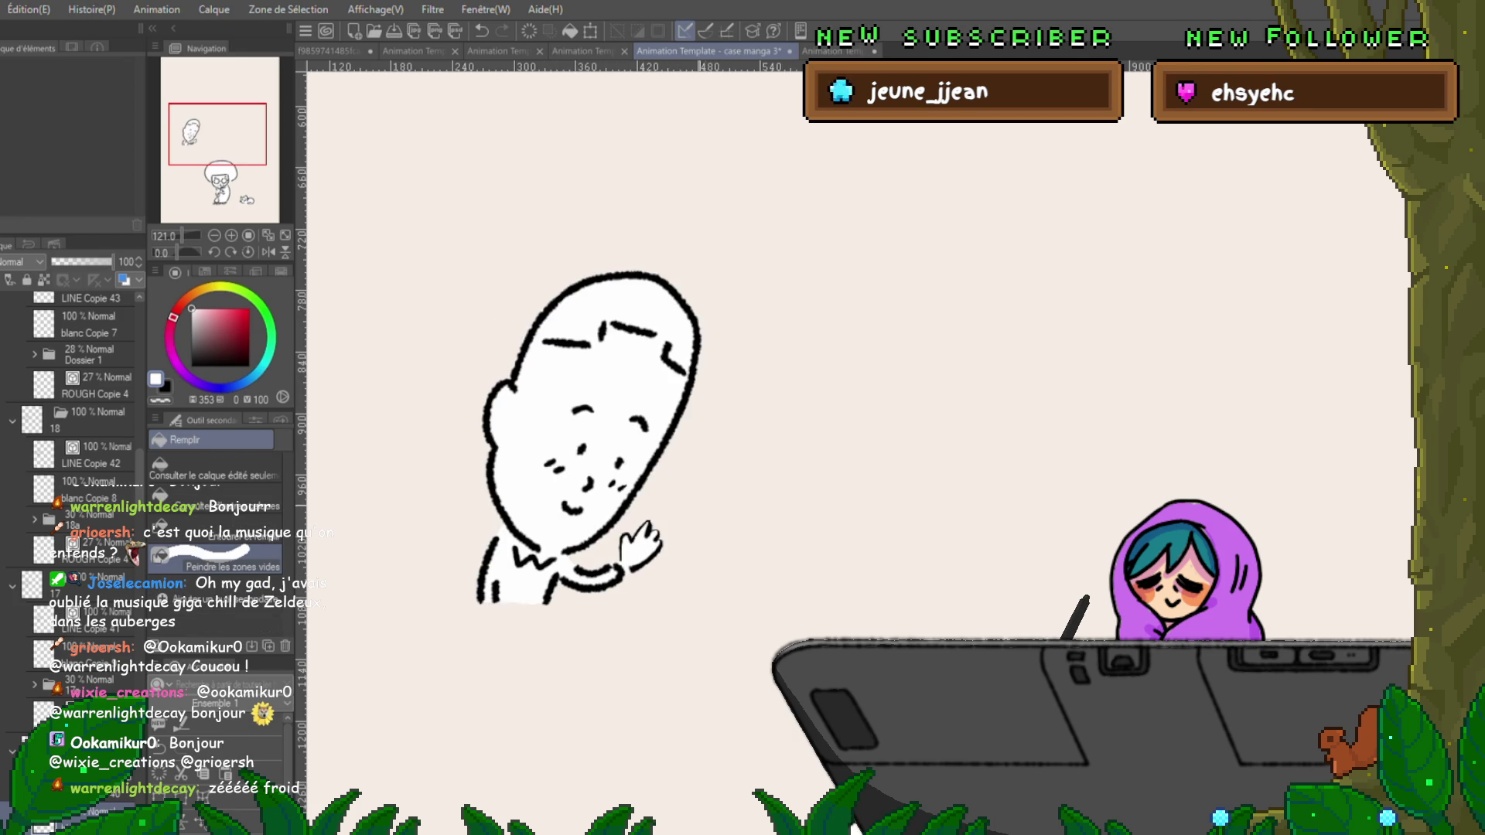
key(ctrl+z)
key(ctrl+z)
key(p)
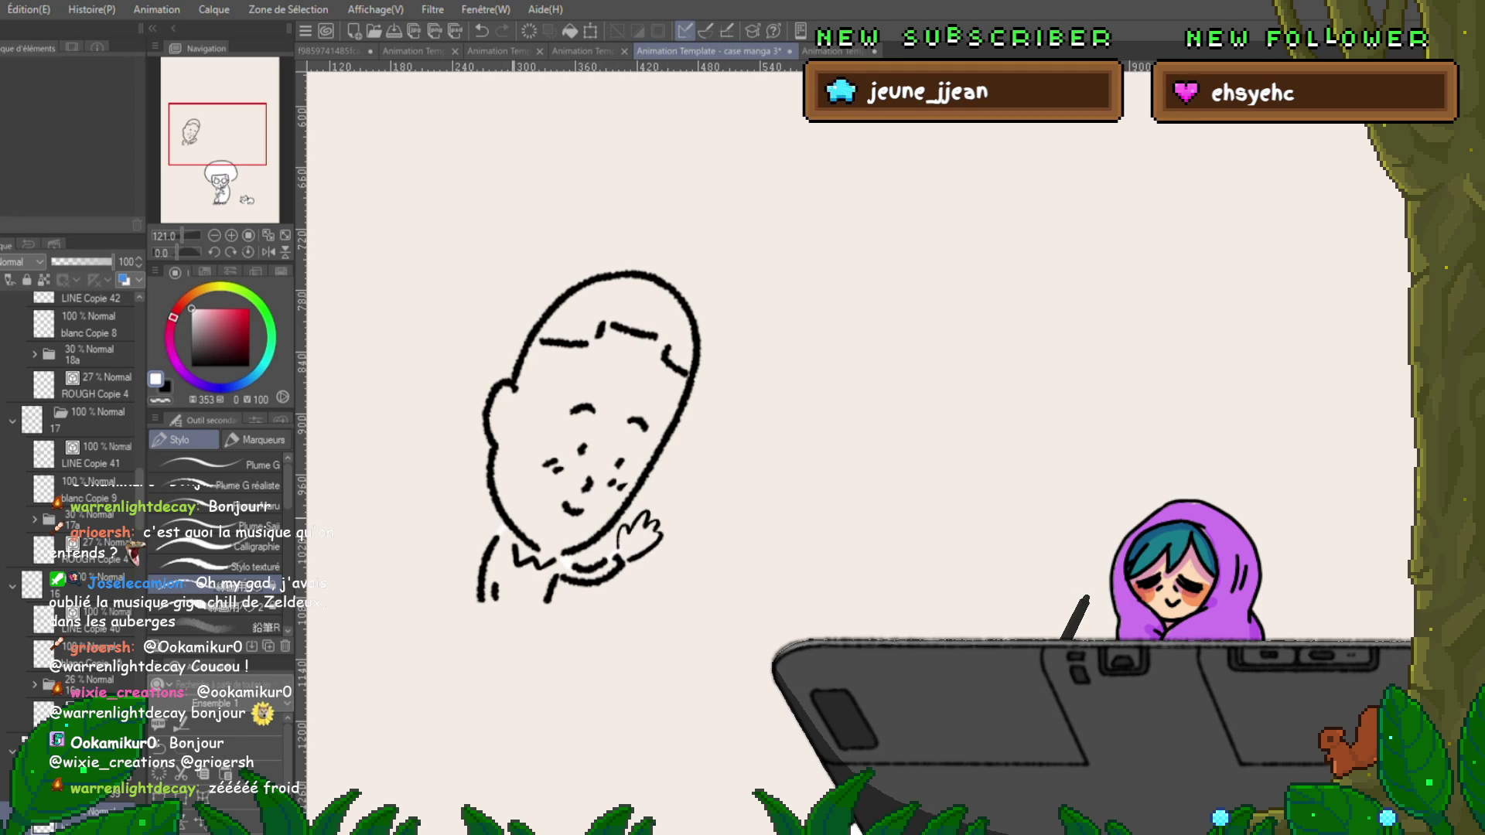
Close the bald man's bottom edge and fill his head white on frame 17.
mouse_move(483, 598)
mouse_down()
mouse_move(551, 600)
mouse_move(487, 599)
mouse_up()
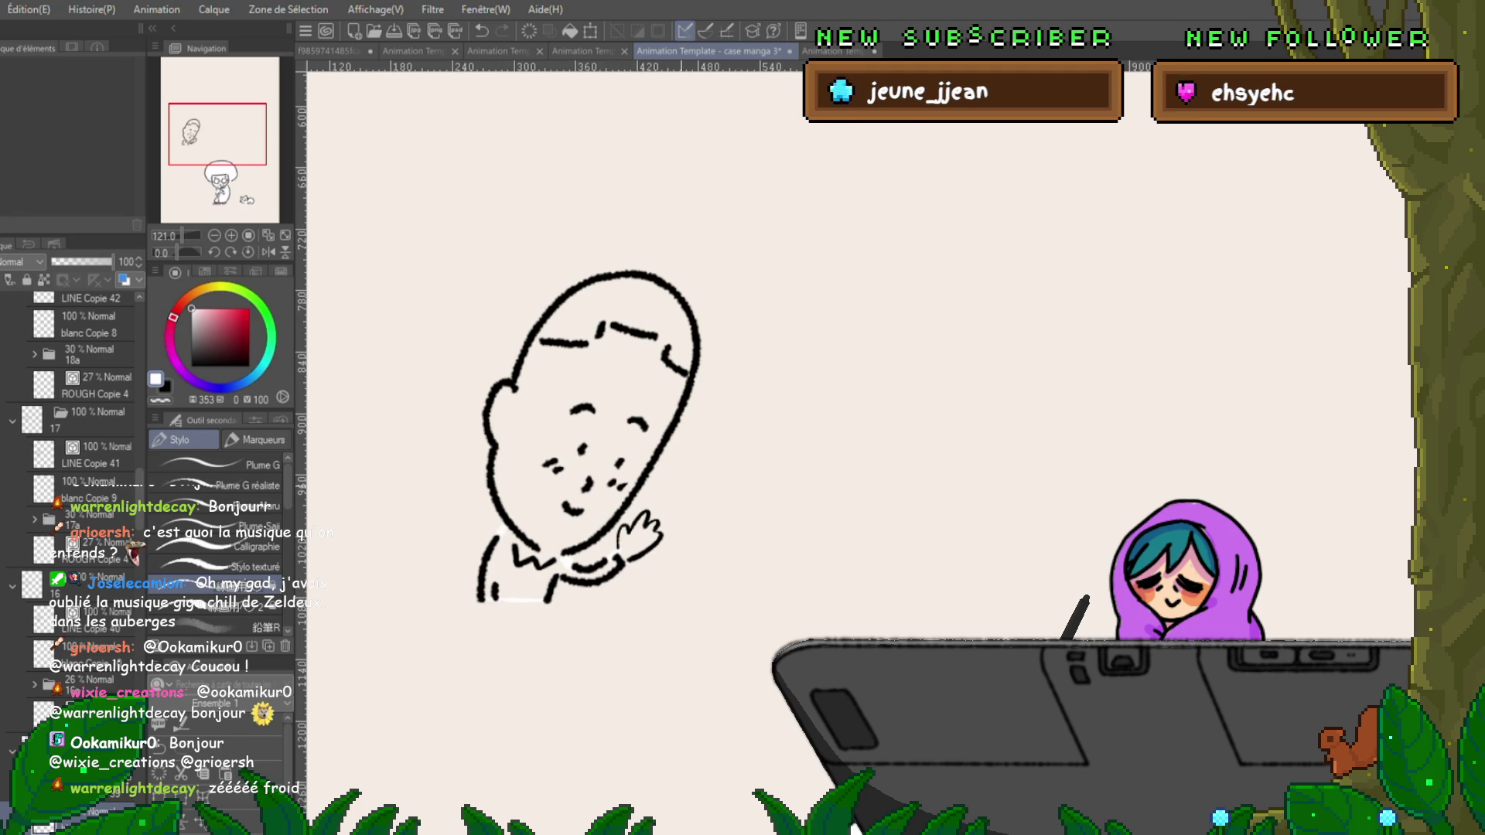
key(g)
mouse_move(696, 456)
mouse_down()
mouse_move(595, 634)
mouse_move(480, 495)
mouse_move(673, 255)
mouse_move(719, 433)
mouse_up()
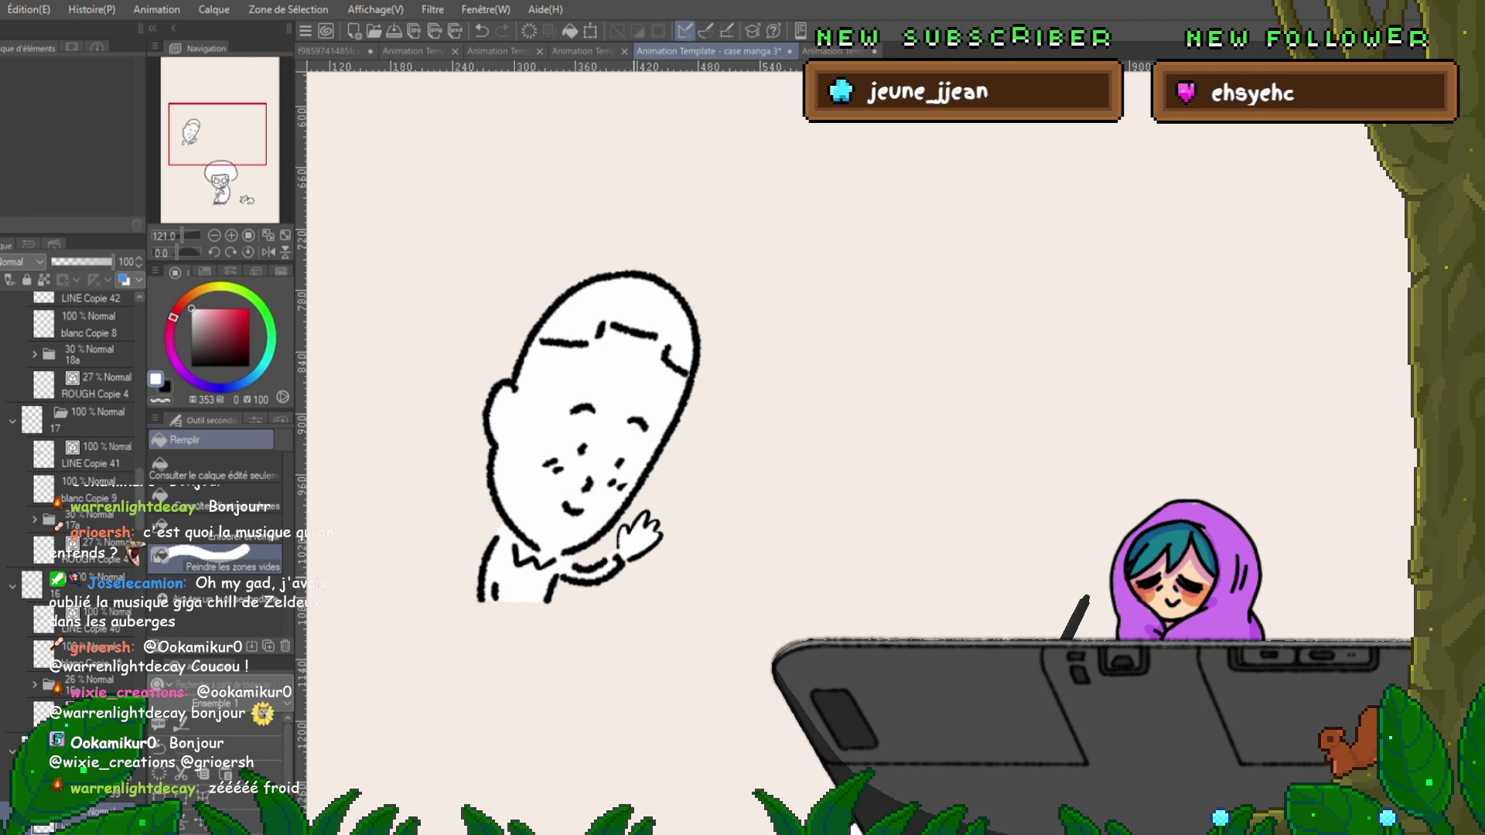
key(ctrl+Right)
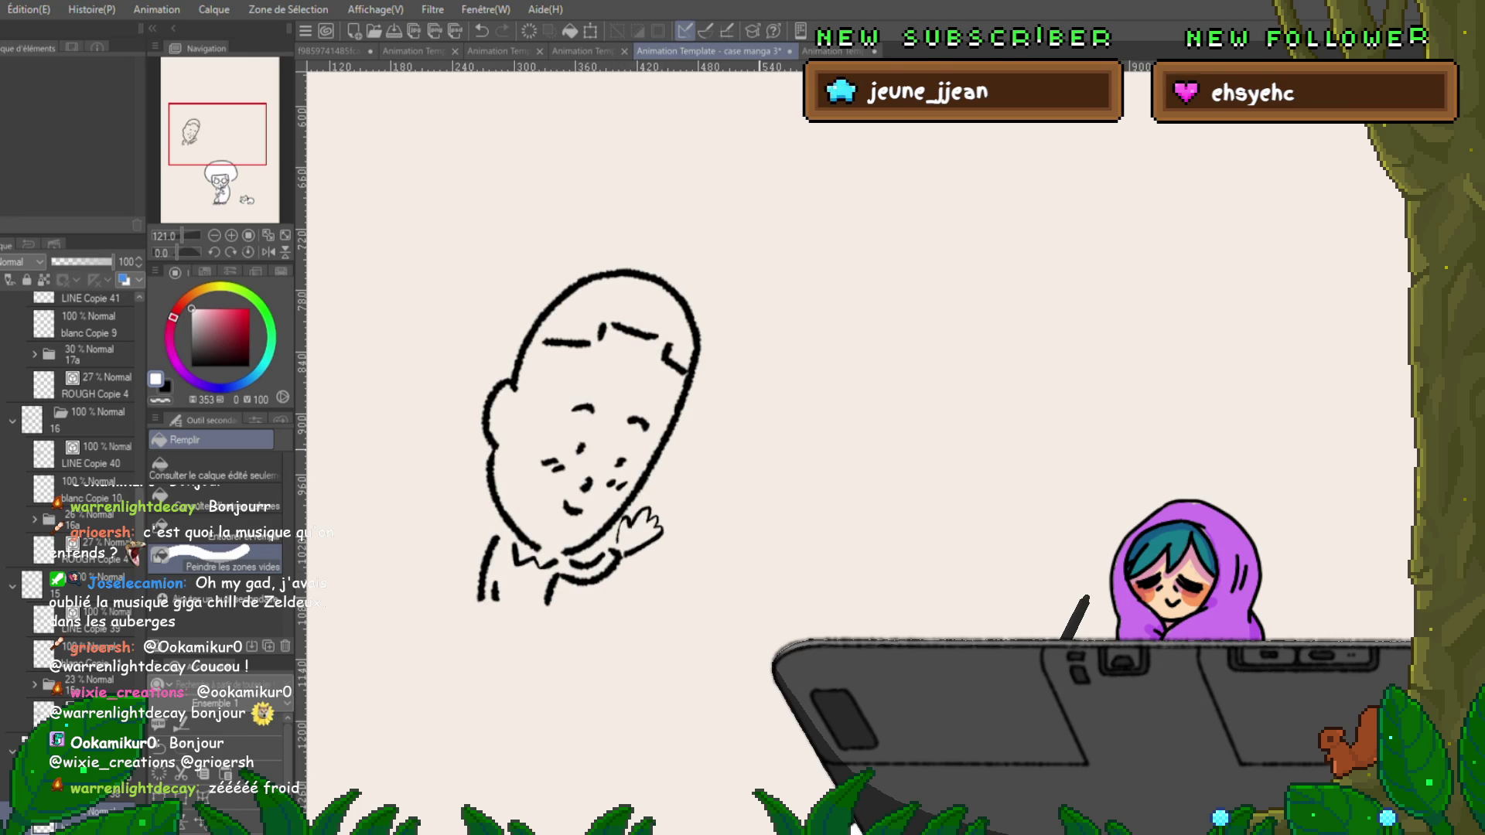
On frame 16, close the bottom edge and fill the head white around its left side.
key(p)
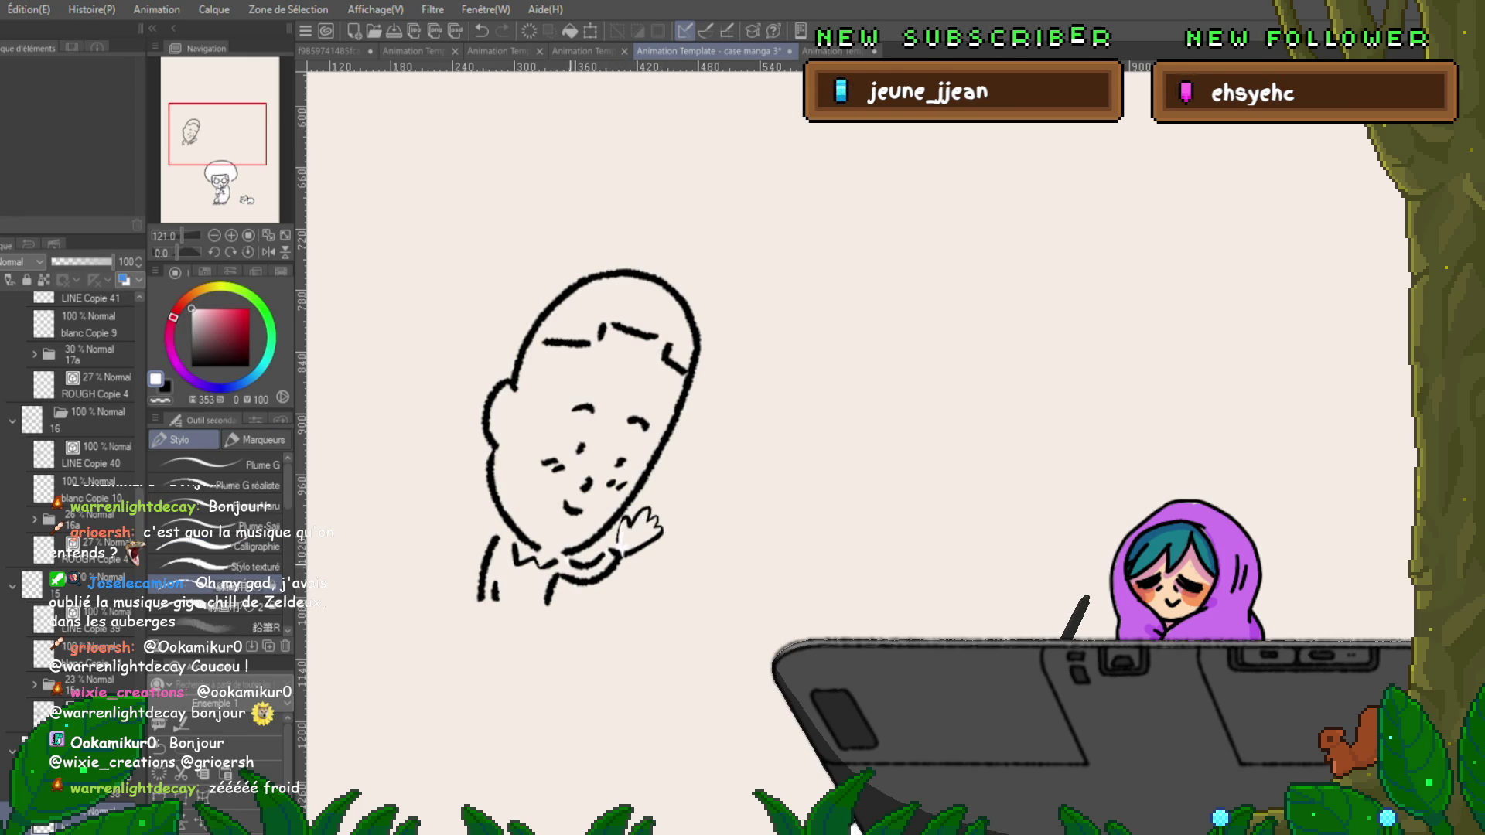
drag(481, 598, 545, 601)
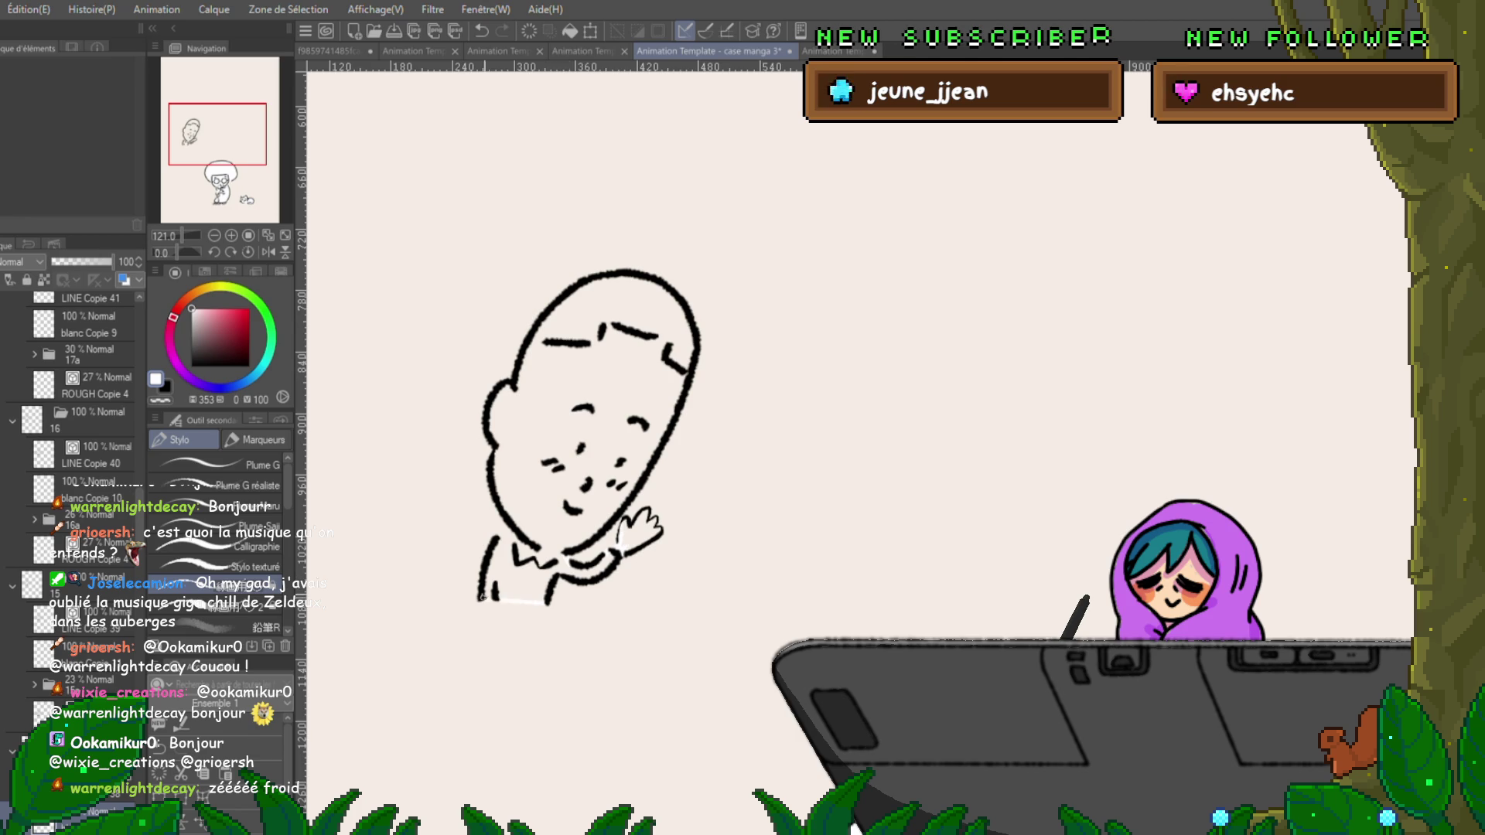
key(g)
mouse_move(658, 479)
mouse_down()
mouse_move(541, 603)
mouse_move(480, 325)
mouse_move(700, 333)
mouse_up()
mouse_move(696, 387)
mouse_down()
mouse_move(557, 619)
mouse_move(464, 371)
mouse_move(494, 310)
mouse_up()
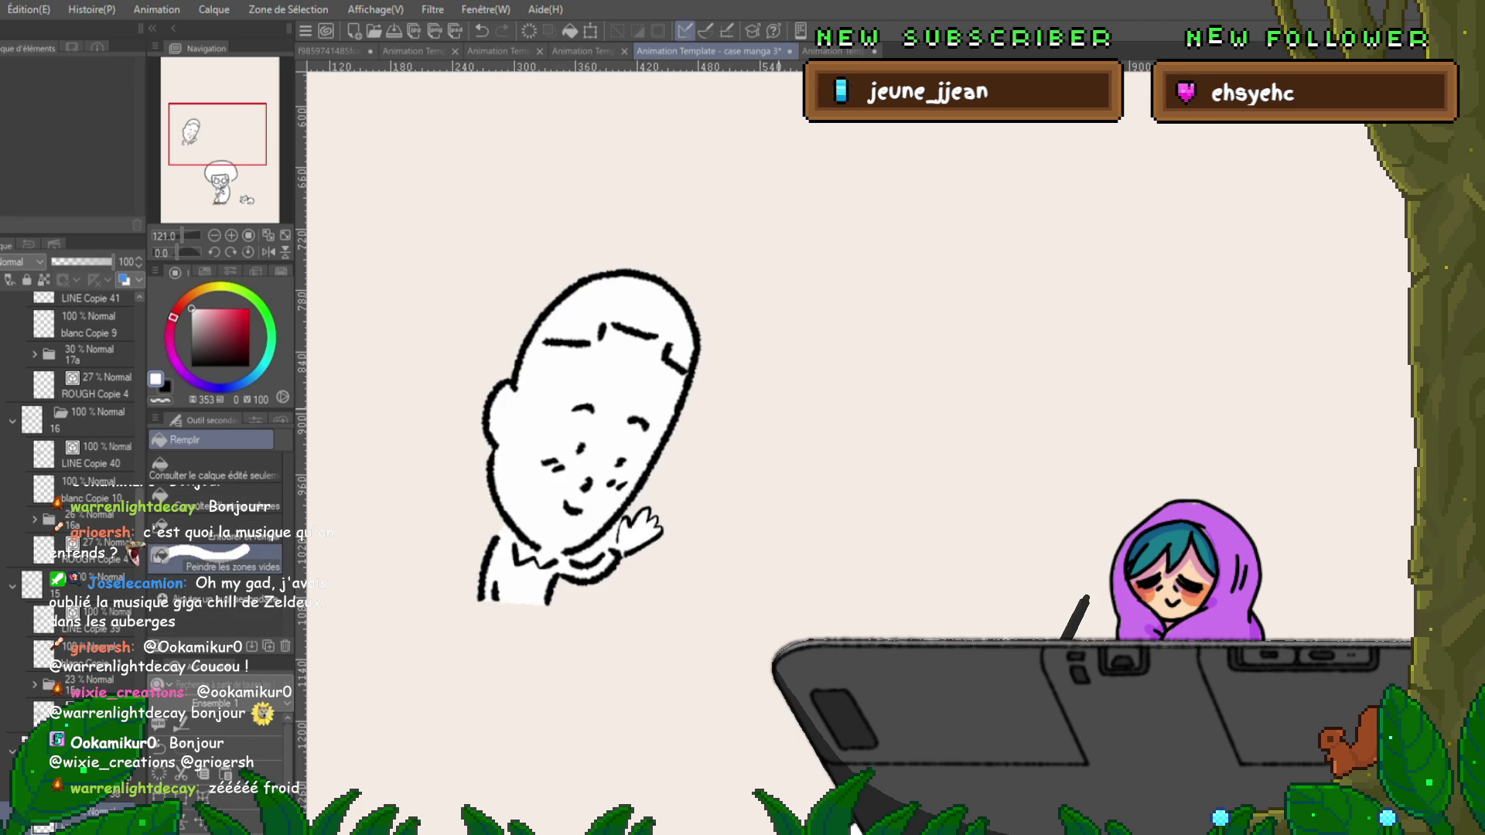
key(Left)
key(Left)
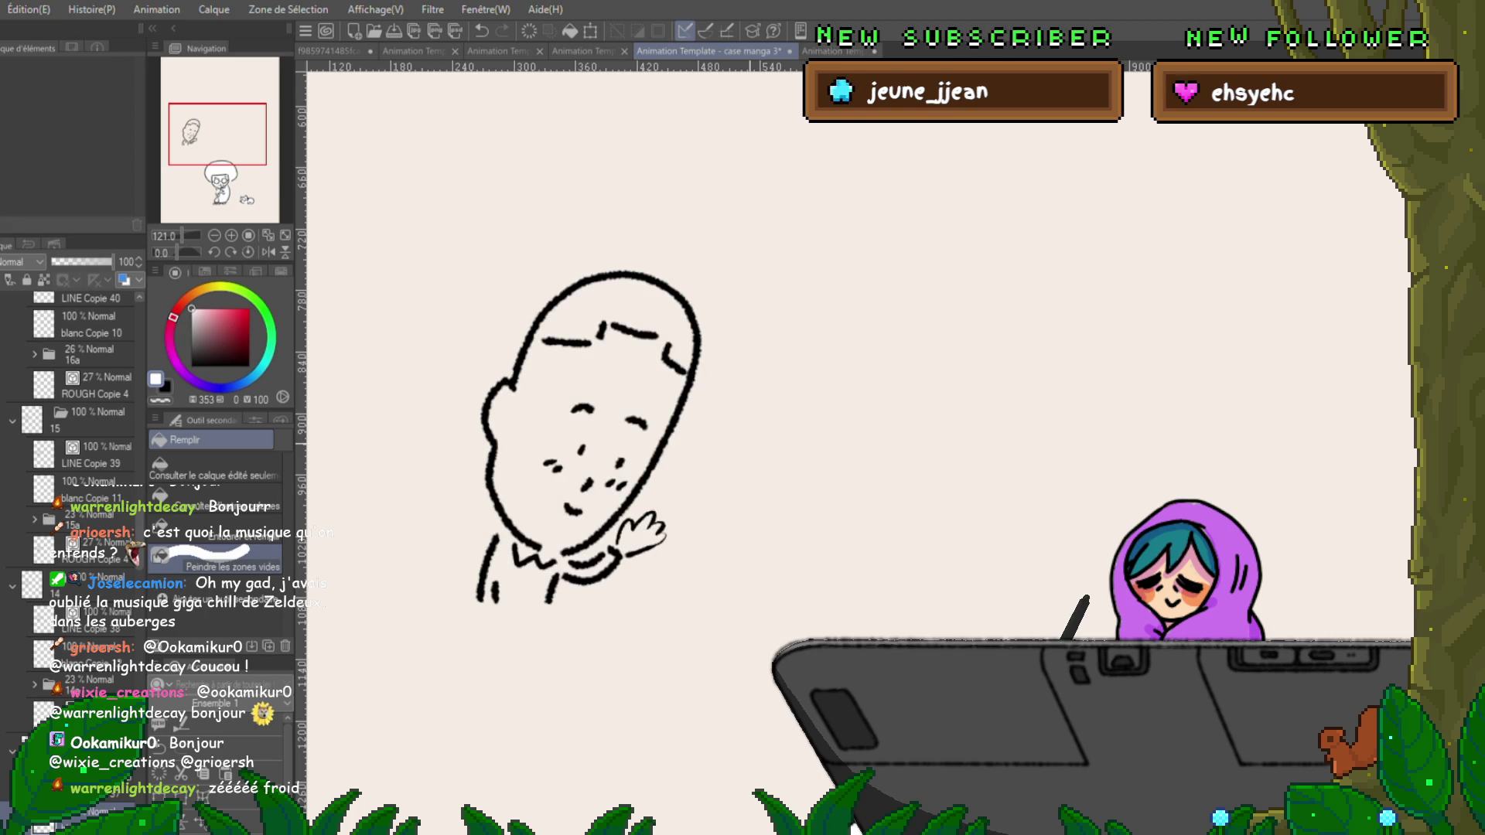
Close frame 16's bottom edge and fill the man's body and hand white.
key(Left)
key(Left)
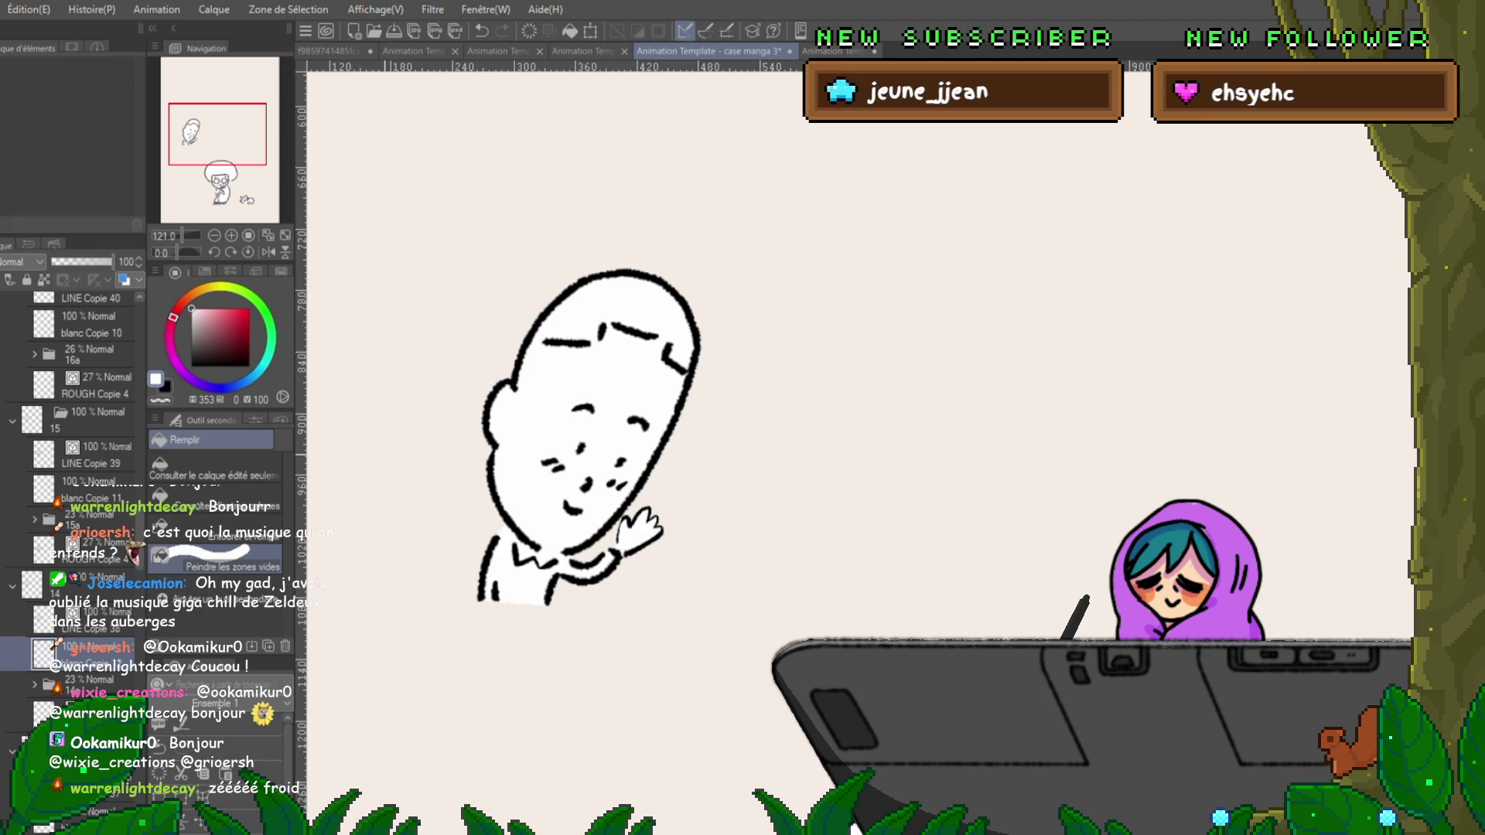
key(ctrl+z)
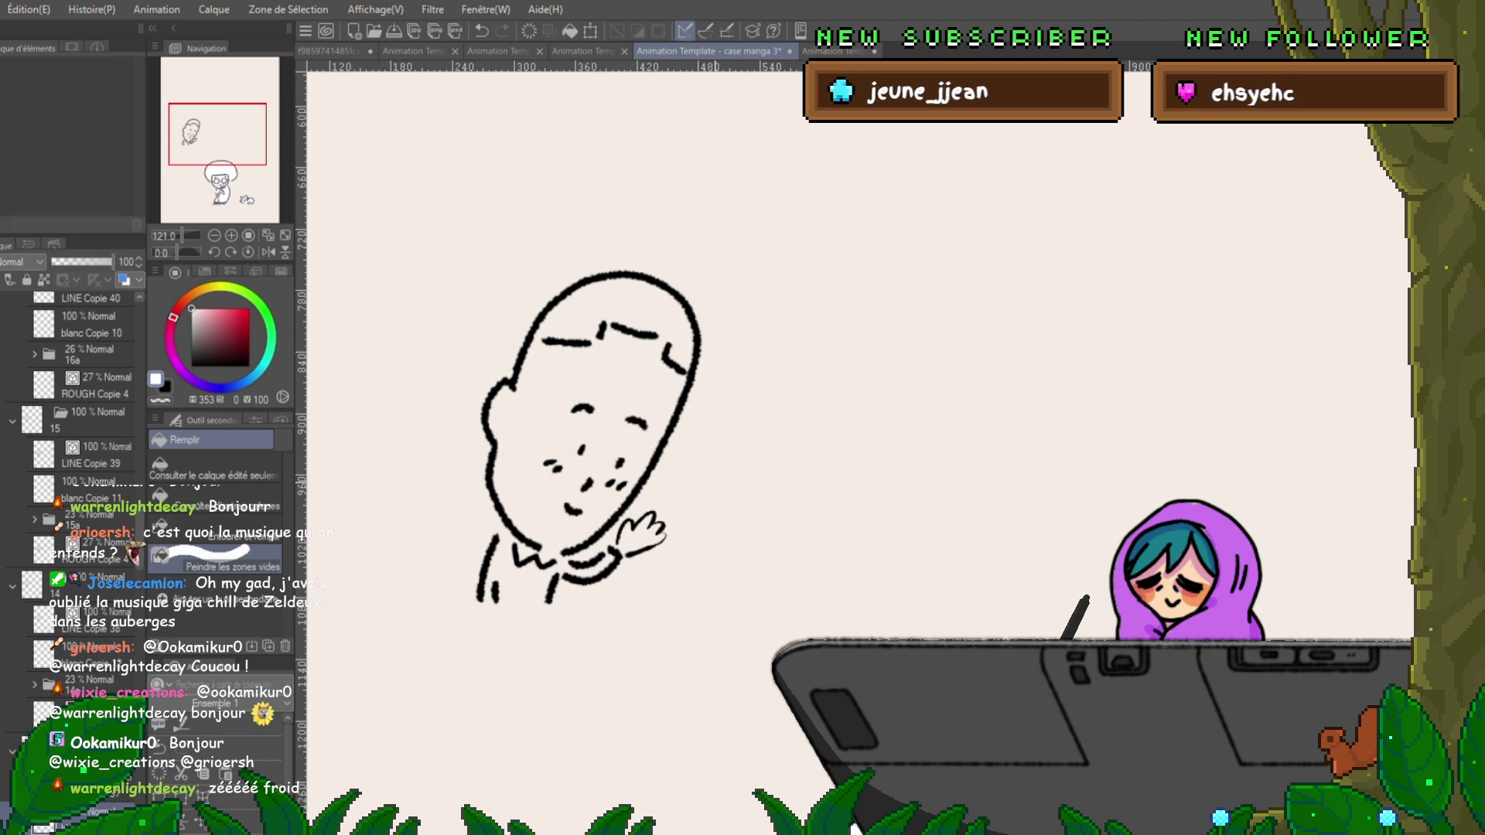
key(p)
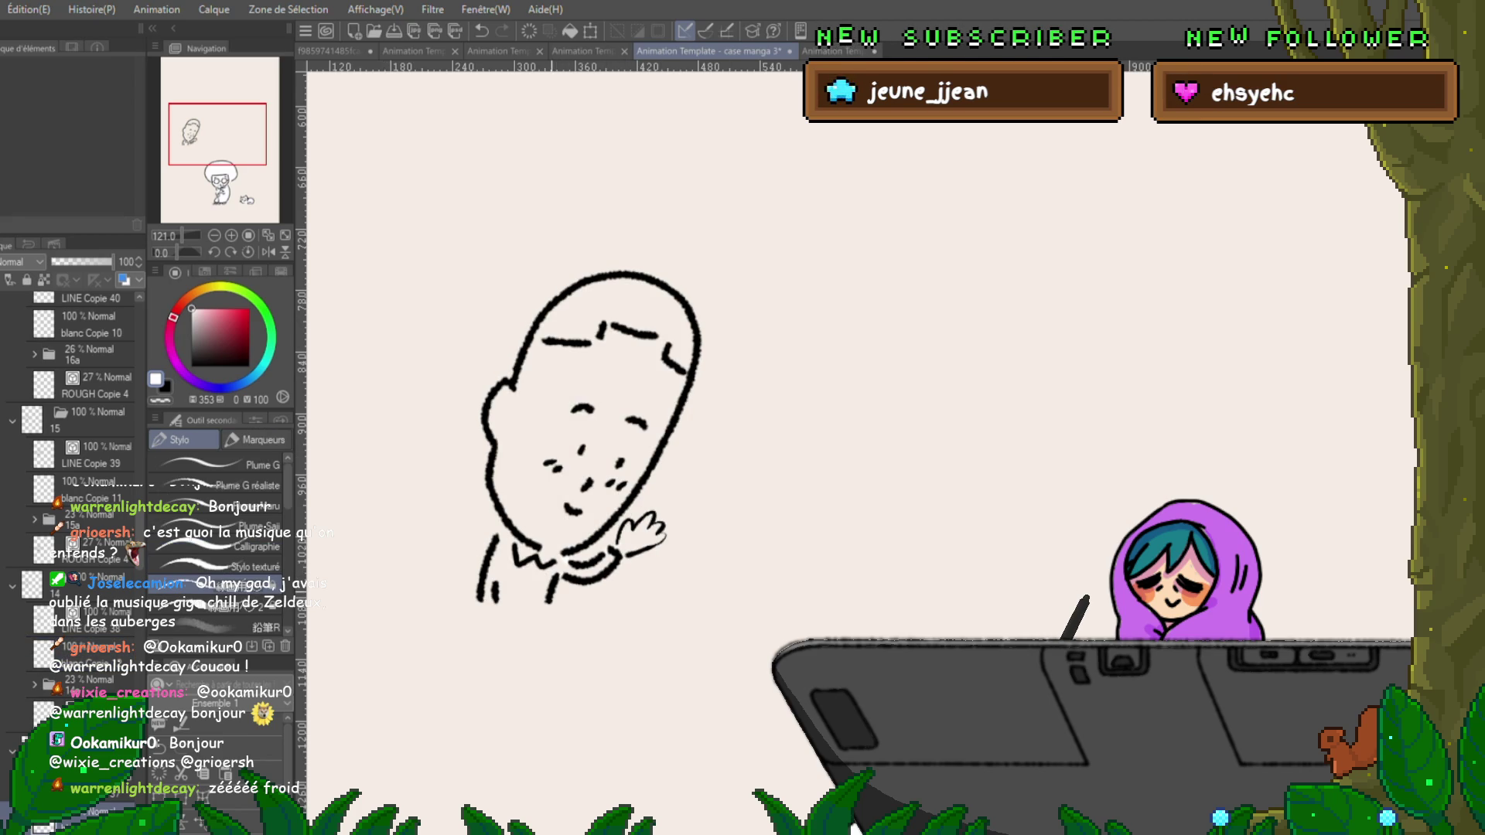
mouse_move(487, 602)
mouse_down()
mouse_move(552, 601)
mouse_move(630, 497)
mouse_move(692, 324)
mouse_up()
key(ctrl+z)
key(g)
mouse_move(639, 310)
mouse_down()
mouse_move(464, 480)
mouse_move(696, 464)
mouse_move(619, 641)
mouse_up()
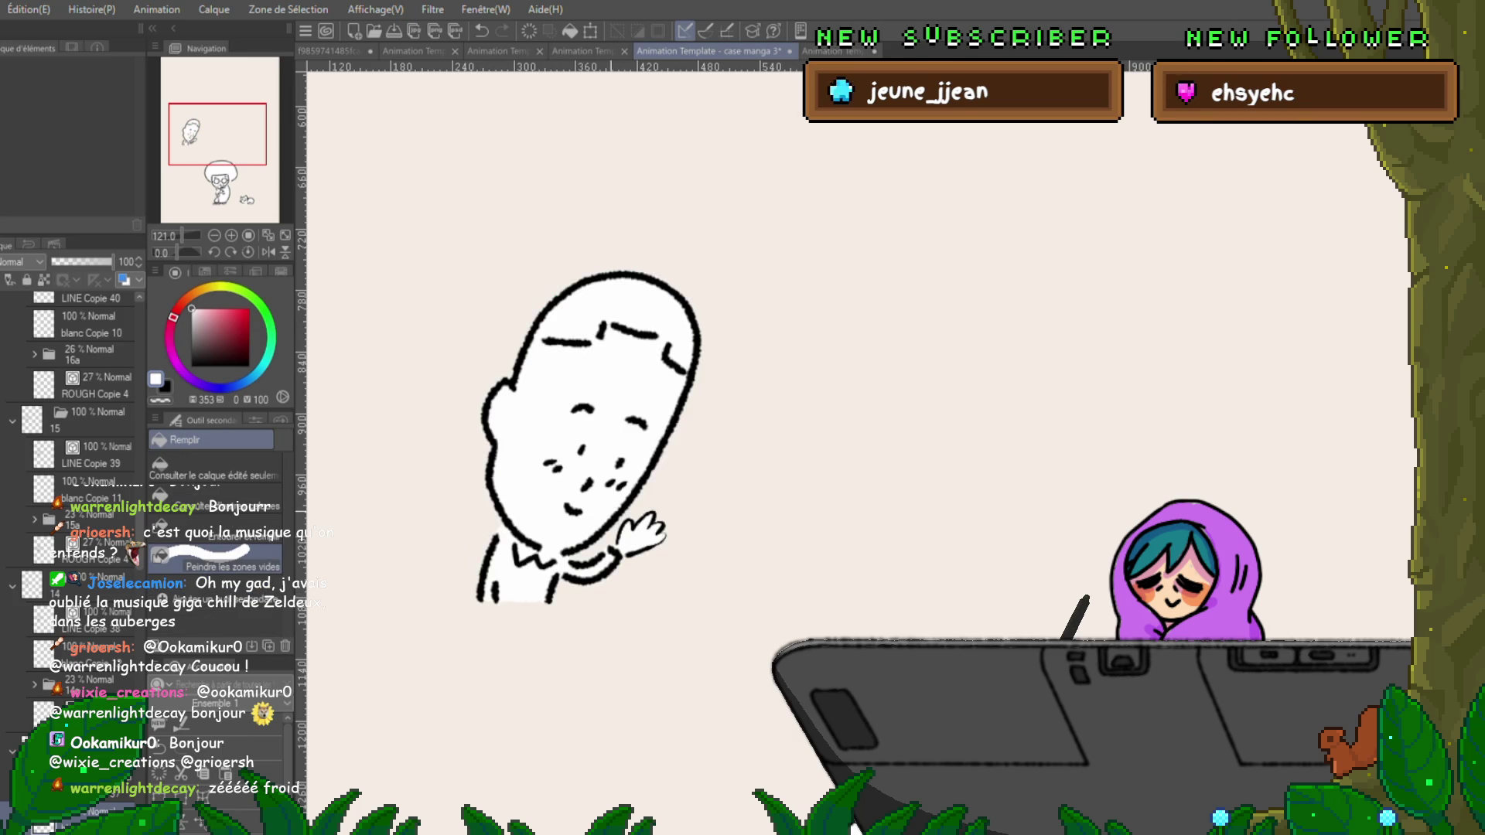
click(85, 654)
key(Down)
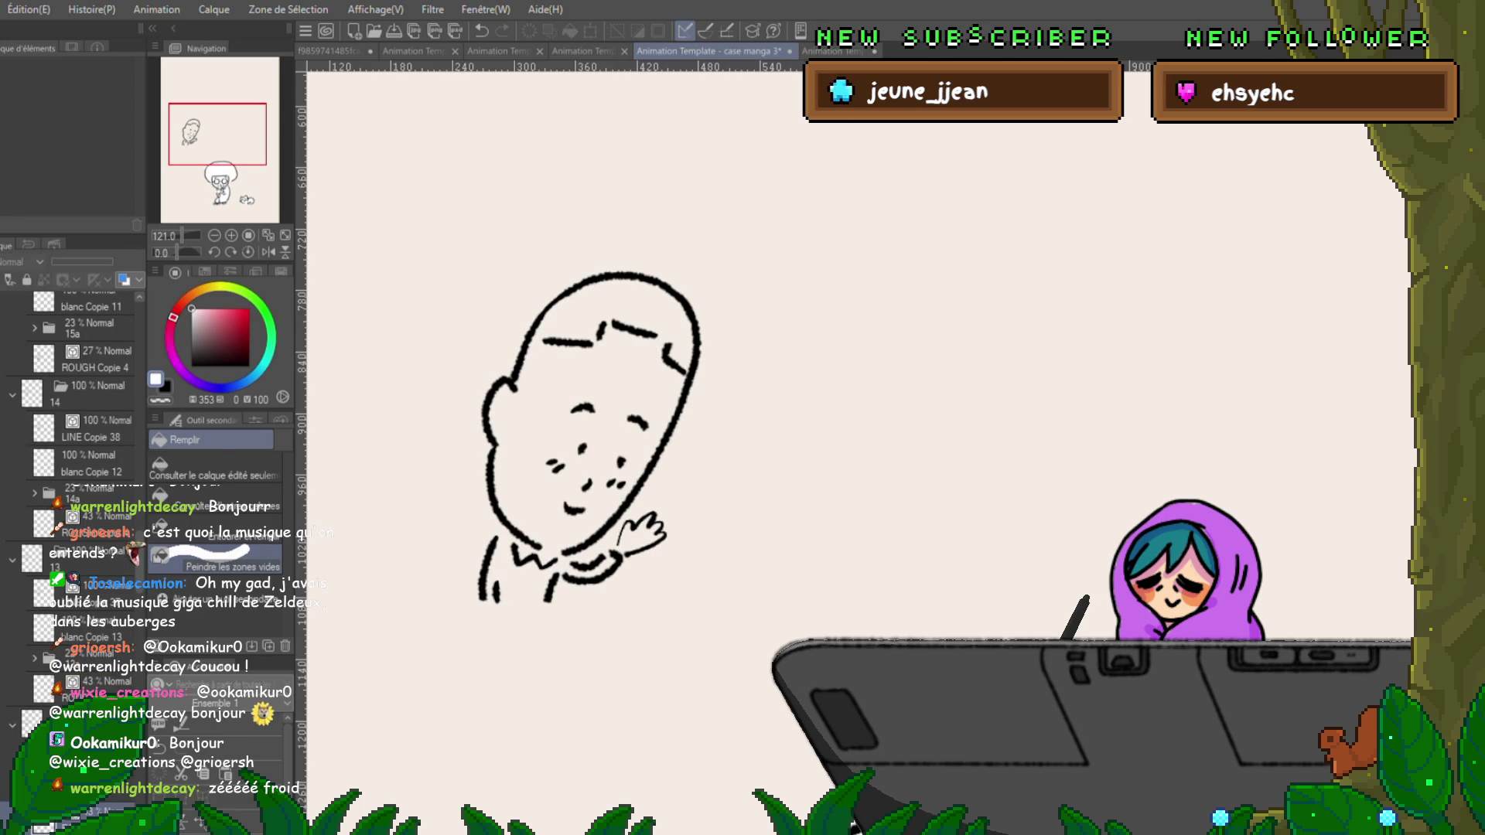
On the next cel's white layer, close the figure's bottom edge and fill the face white.
key(p)
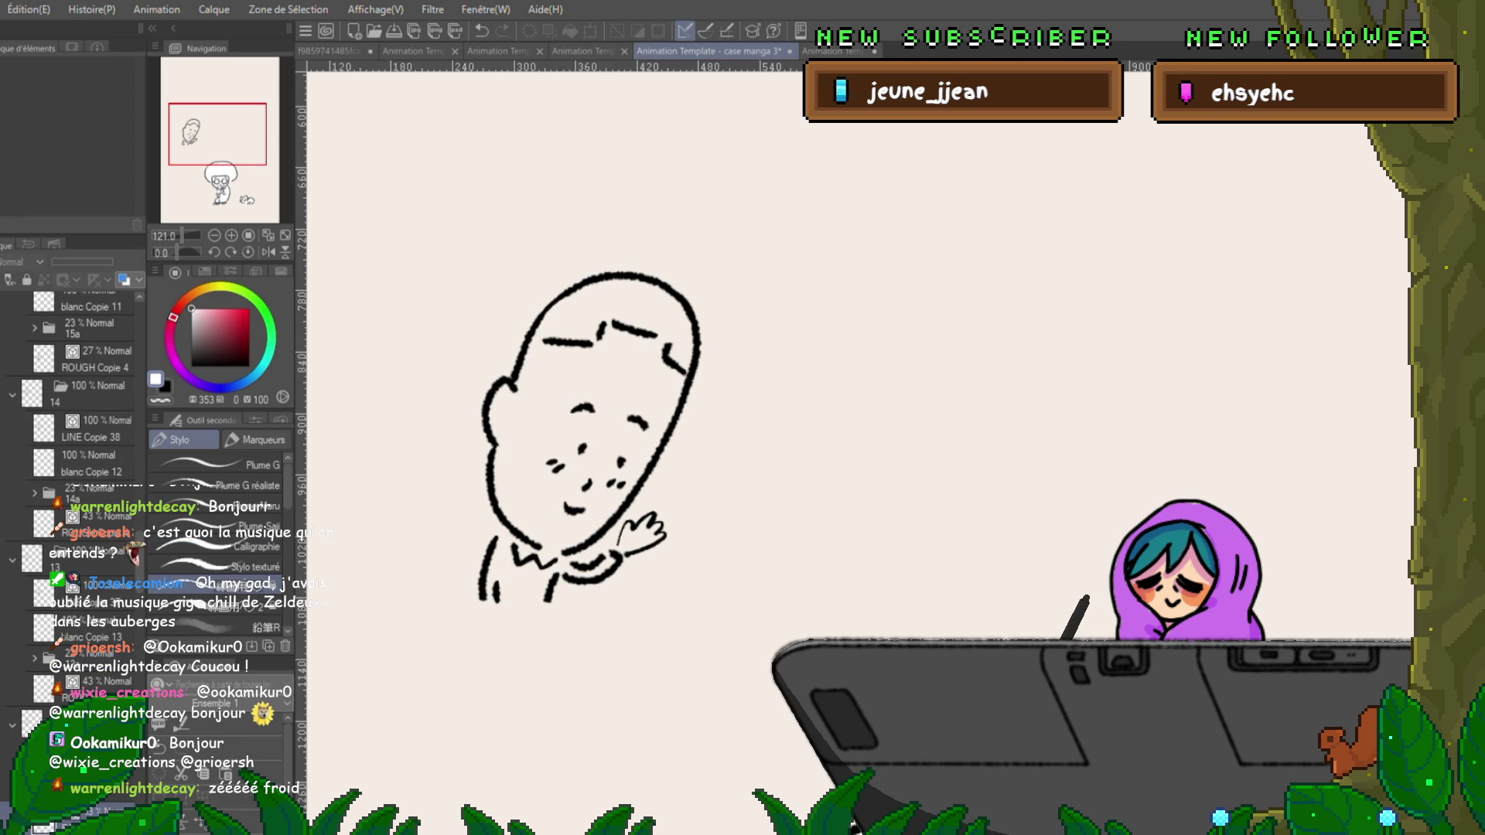
key(Down)
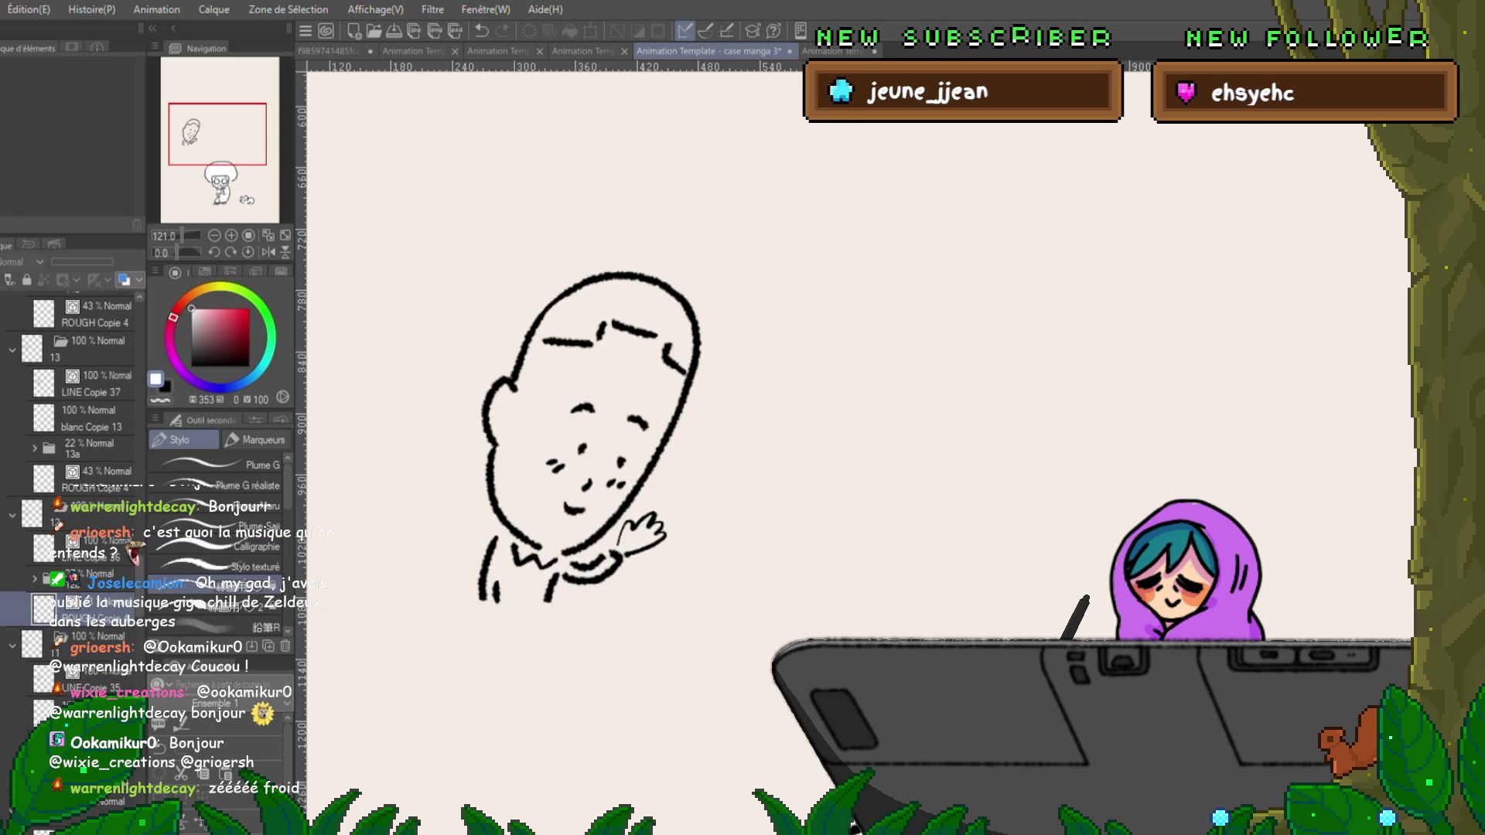
click(93, 584)
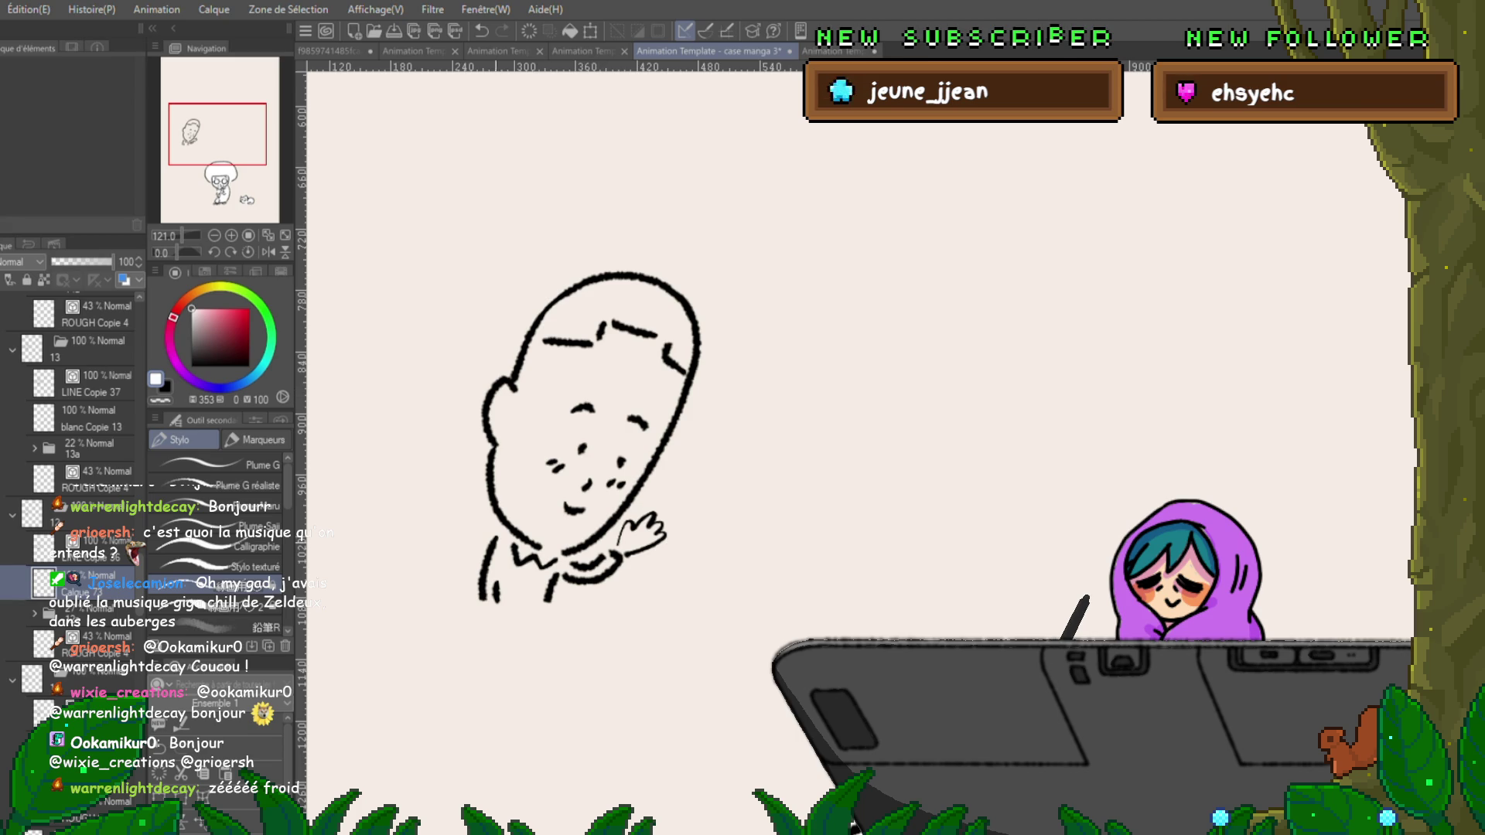
drag(483, 600, 547, 601)
key(g)
mouse_move(681, 417)
mouse_down()
mouse_move(657, 611)
mouse_move(503, 463)
mouse_move(657, 255)
mouse_move(723, 495)
mouse_move(696, 510)
mouse_up()
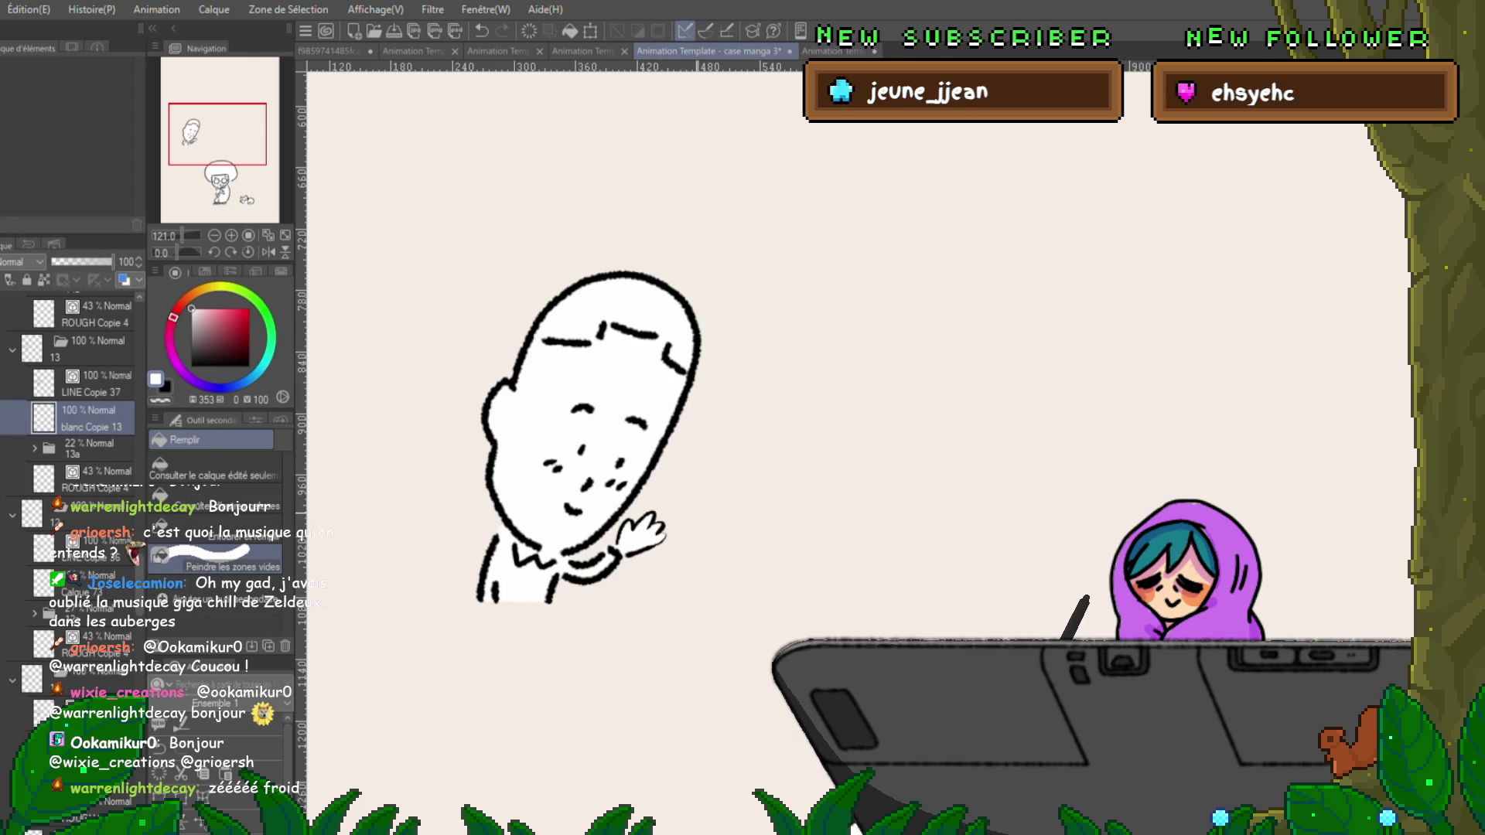
On the following cel, close the outline under the figure and fill the face white.
click(78, 747)
key(p)
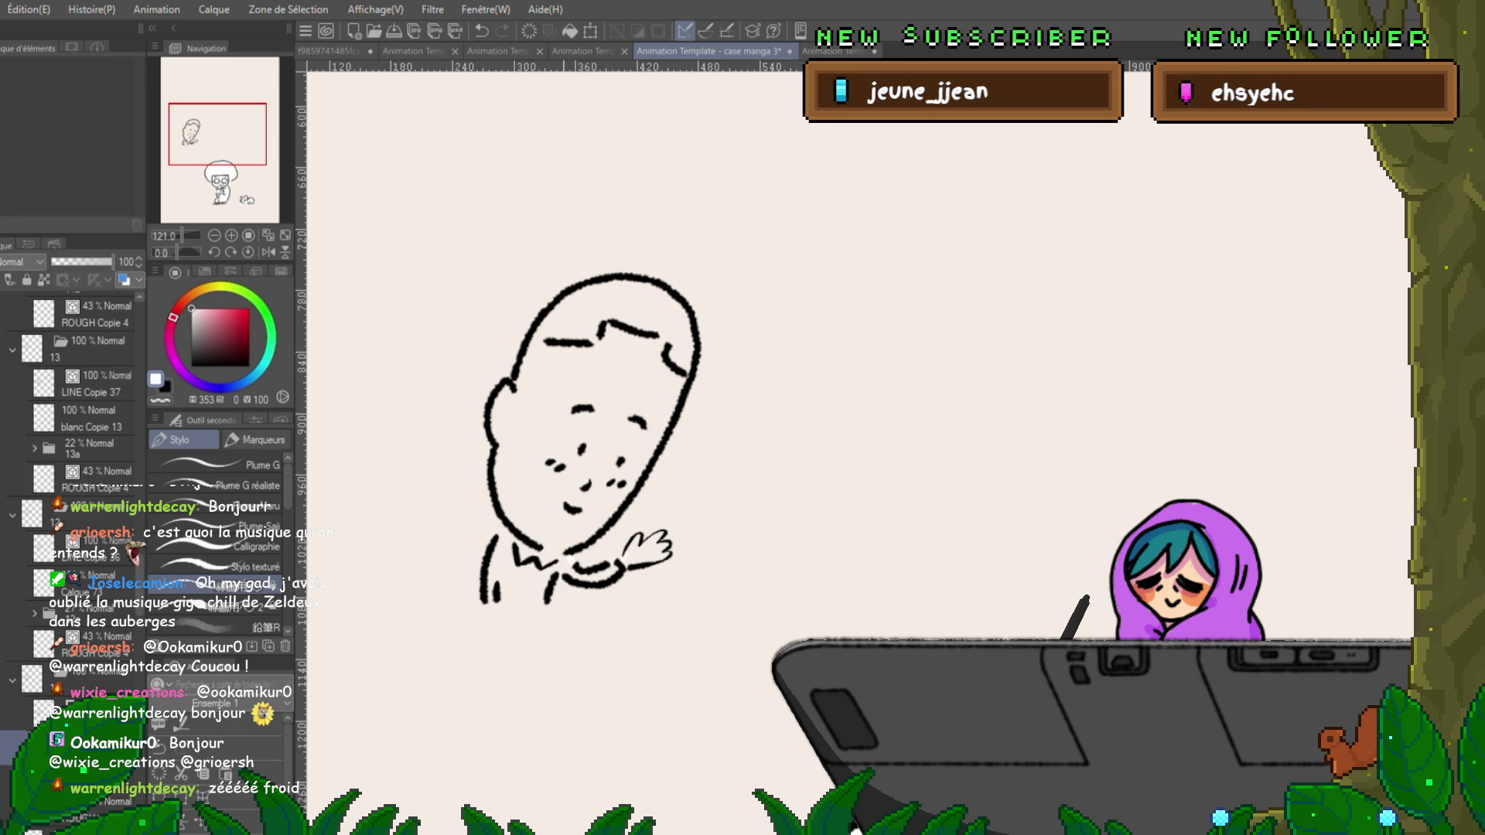
drag(479, 602, 549, 601)
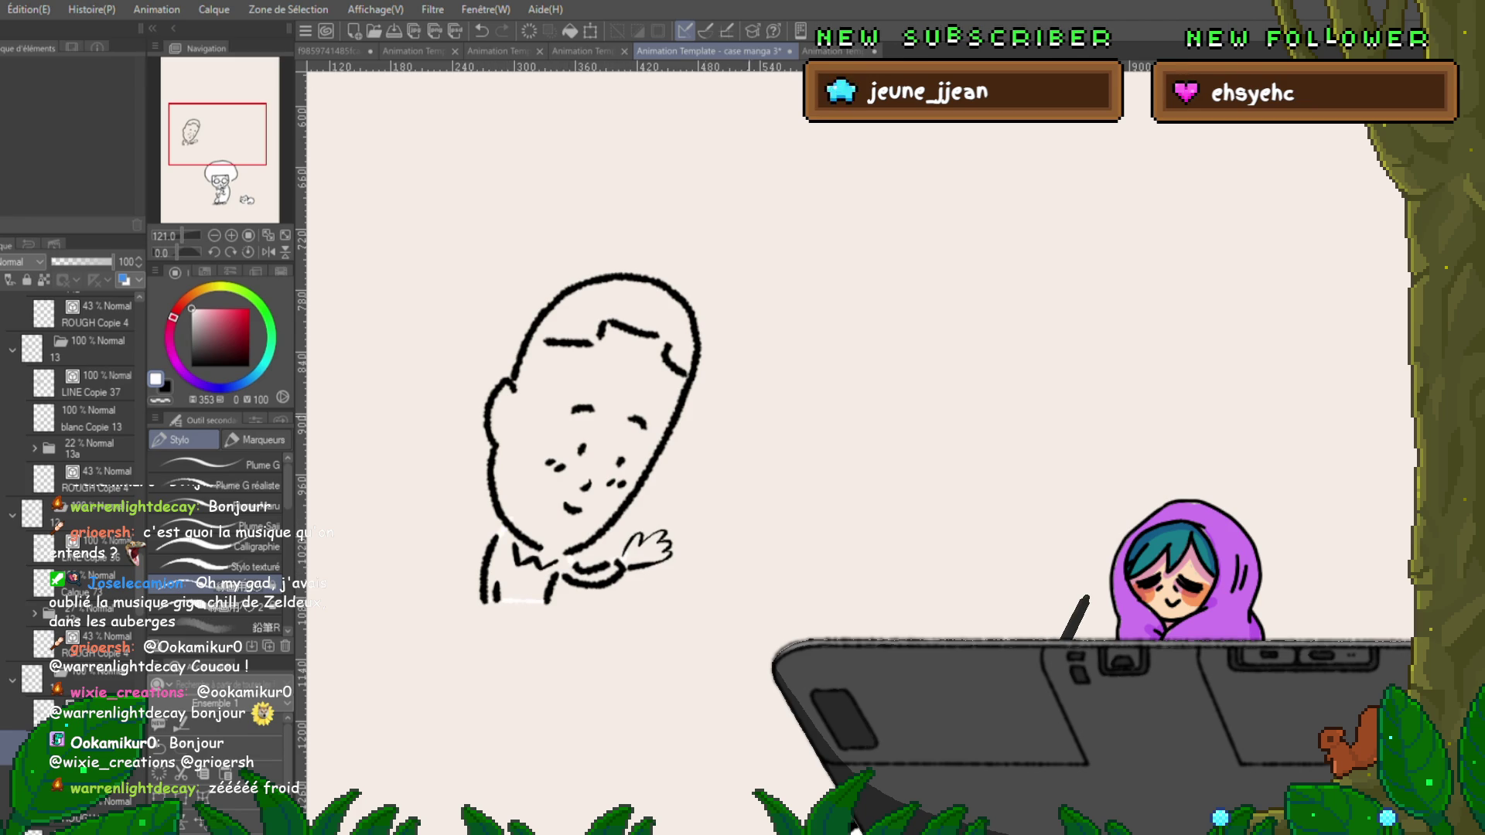
key(g)
mouse_move(723, 441)
mouse_down()
mouse_move(569, 641)
mouse_move(549, 267)
mouse_move(696, 402)
mouse_up()
key(p)
Close the bottom edge and fill the whole figure white on the next cel and folder 11's cel.
key(ctrl+z)
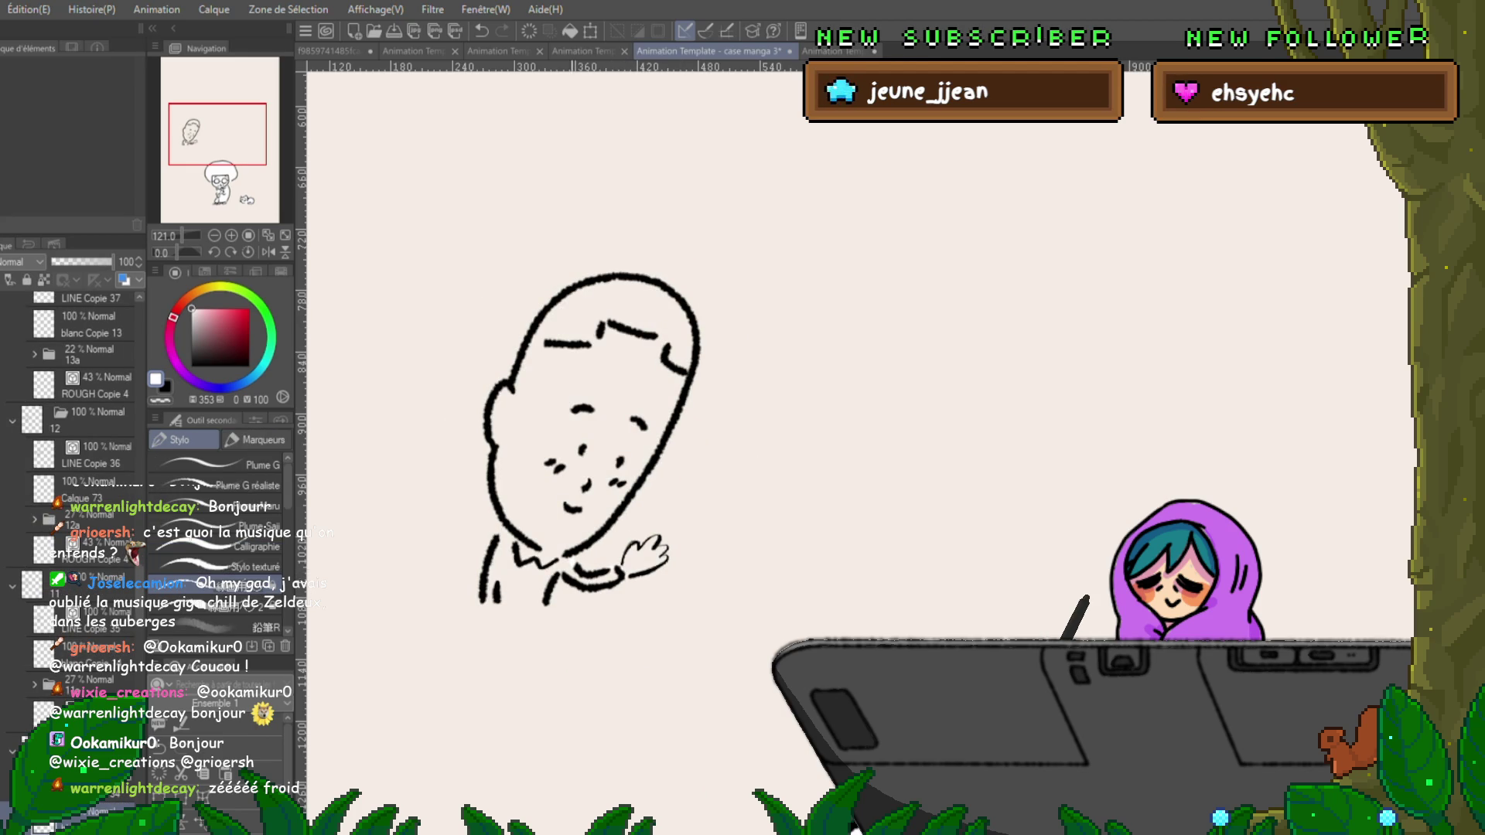
drag(481, 600, 548, 602)
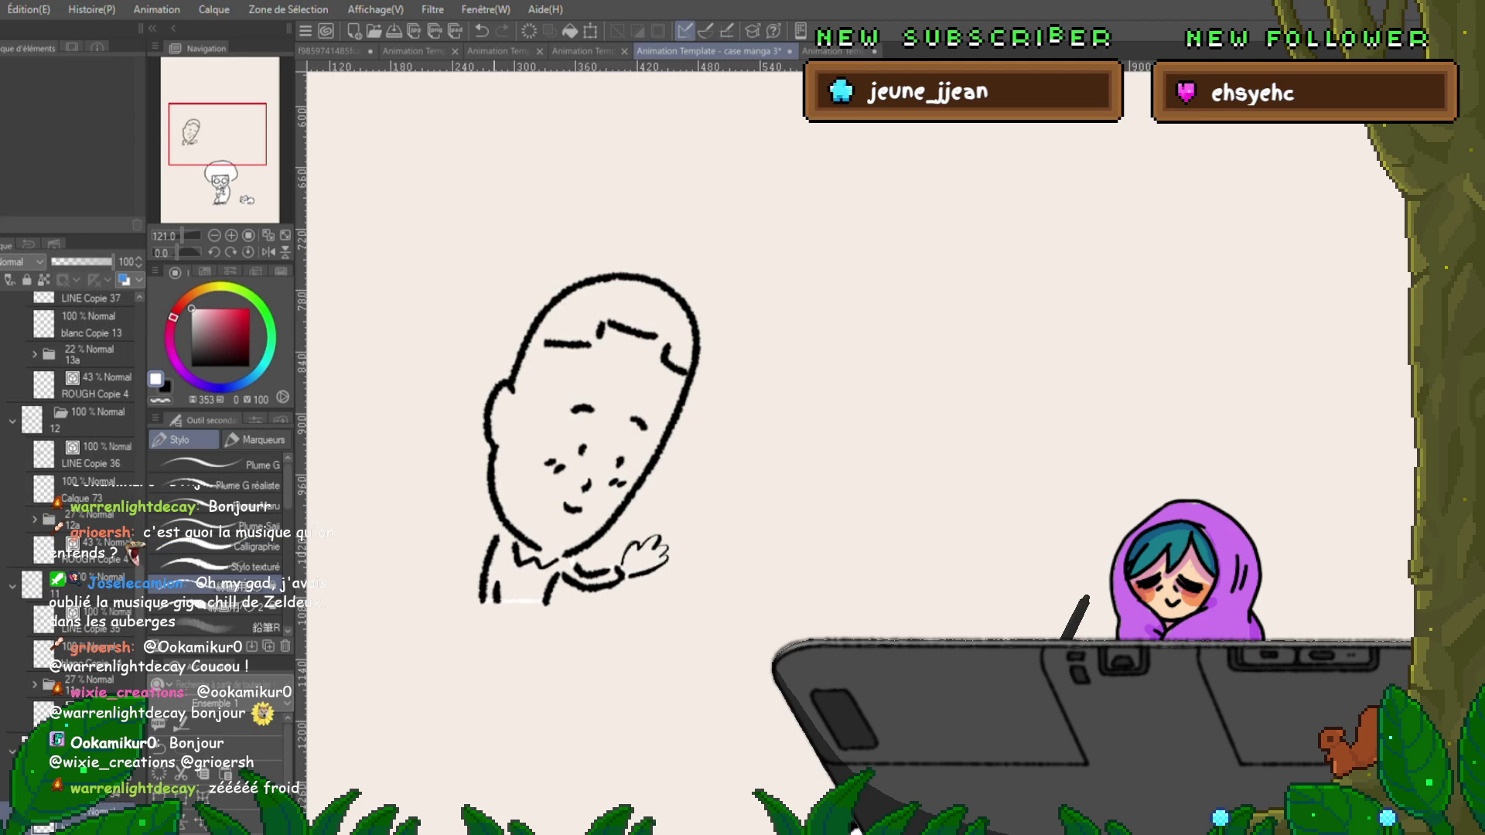
key(g)
mouse_move(696, 417)
mouse_down()
mouse_move(657, 618)
mouse_move(495, 611)
mouse_move(611, 255)
mouse_move(700, 364)
mouse_up()
key(ctrl+Left)
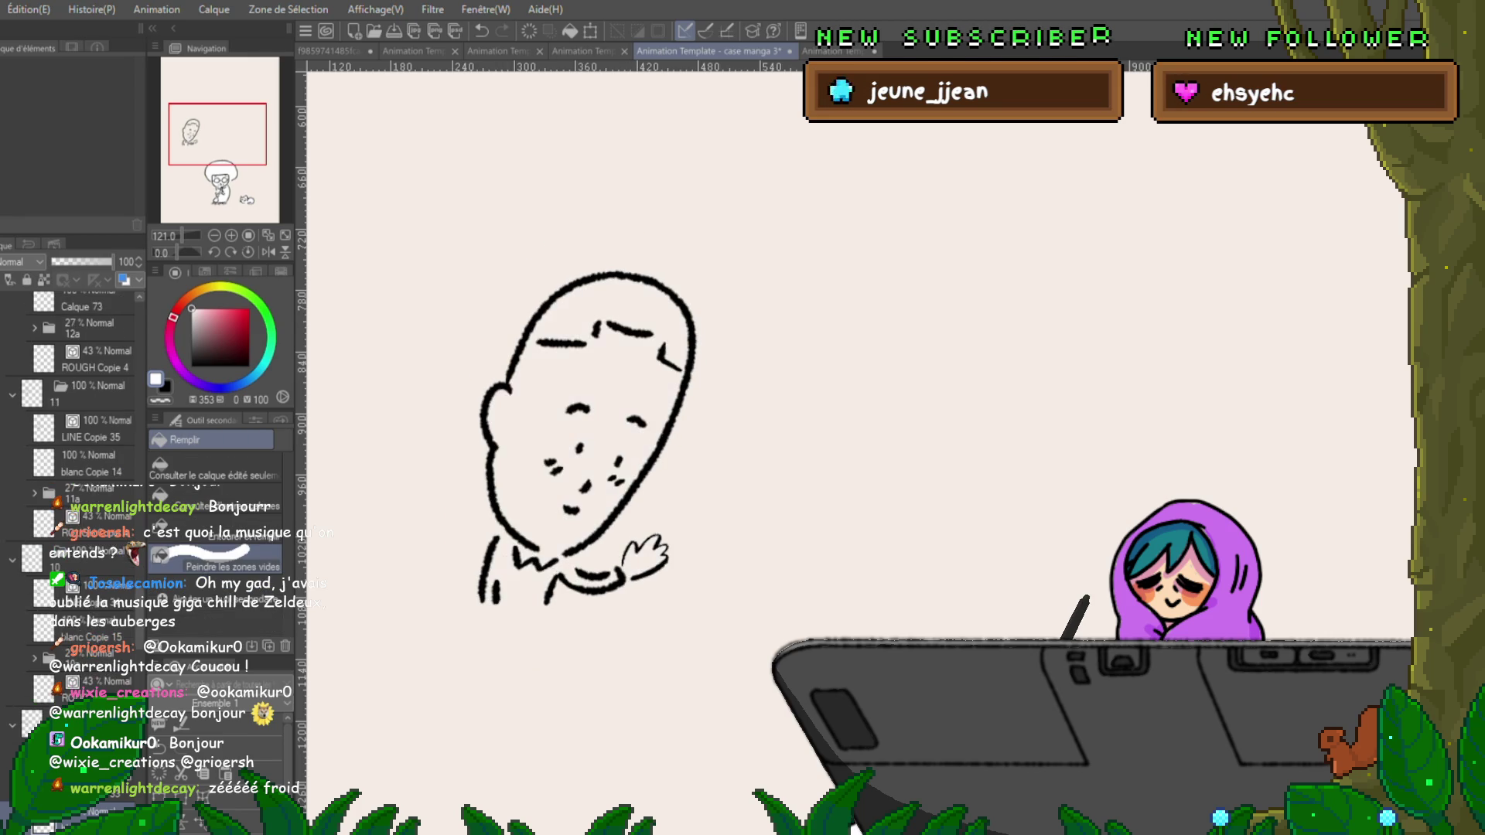
key(p)
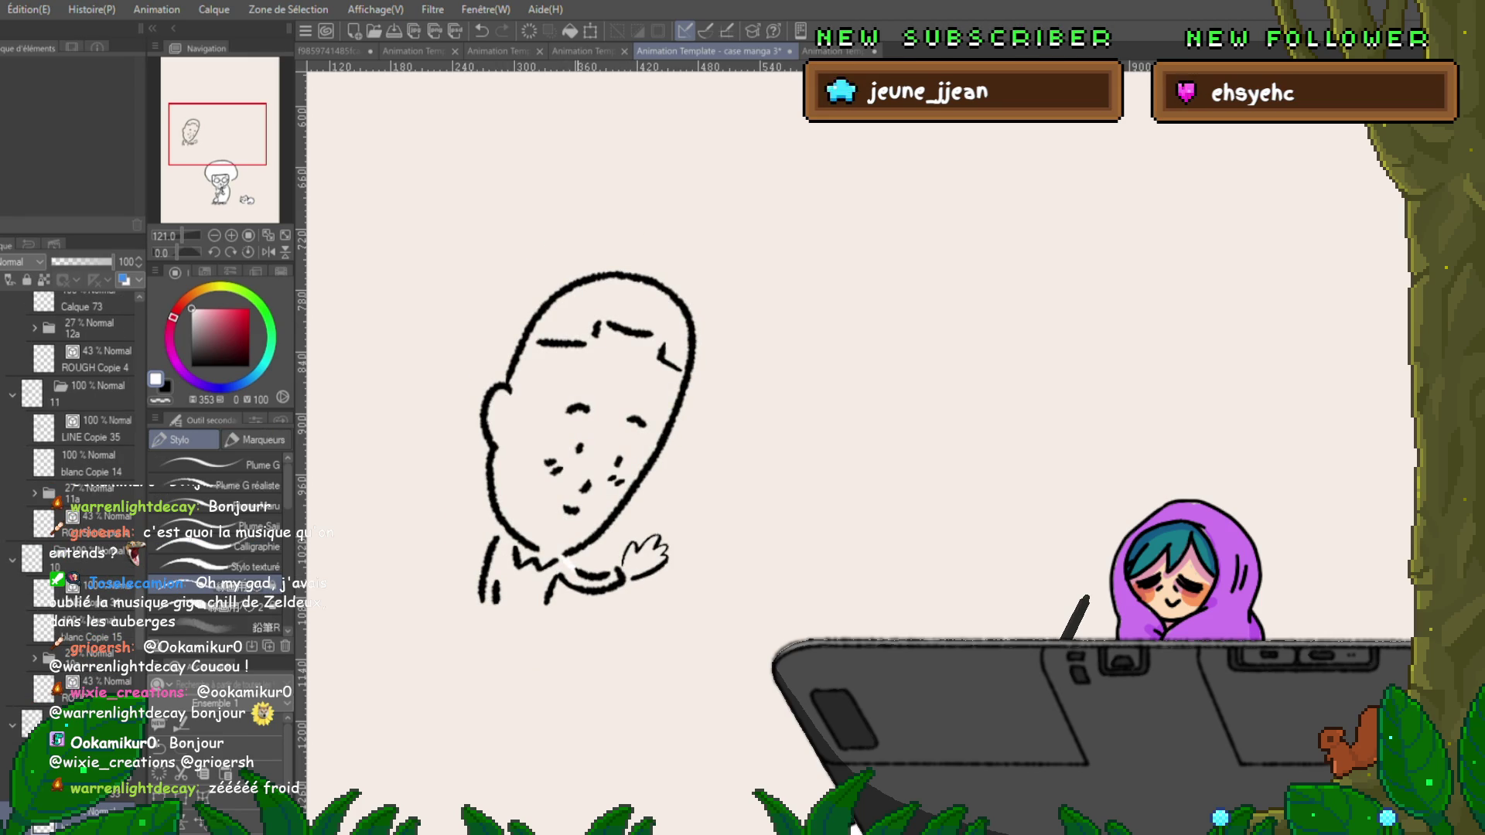
drag(489, 602, 545, 602)
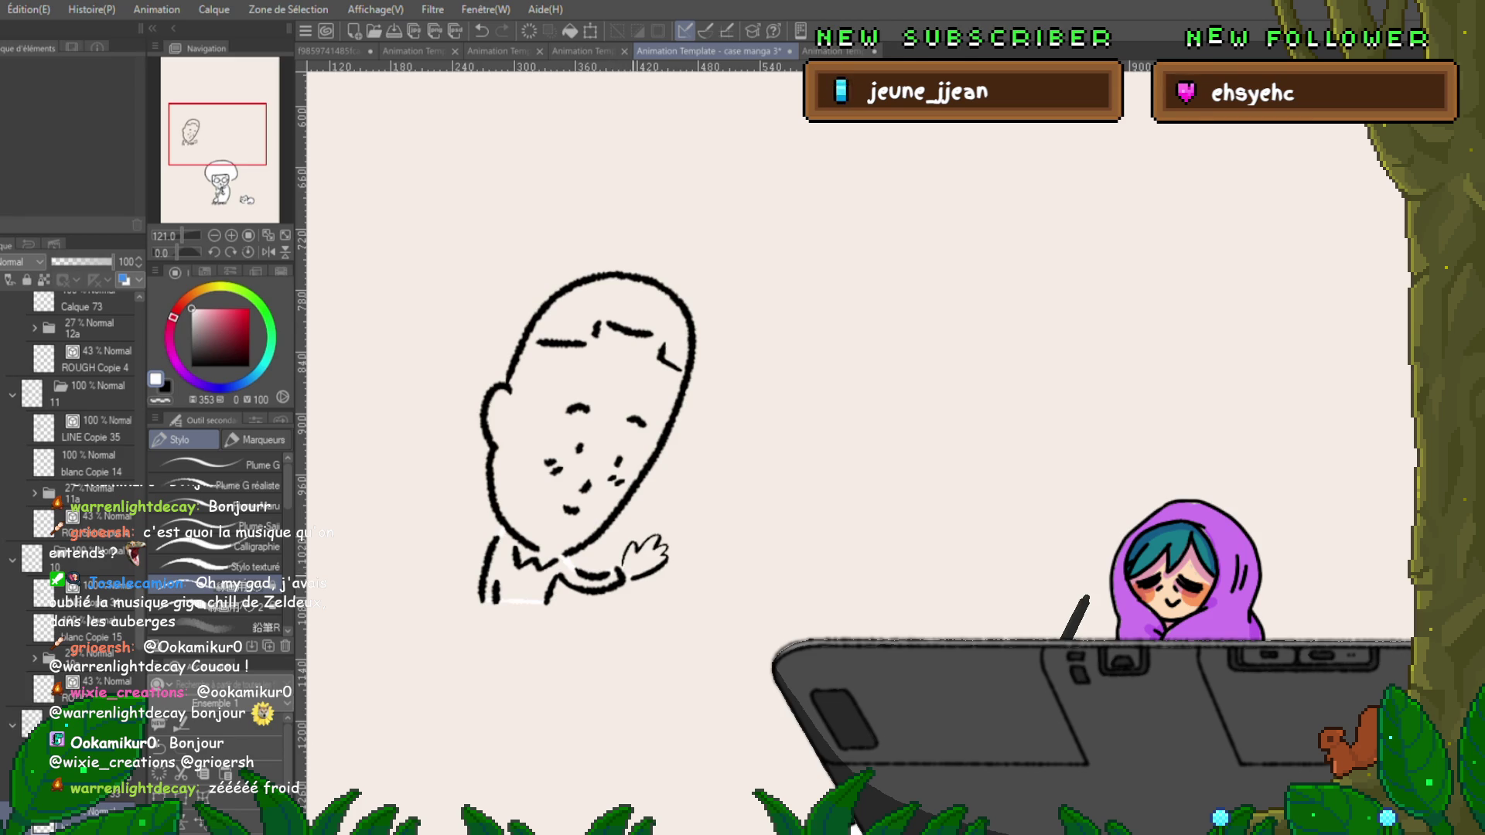
key(g)
mouse_move(696, 495)
mouse_down()
mouse_move(557, 626)
mouse_move(534, 340)
mouse_move(657, 464)
mouse_move(695, 347)
mouse_up()
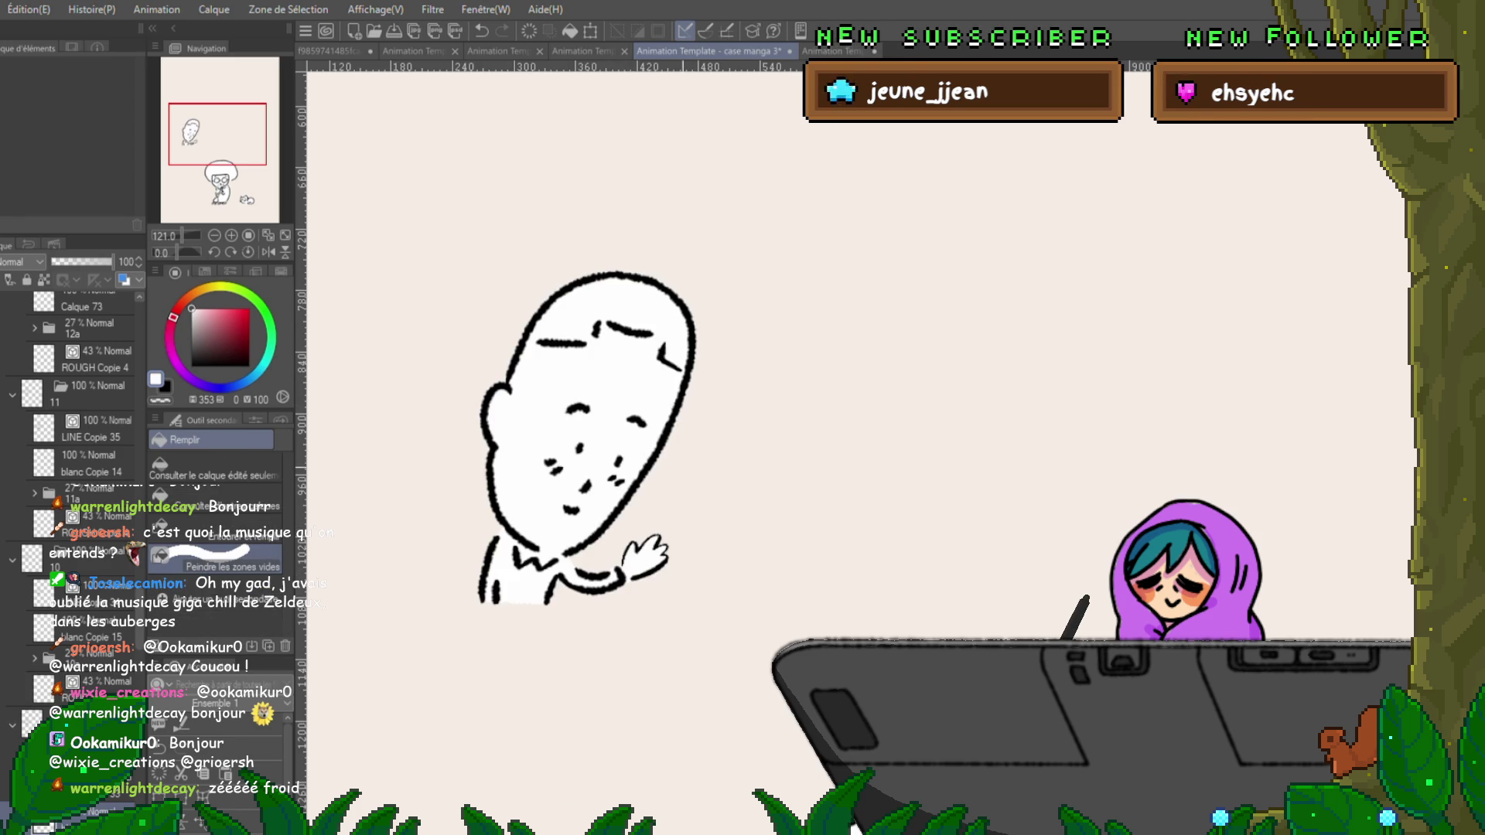
Close the leg gap and body bottom, filling the figure white on folders 10 and 9.
key(p)
key(ctrl+Left)
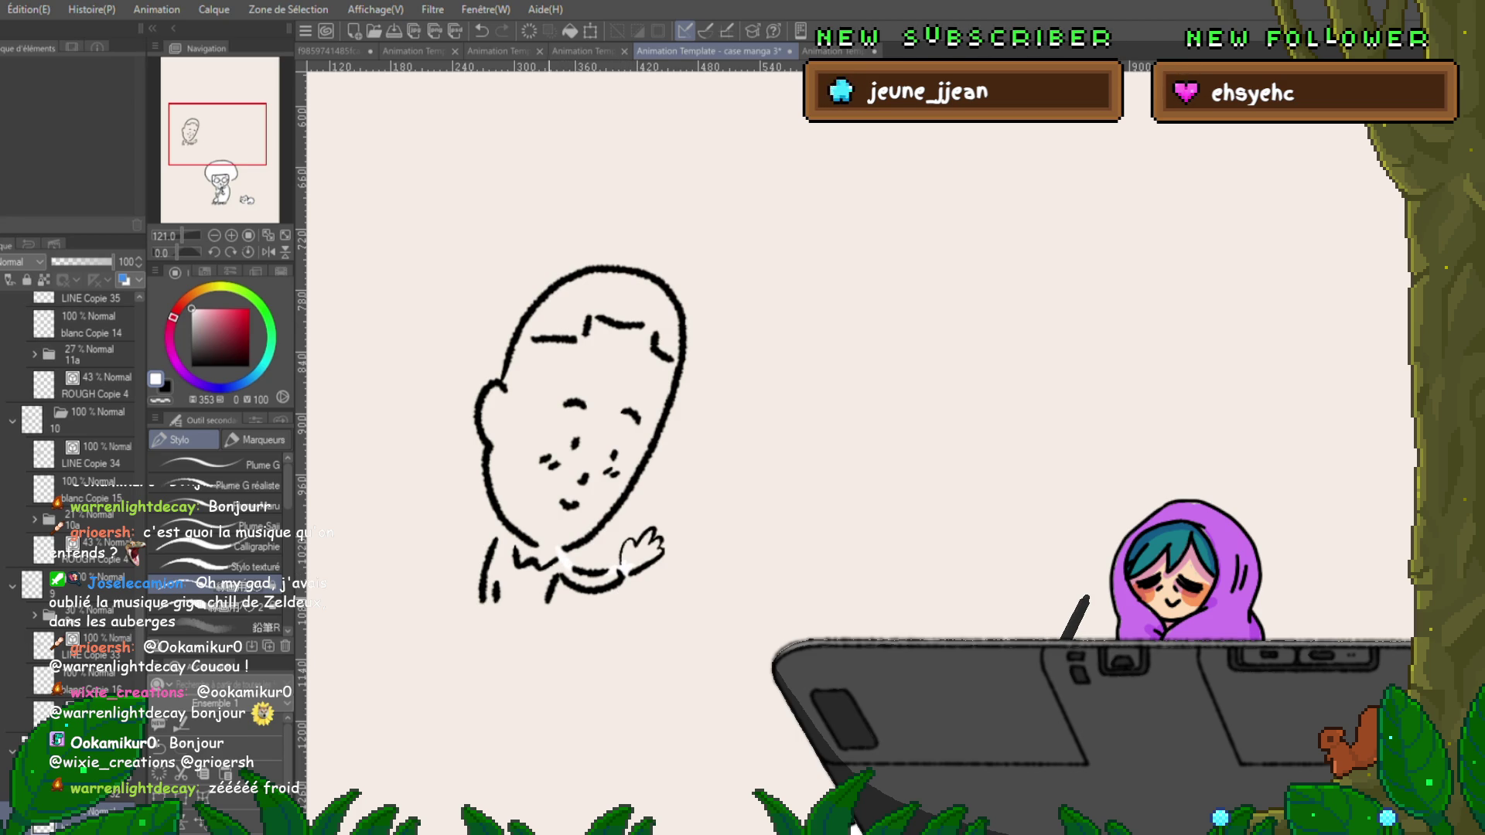
drag(481, 601, 549, 600)
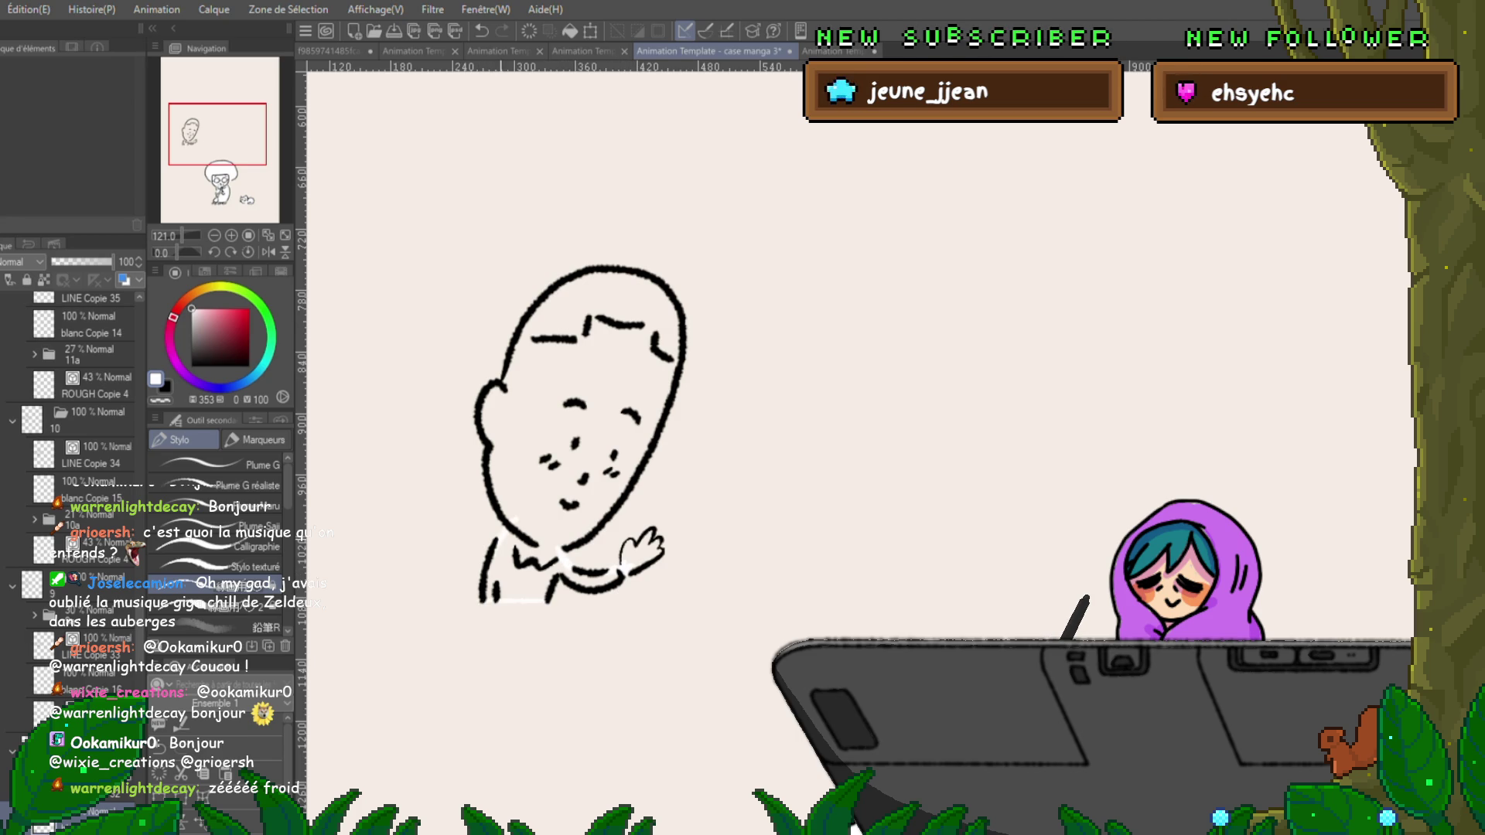
key(g)
mouse_move(719, 464)
mouse_down()
mouse_move(611, 665)
mouse_move(495, 634)
mouse_move(673, 310)
mouse_move(716, 456)
mouse_up()
key(Left)
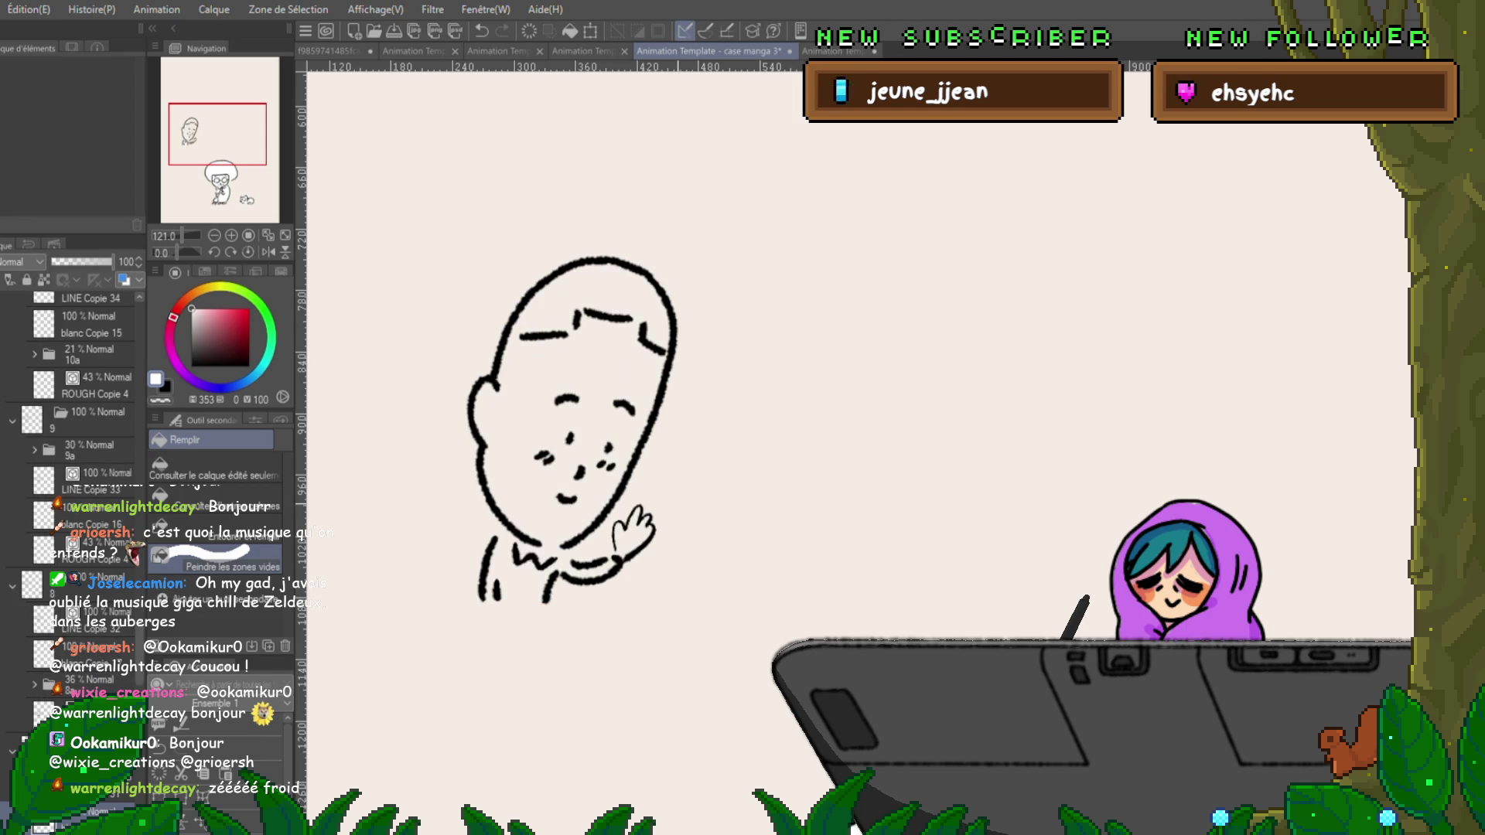
key(p)
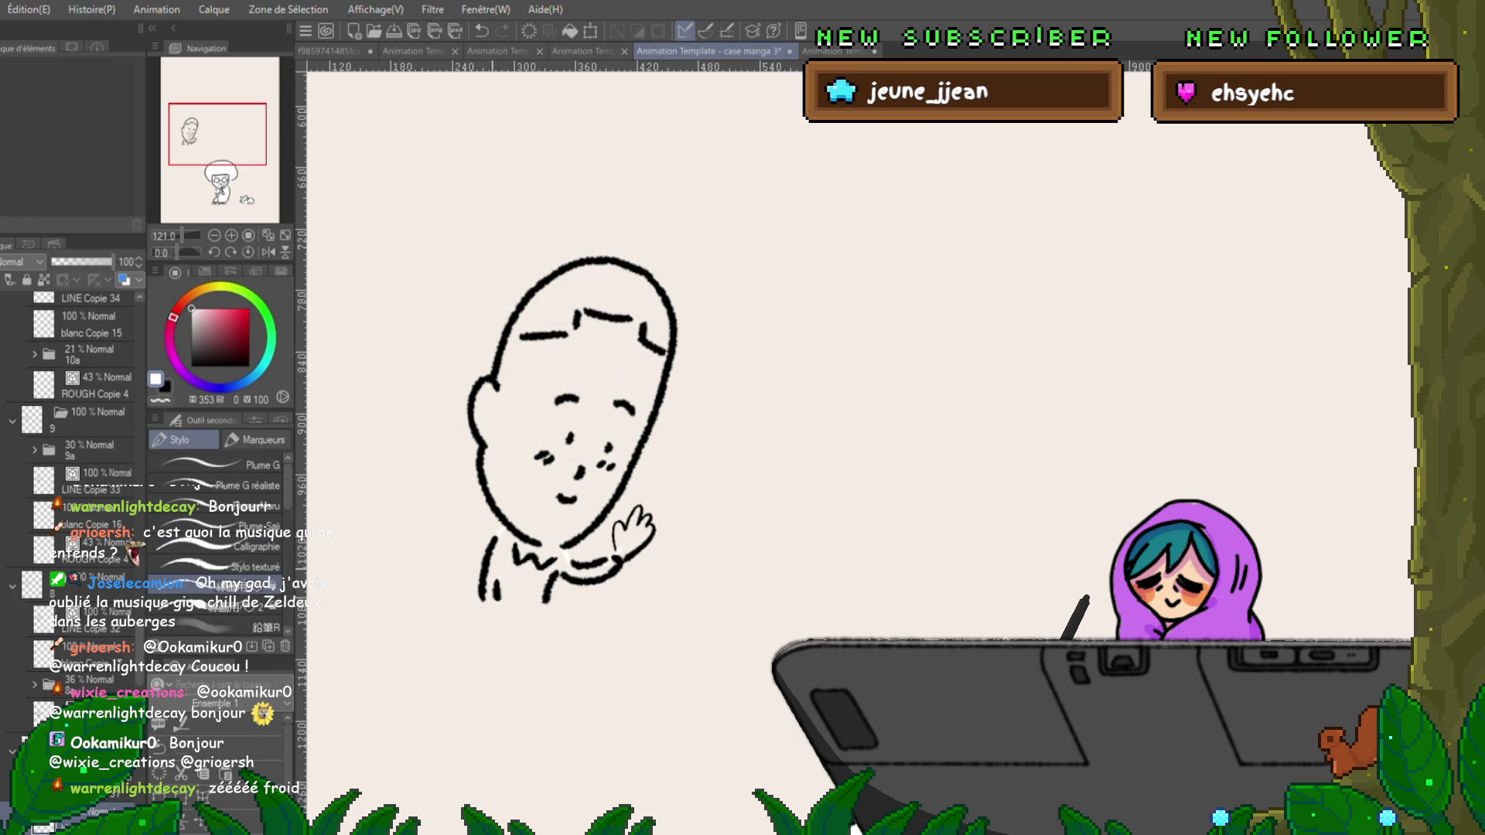
drag(483, 600, 545, 599)
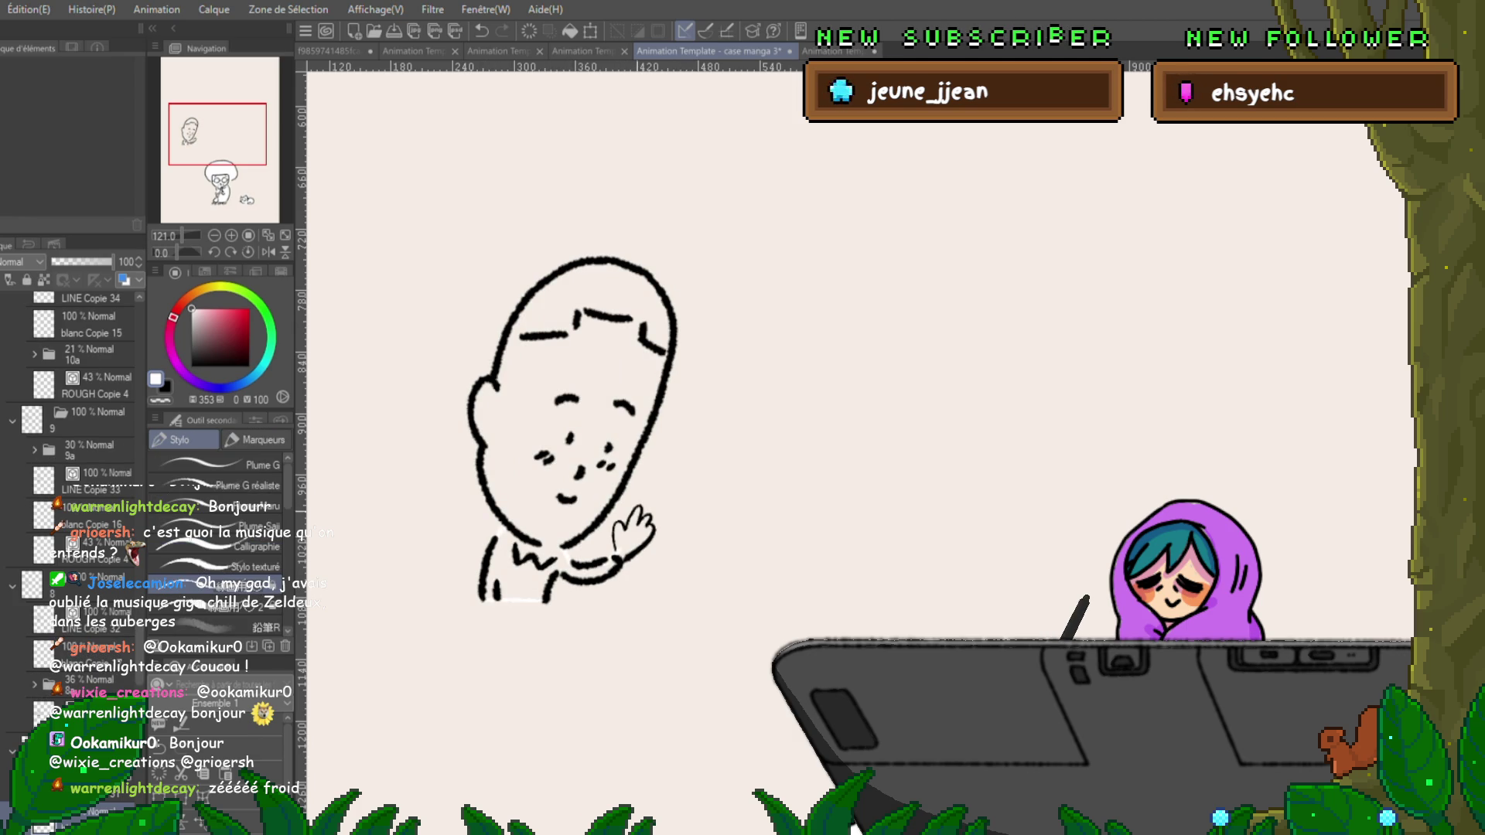
key(g)
mouse_move(680, 456)
mouse_down()
mouse_move(510, 619)
mouse_move(495, 301)
mouse_move(680, 402)
mouse_up()
Close the bottom edges and fill the figure and torso white on folders 8 and 7.
key(ctrl+Left)
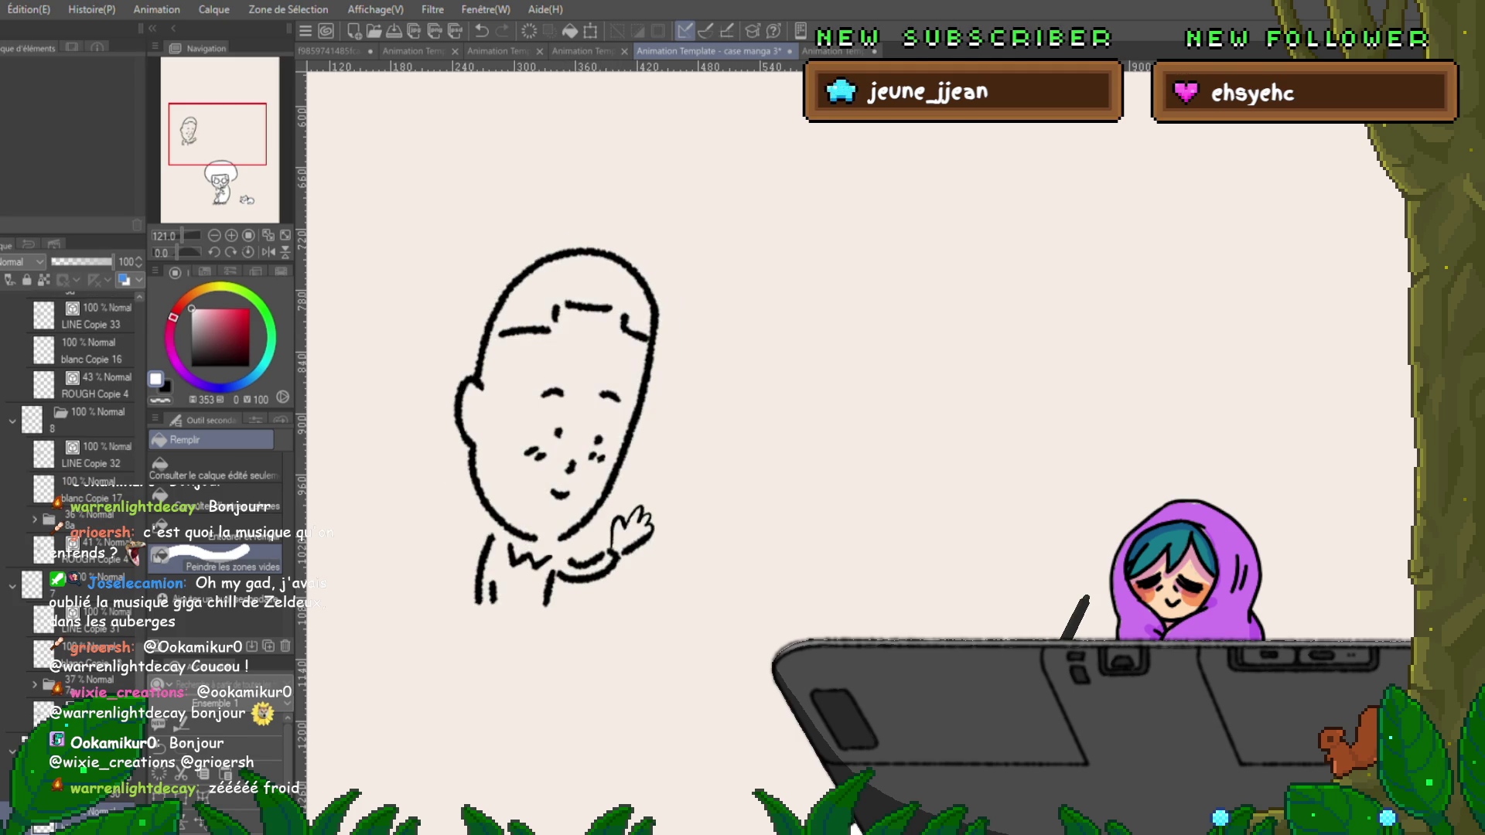
key(p)
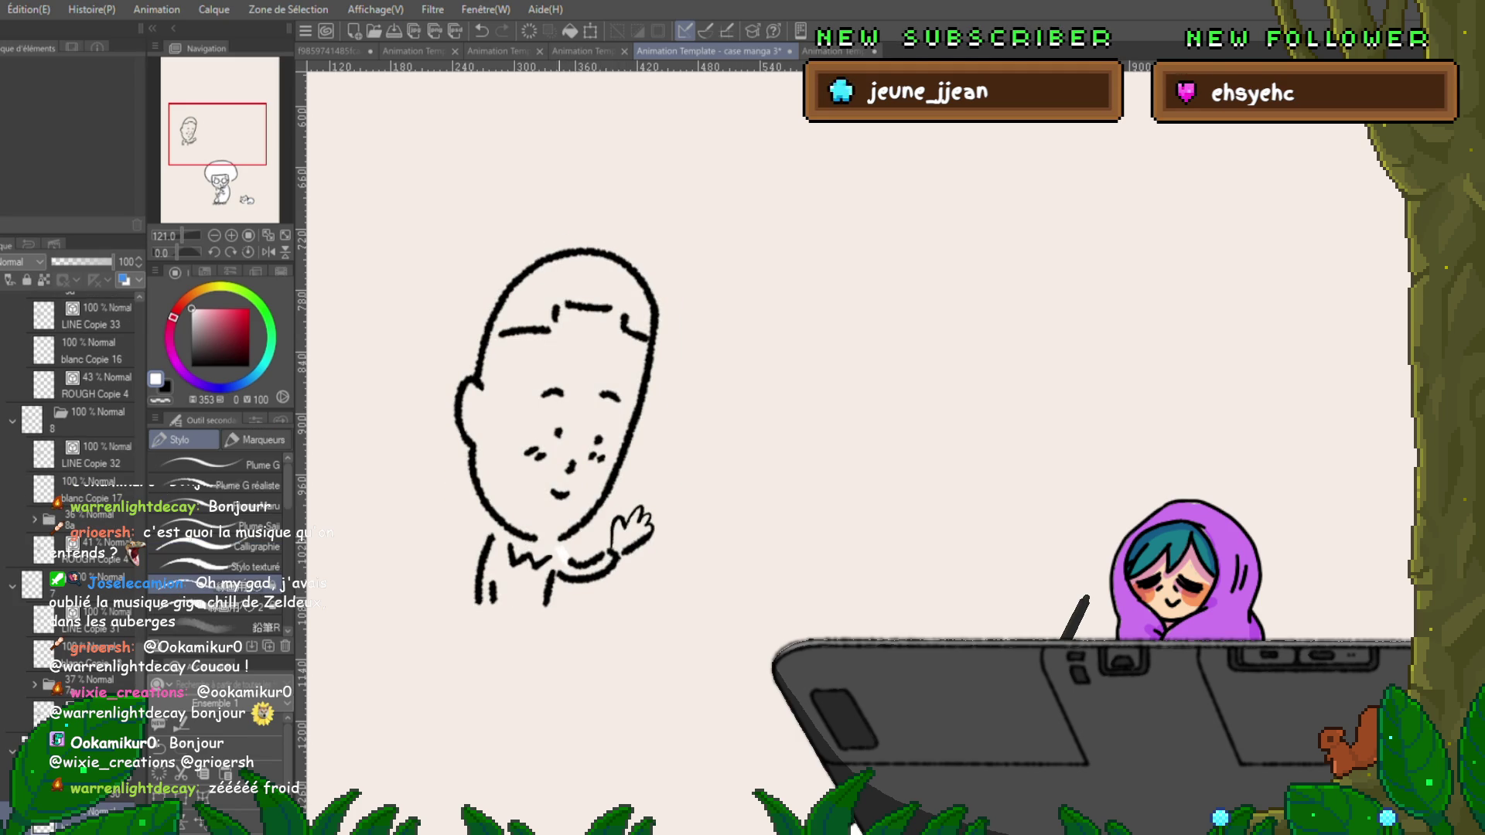
drag(479, 600, 541, 600)
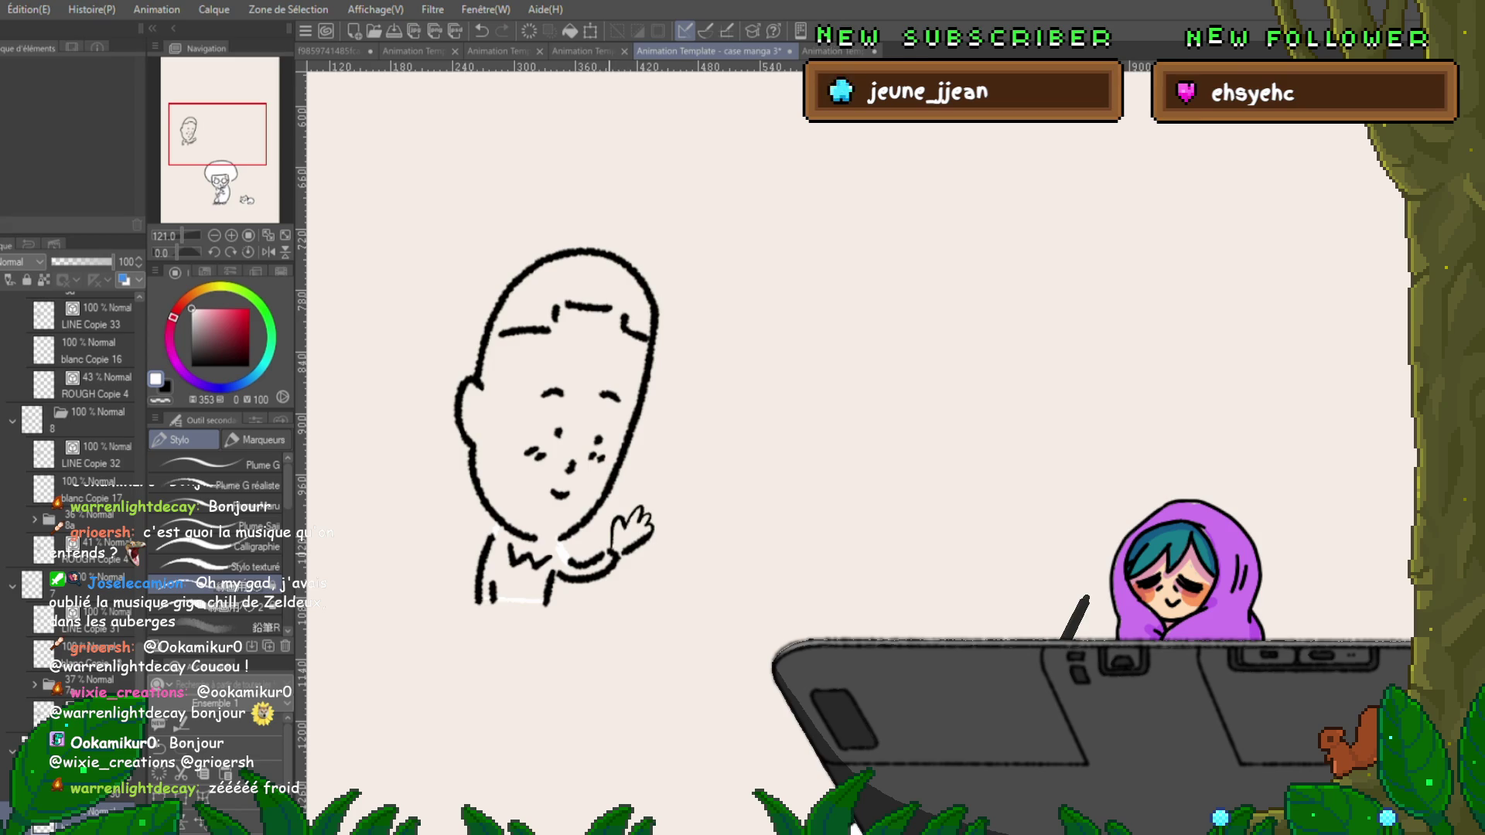
key(g)
mouse_move(696, 479)
mouse_down()
mouse_move(526, 634)
mouse_move(471, 433)
mouse_move(673, 363)
mouse_up()
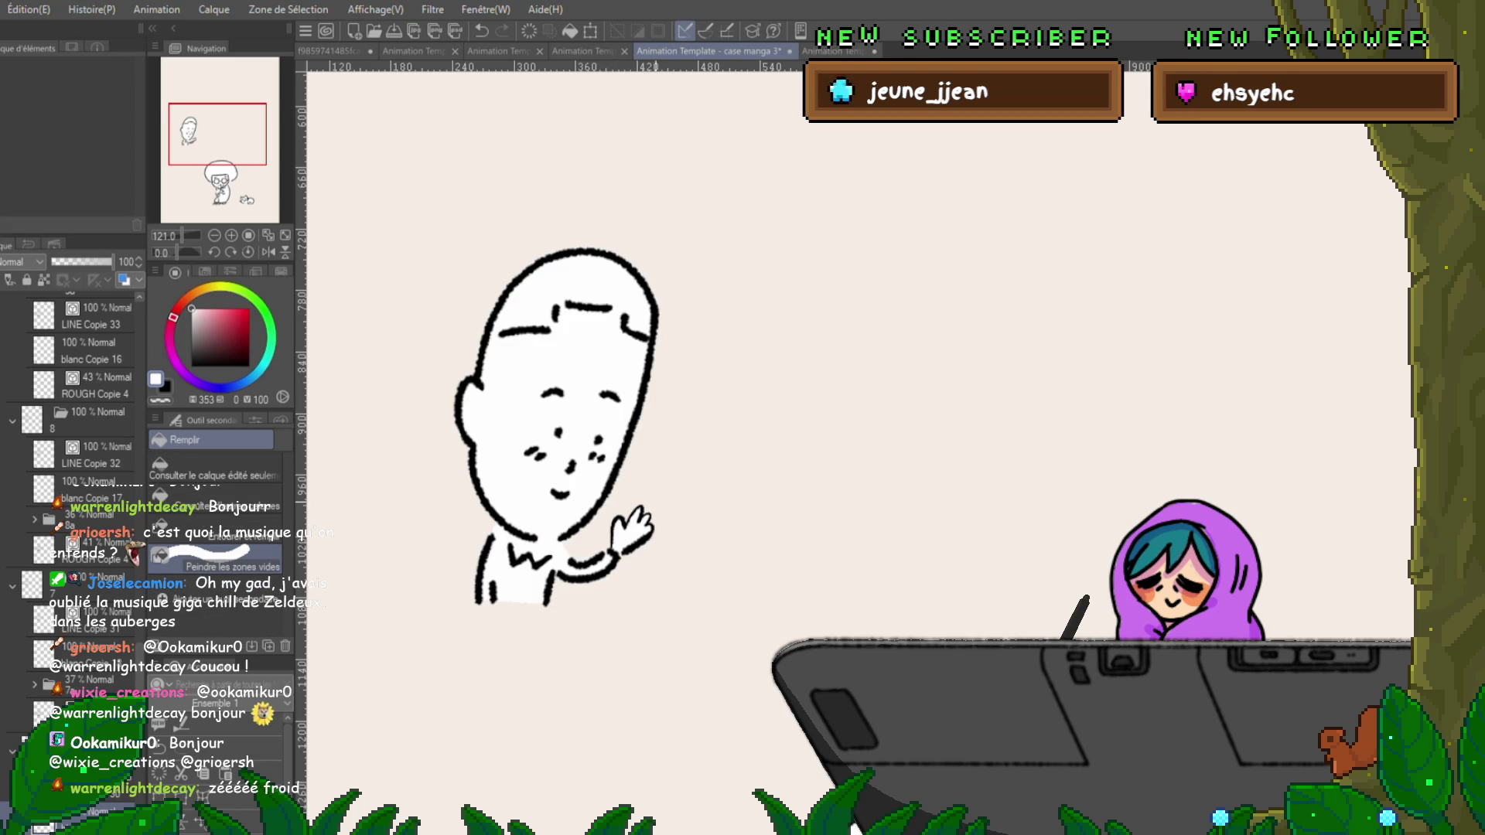
key(ctrl+Left)
key(p)
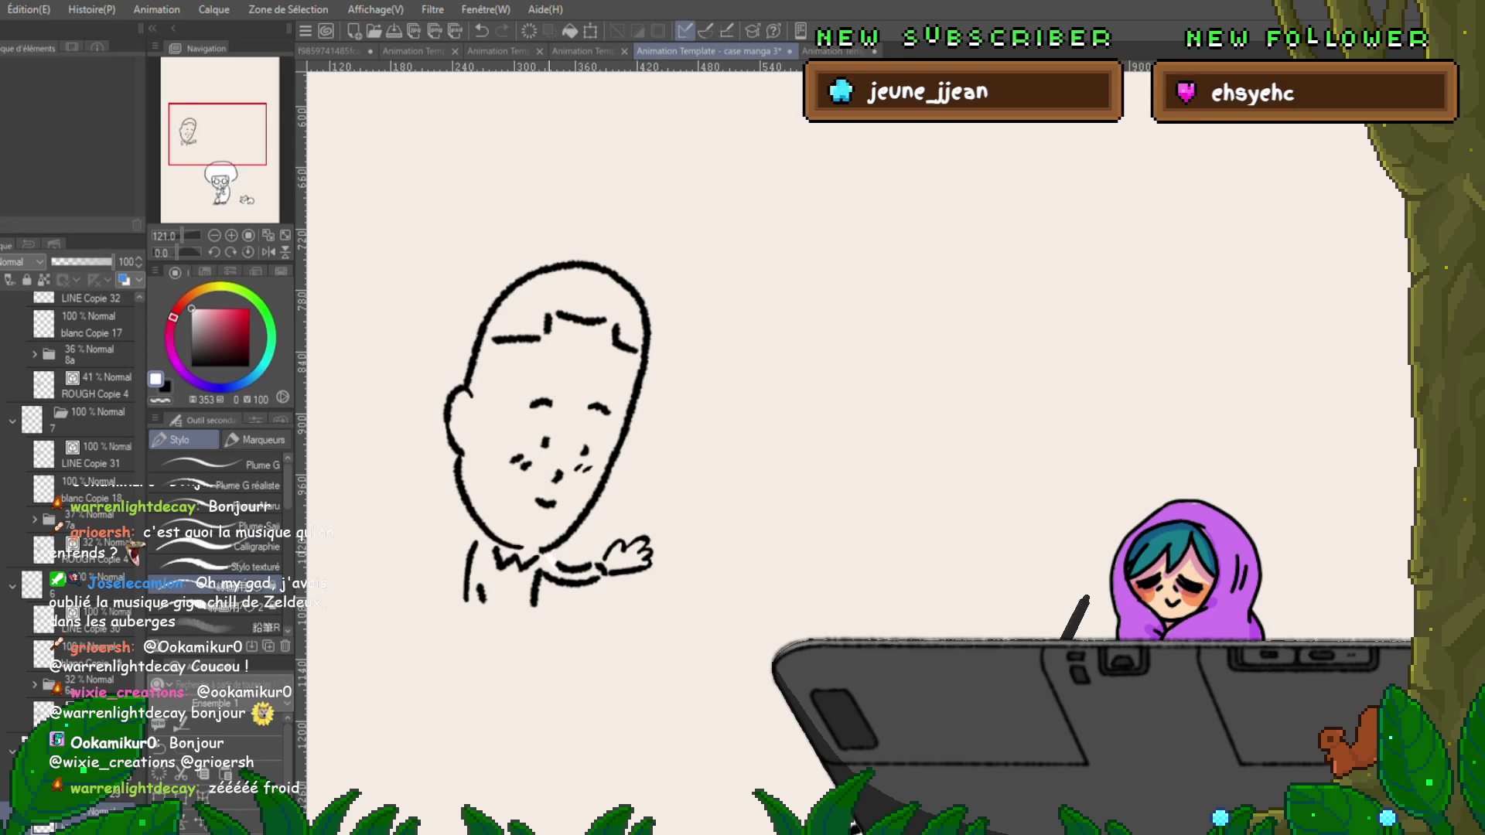
drag(464, 601, 537, 602)
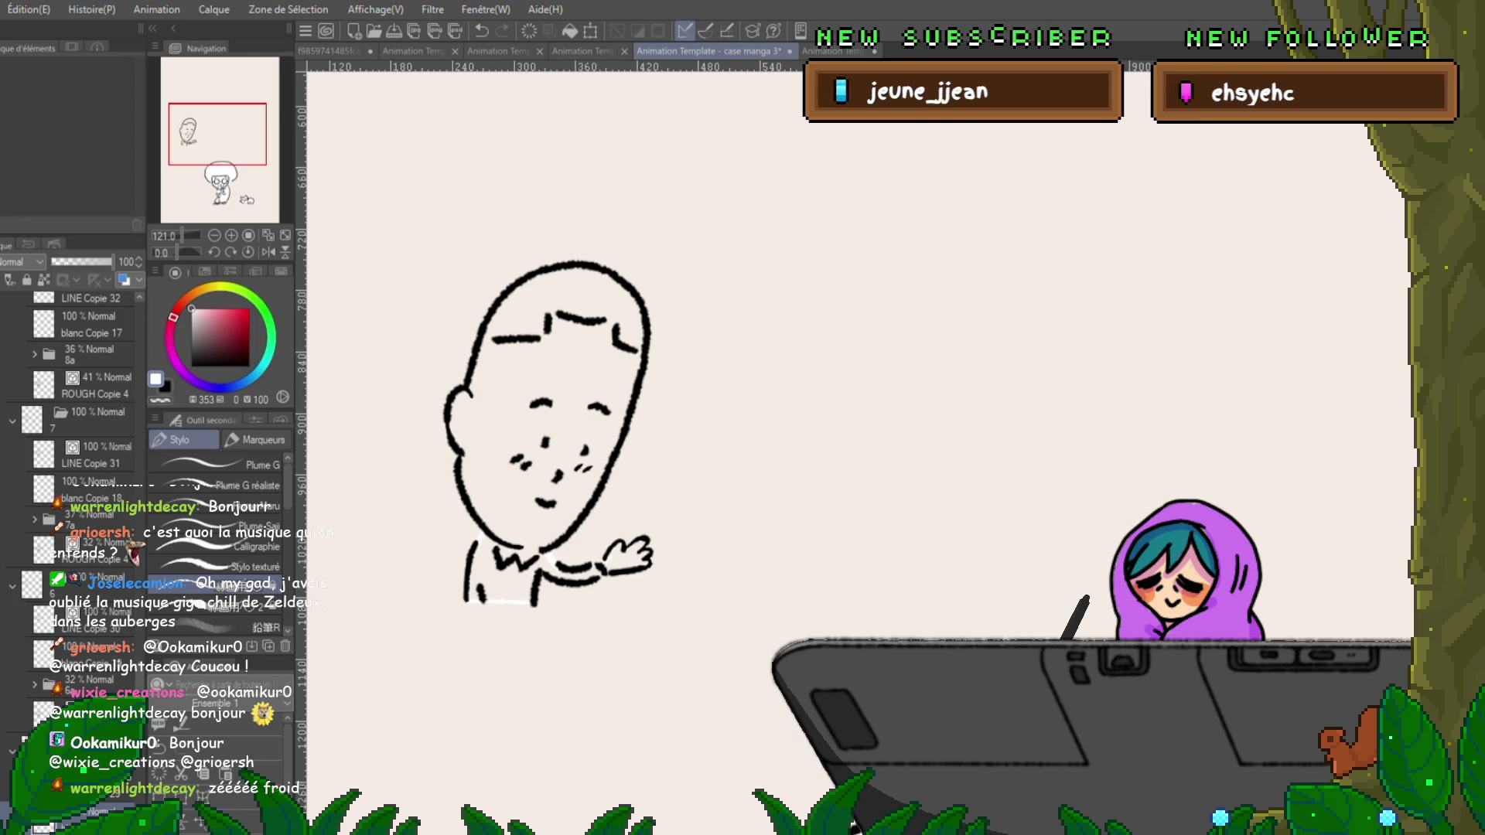
key(g)
mouse_move(673, 534)
mouse_down()
mouse_move(610, 572)
mouse_move(464, 588)
mouse_move(642, 294)
mouse_move(672, 464)
mouse_up()
key(ctrl+Left)
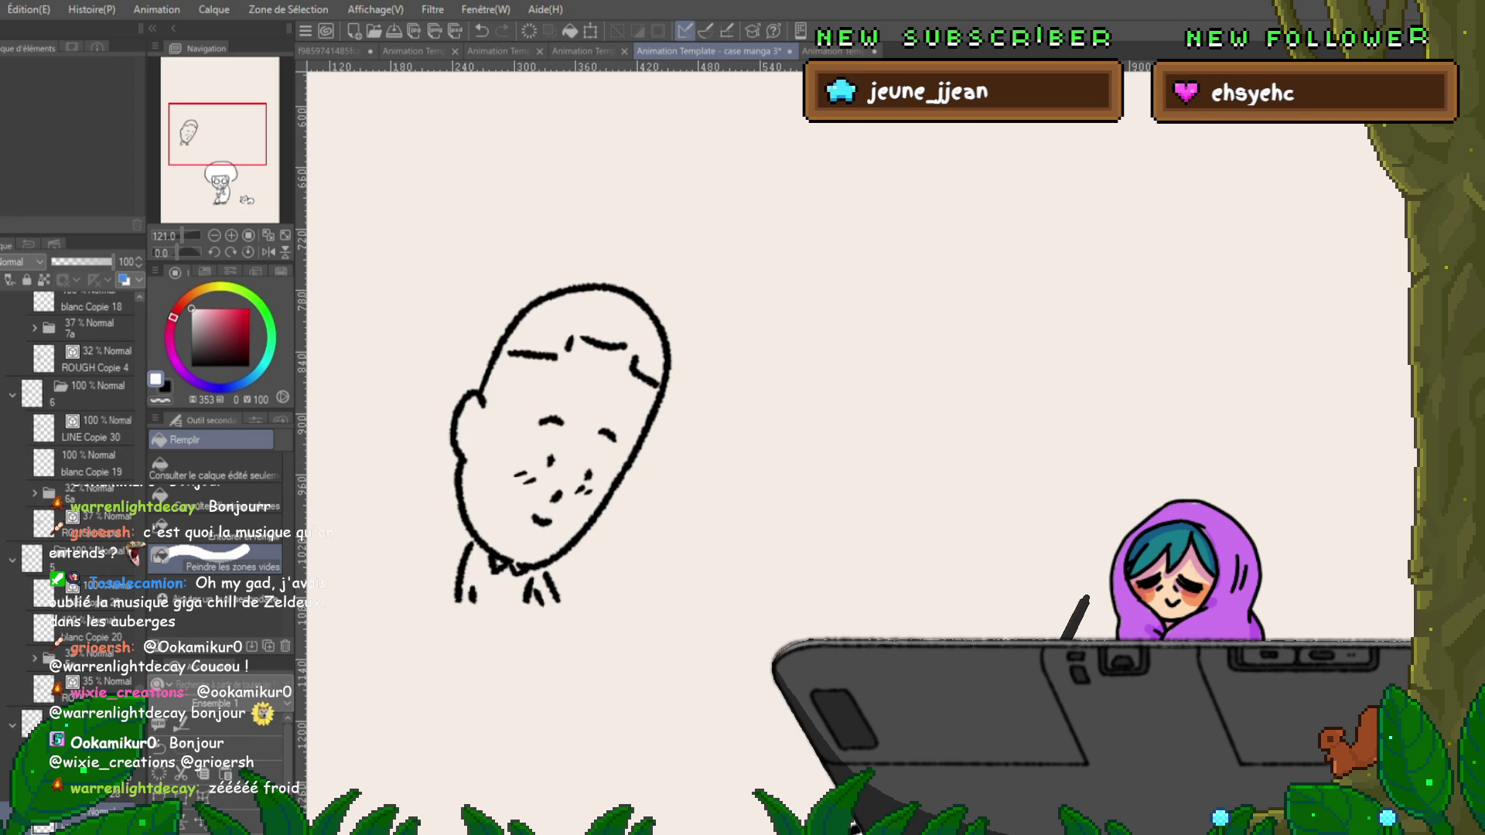
Close the outline gap near the feet and fill the man's head and body white.
key(p)
drag(473, 601, 532, 601)
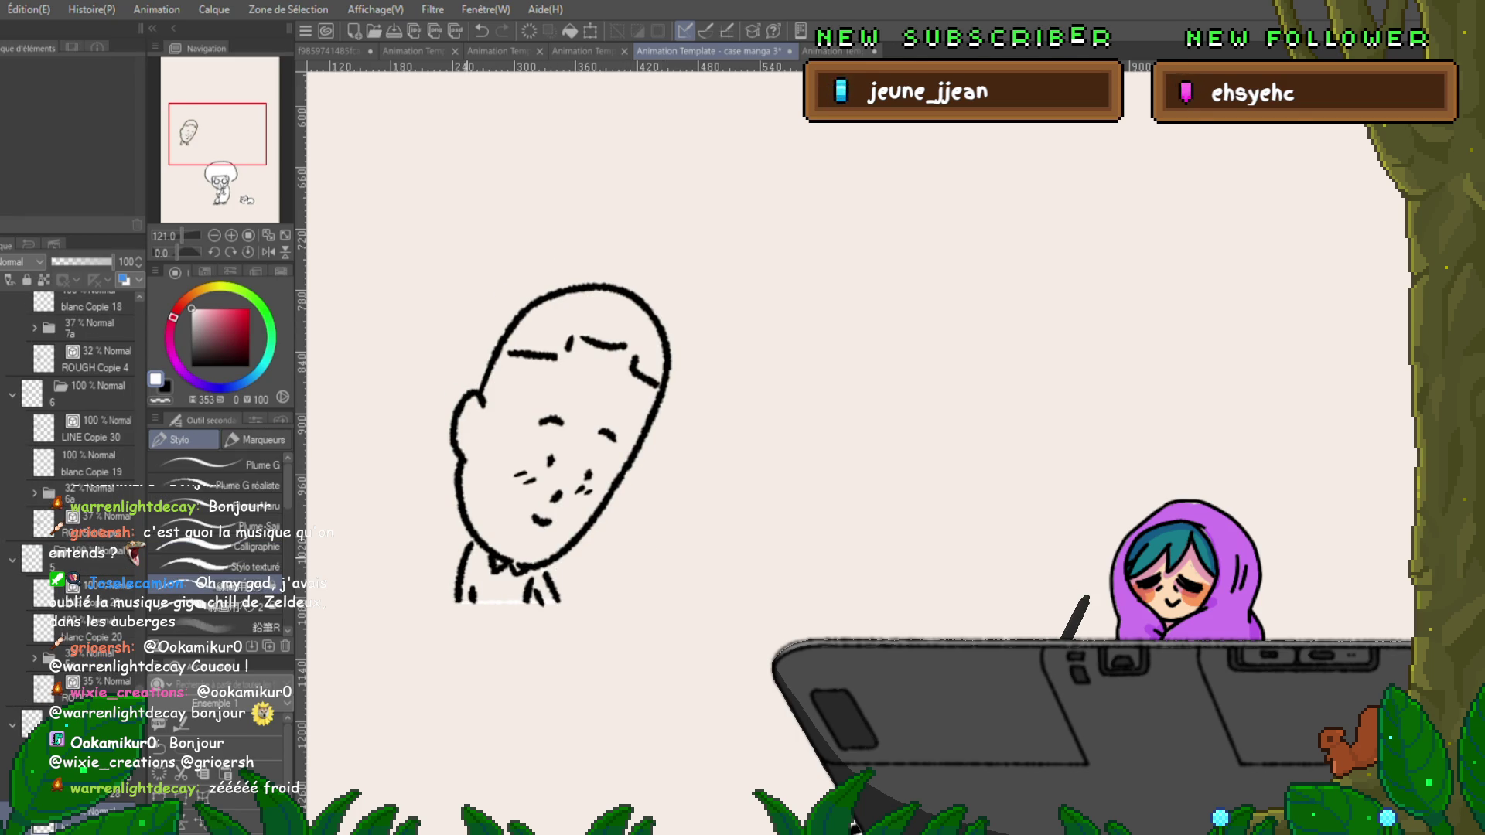
key(g)
mouse_move(541, 495)
mouse_down()
mouse_move(495, 642)
mouse_move(587, 263)
mouse_move(658, 572)
mouse_up()
drag(611, 649, 587, 665)
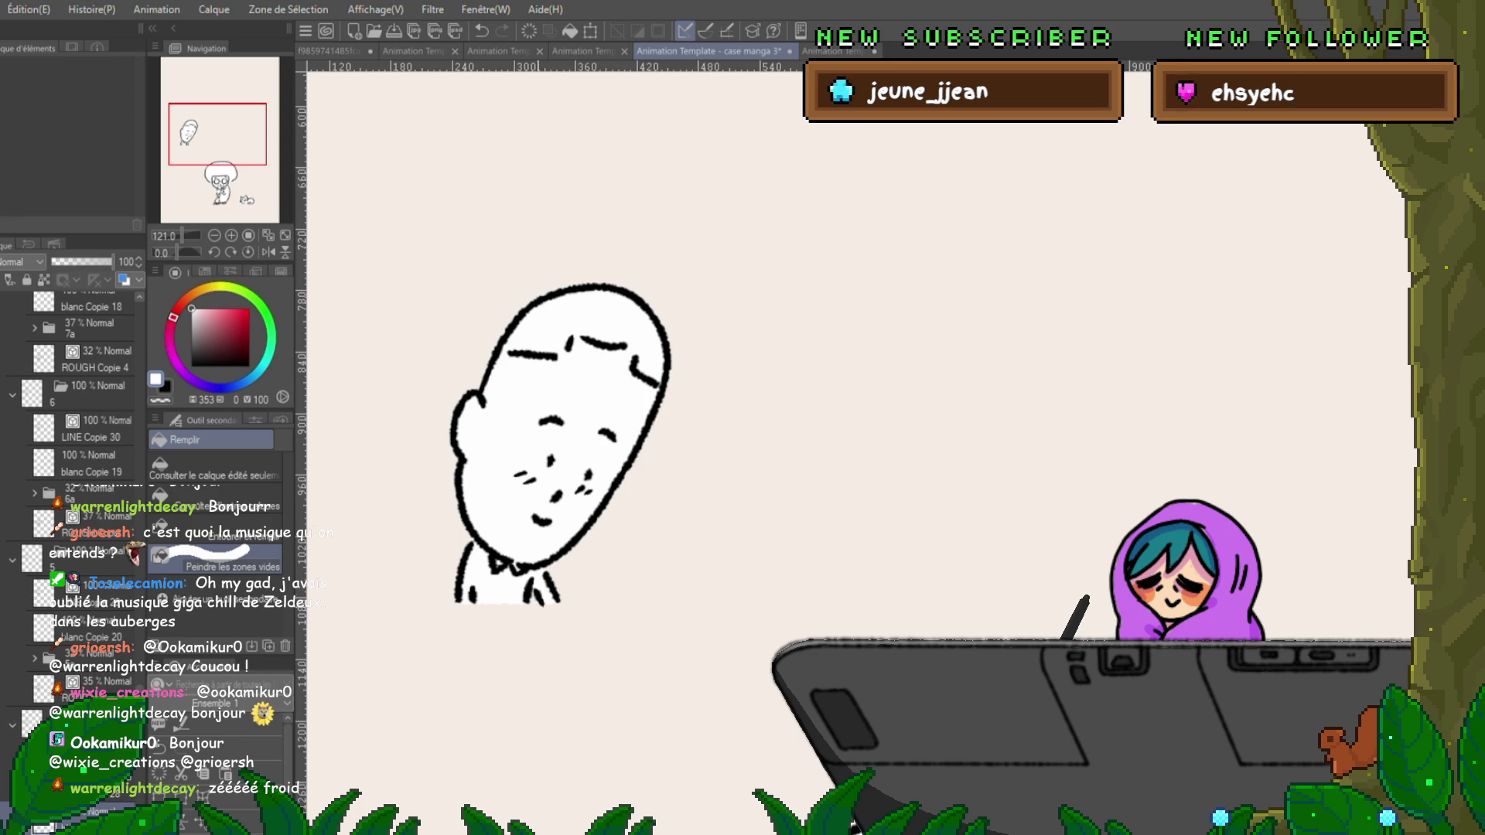
On the next cel, close the gap down the head's left side and fill the head white.
click(77, 628)
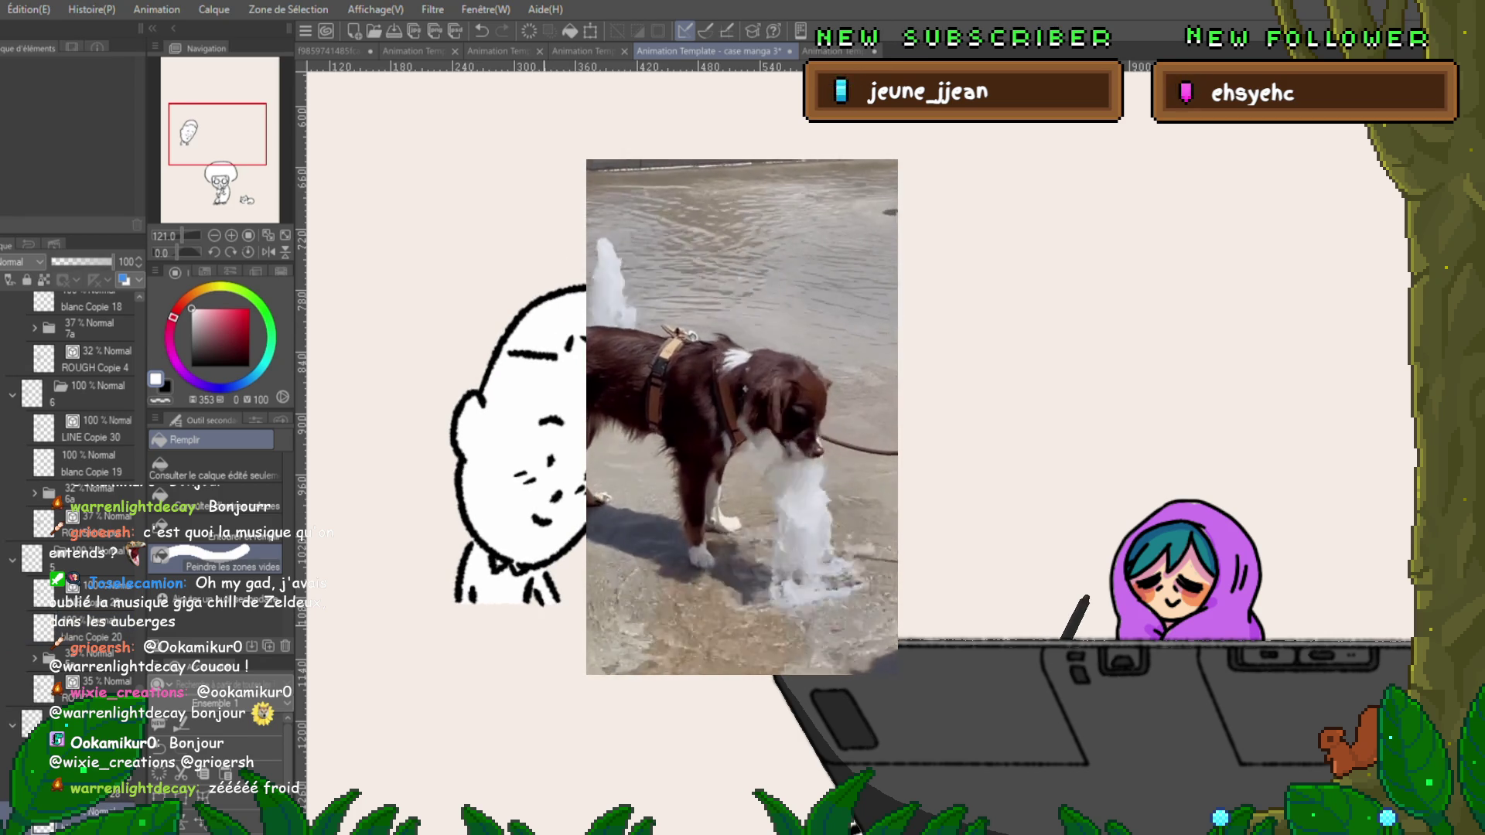
key(ctrl+Left)
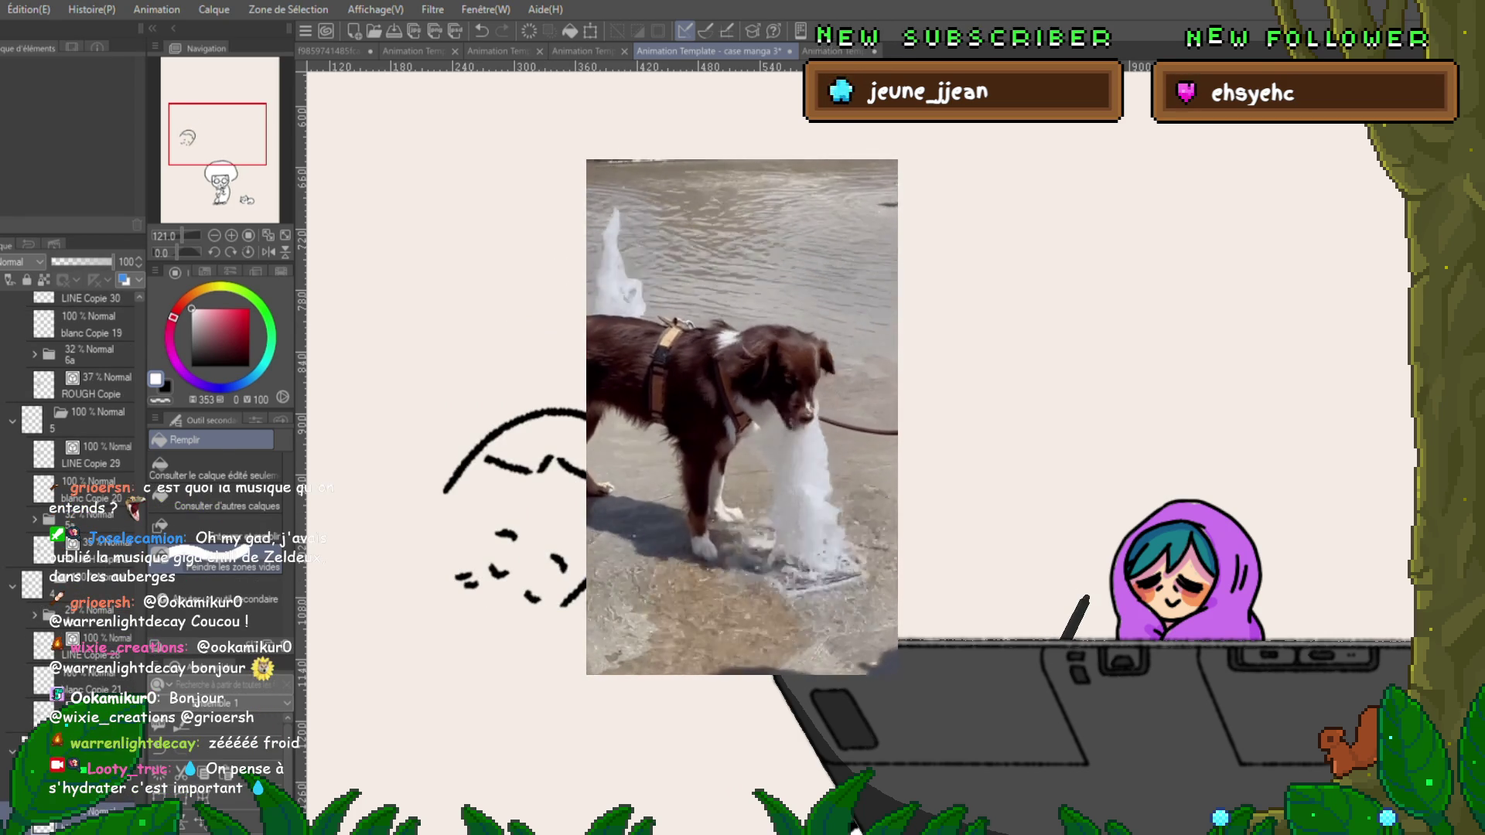
key(p)
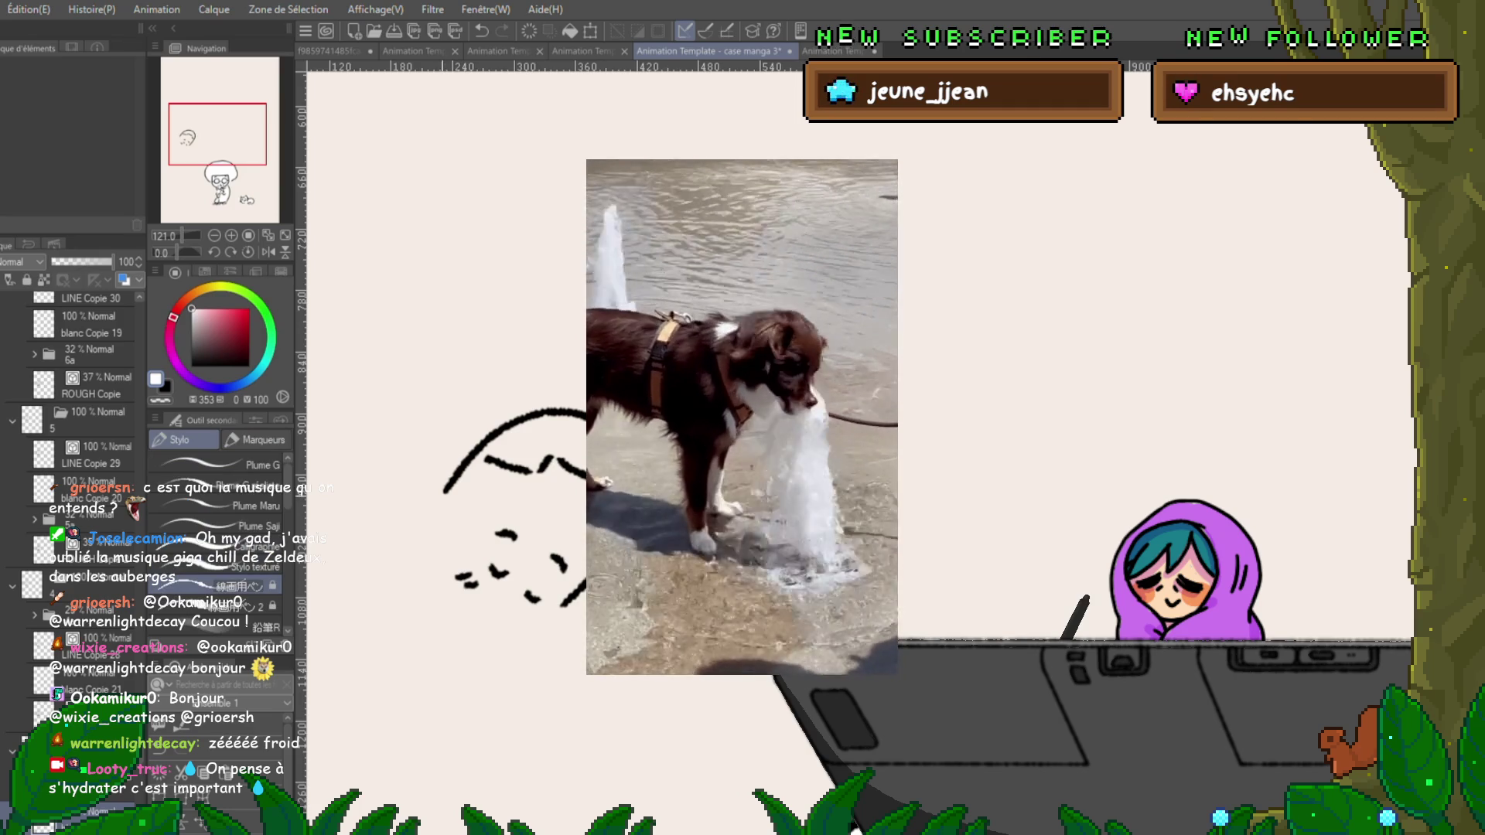
mouse_move(444, 492)
mouse_down()
mouse_move(439, 601)
mouse_move(545, 606)
mouse_up()
key(g)
mouse_move(572, 440)
mouse_down()
mouse_move(580, 588)
mouse_move(503, 479)
mouse_move(511, 503)
mouse_up()
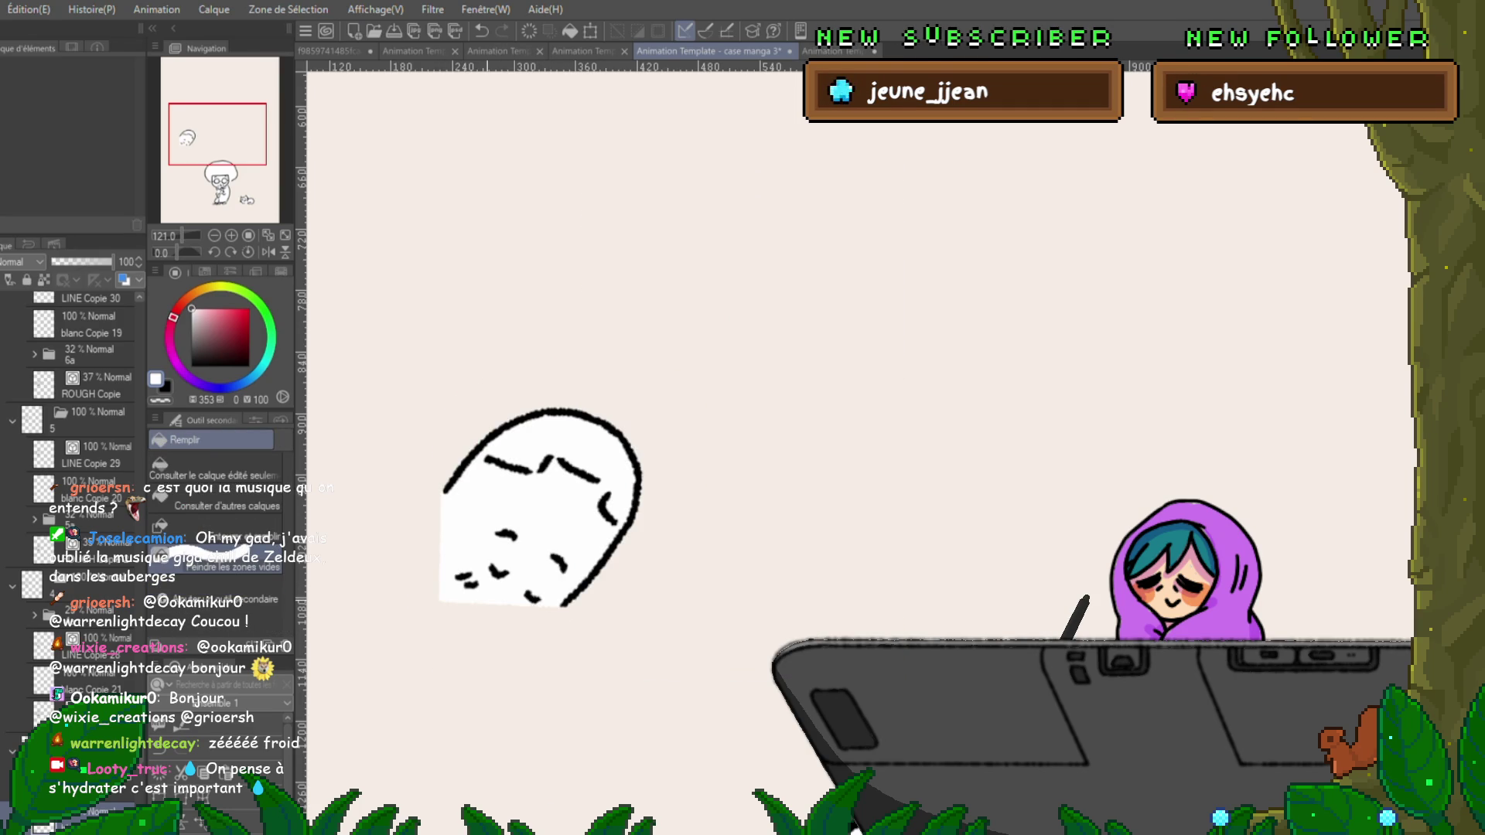
On the following cel, close the head outline along its left and bottom and fill it white.
key(Right)
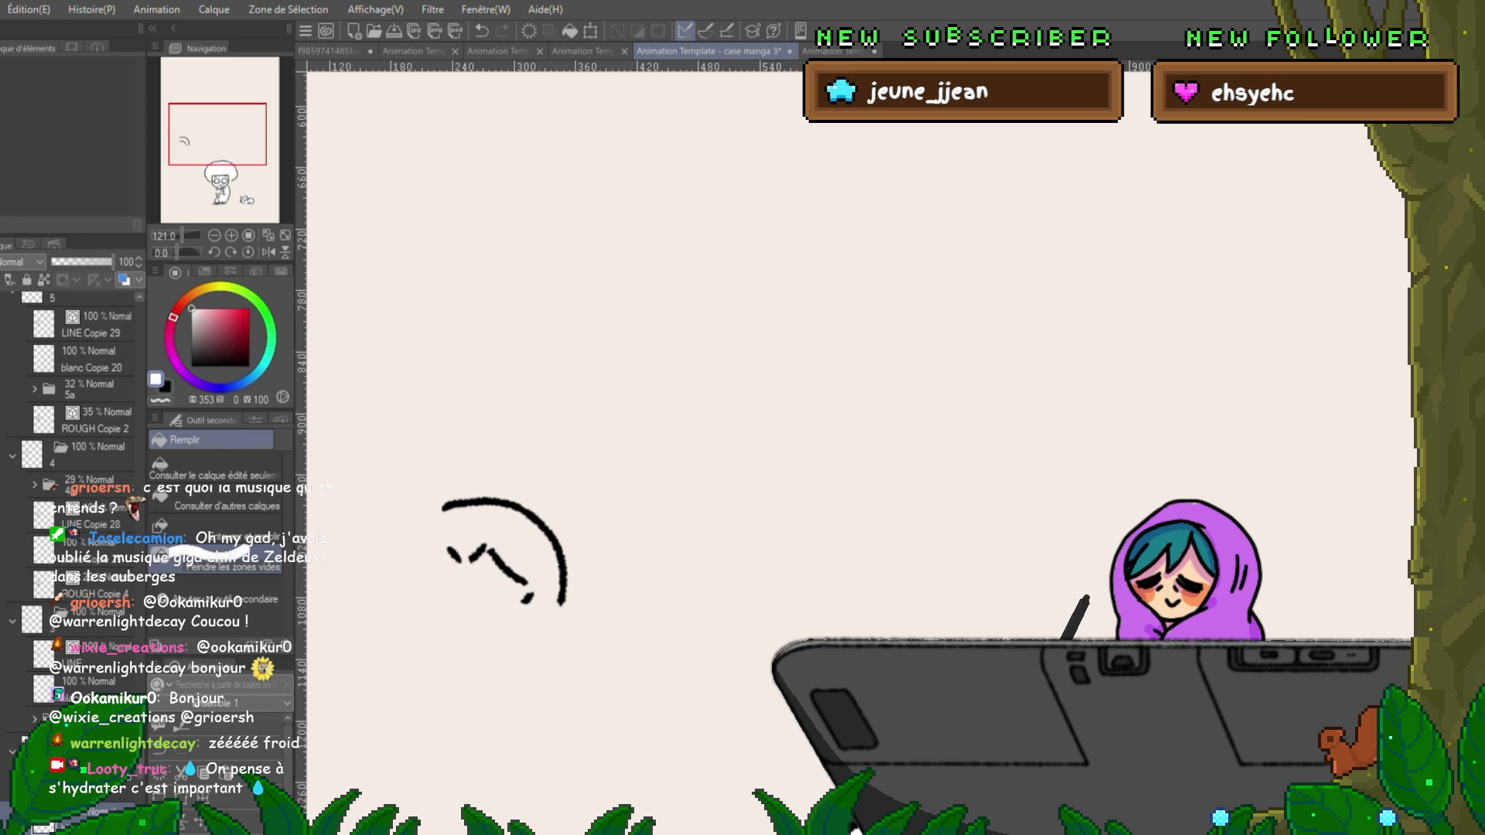
key(p)
mouse_move(442, 508)
mouse_down()
mouse_move(440, 580)
mouse_move(560, 608)
mouse_up()
key(g)
mouse_move(495, 464)
mouse_down()
mouse_move(502, 665)
mouse_move(464, 460)
mouse_up()
key(Right)
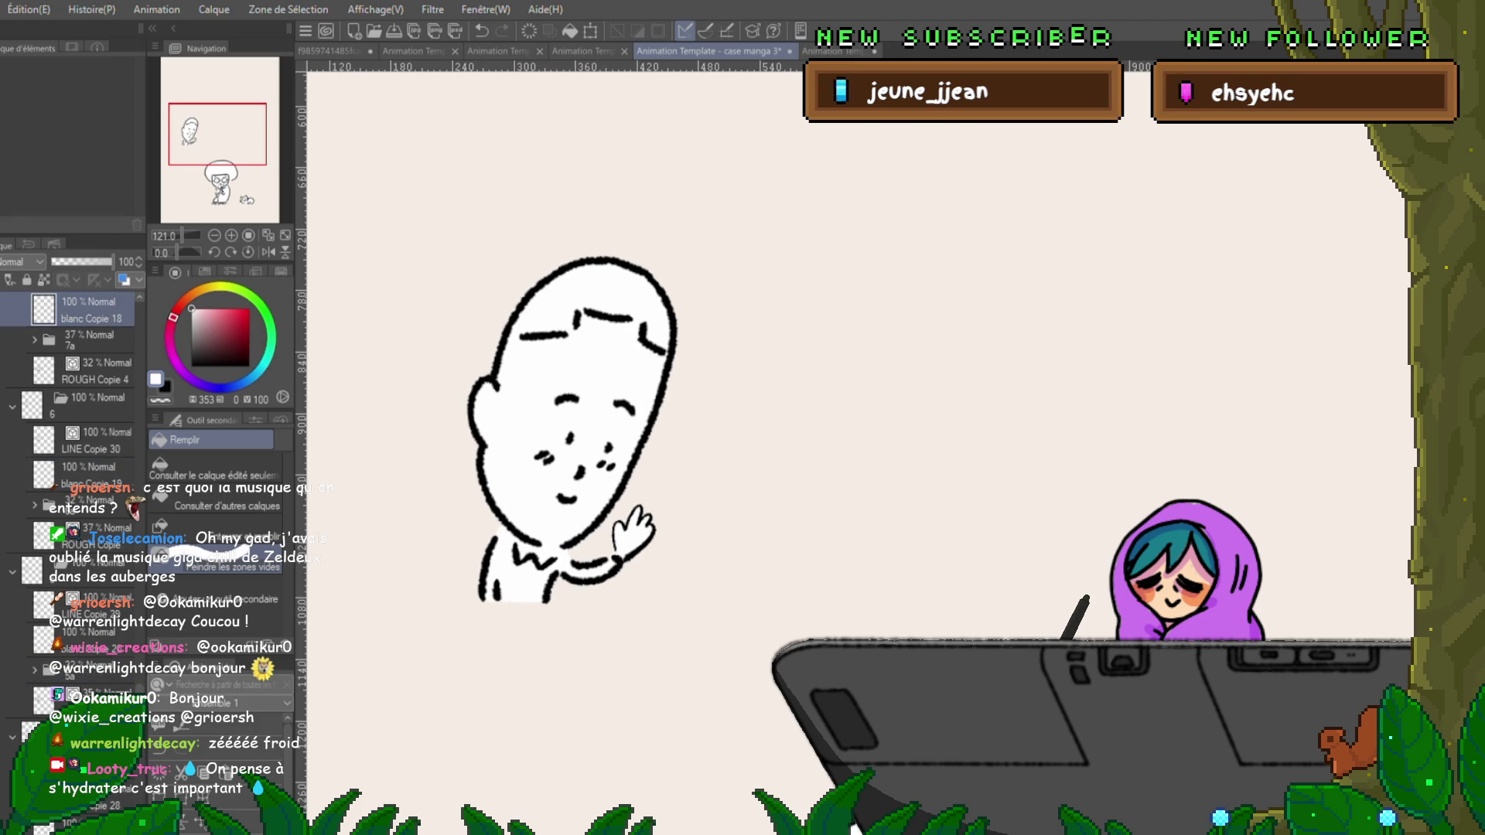
Frame both characters and the house at 66.7% zoom and play the animation to check it.
scroll(1088, 787, down, 3)
scroll(1005, 448, down, 5)
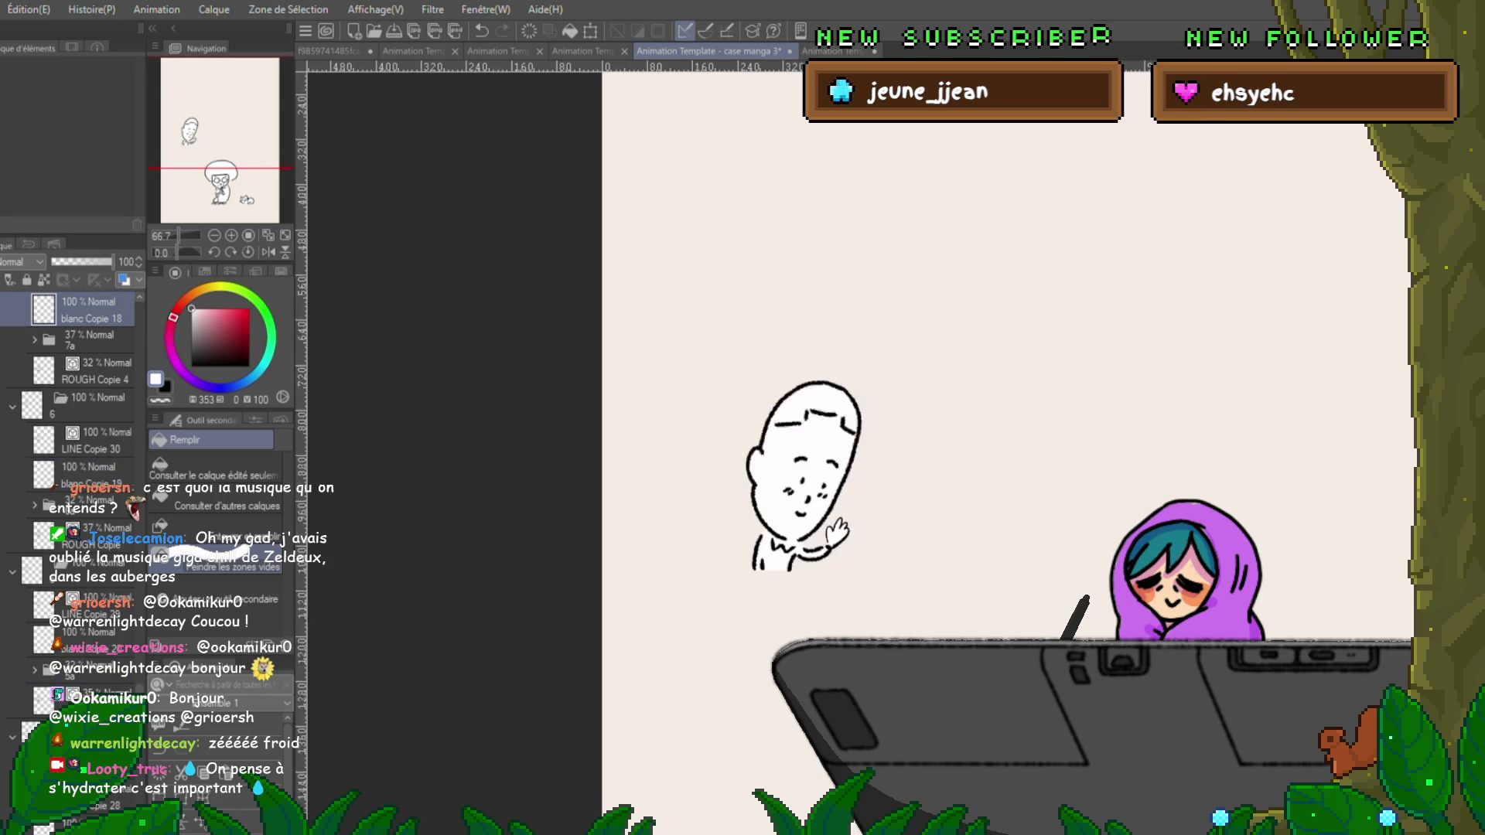
scroll(773, 449, right, 5)
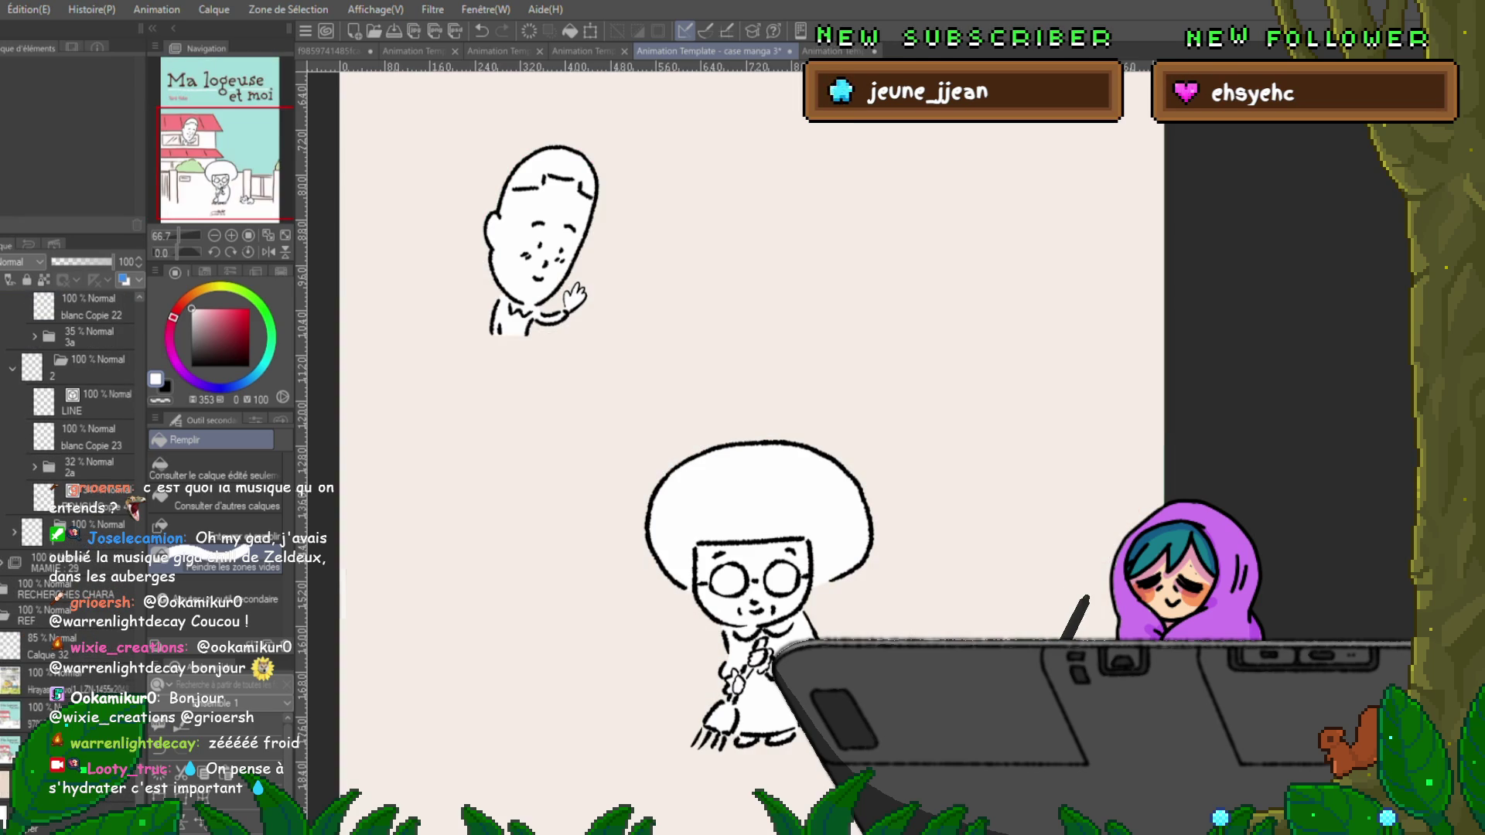
scroll(74, 464, up, 5)
scroll(73, 464, up, 10)
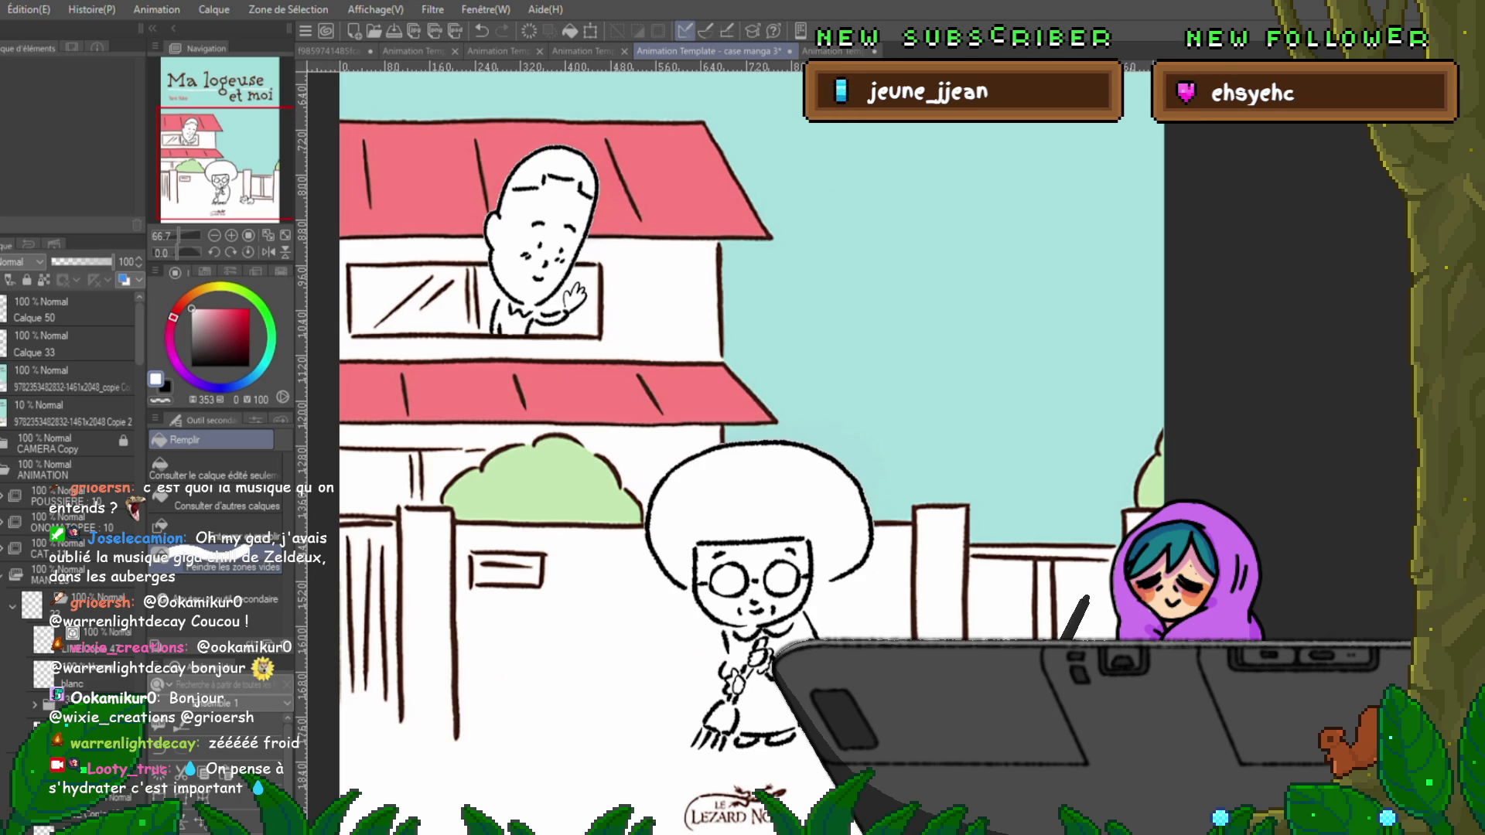
key(space)
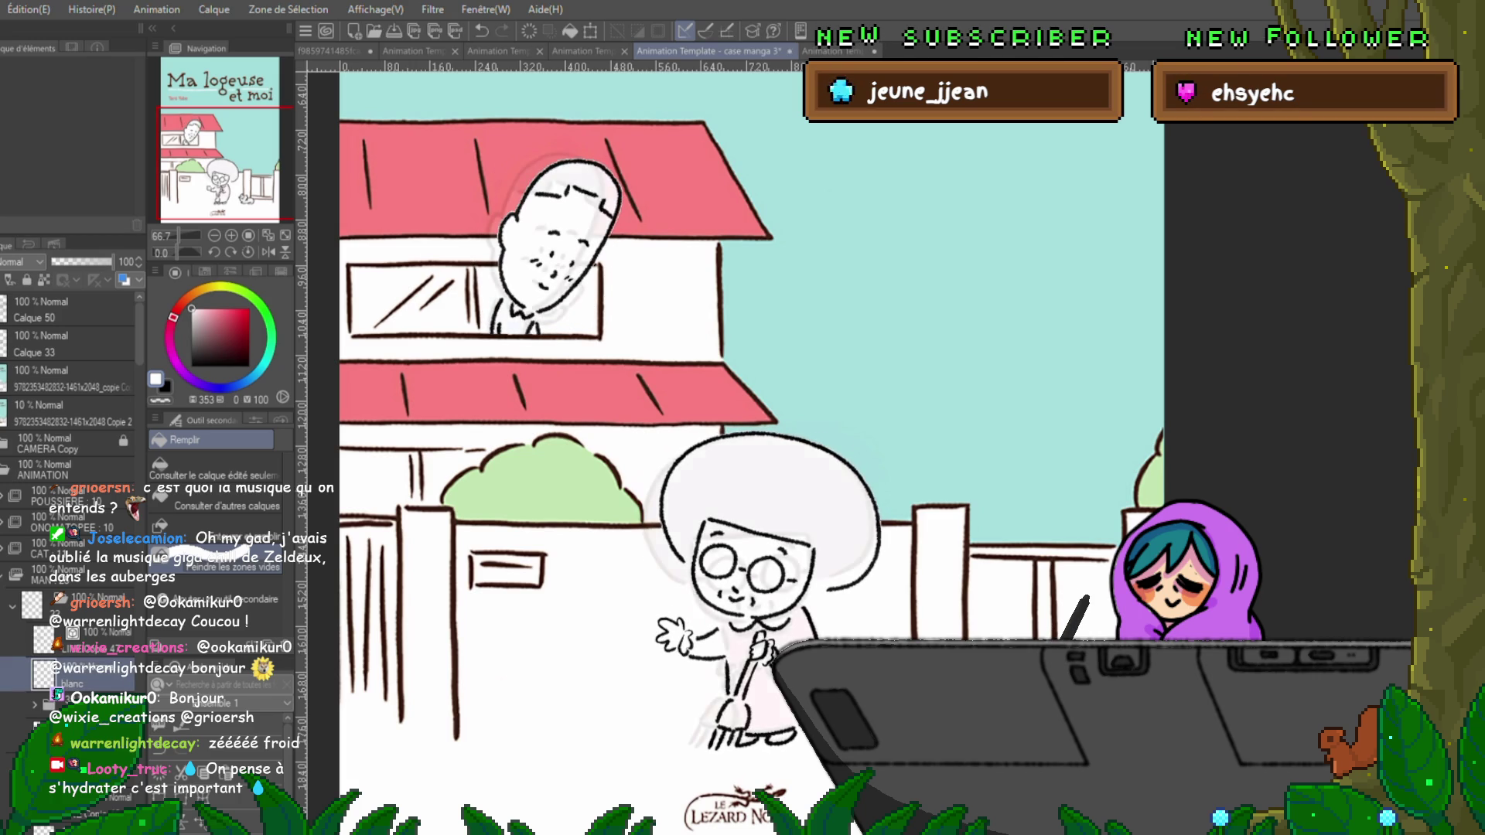
Raise the coloured reference layer's opacity from 10% to 100% and duplicate it.
click(69, 413)
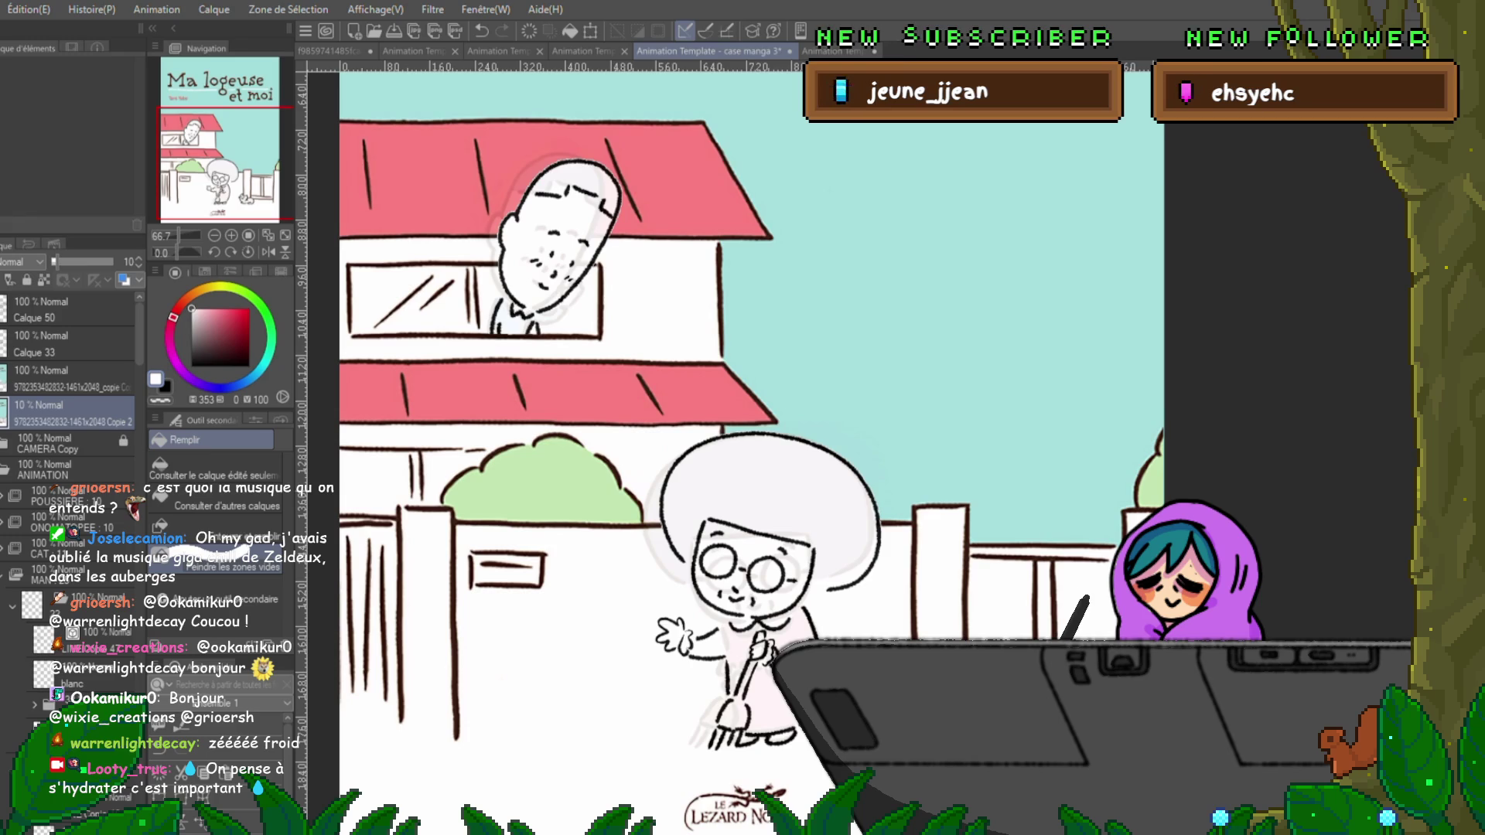
drag(54, 261, 115, 261)
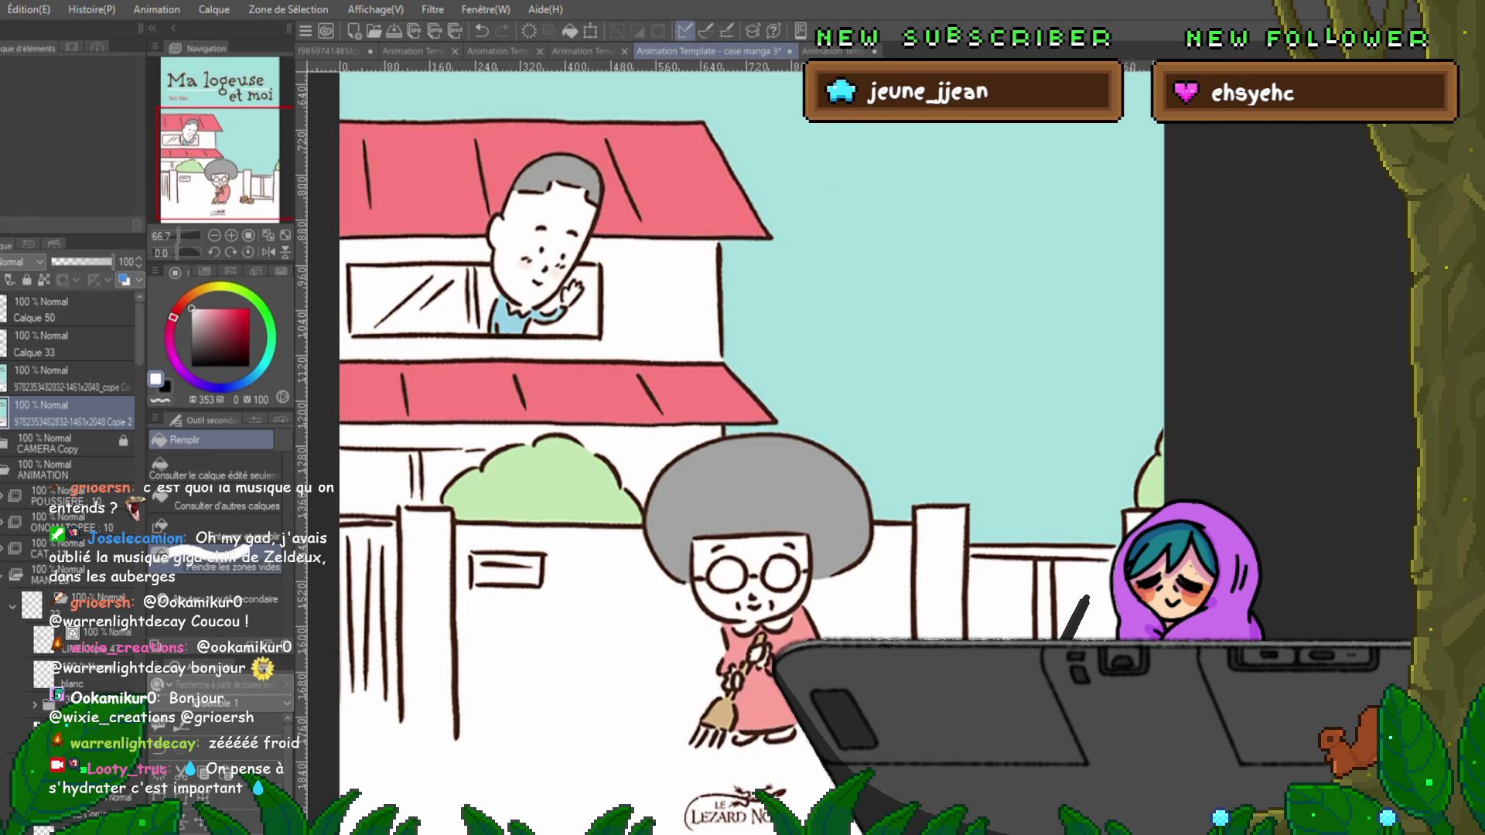
key(ctrl+c)
key(ctrl+v)
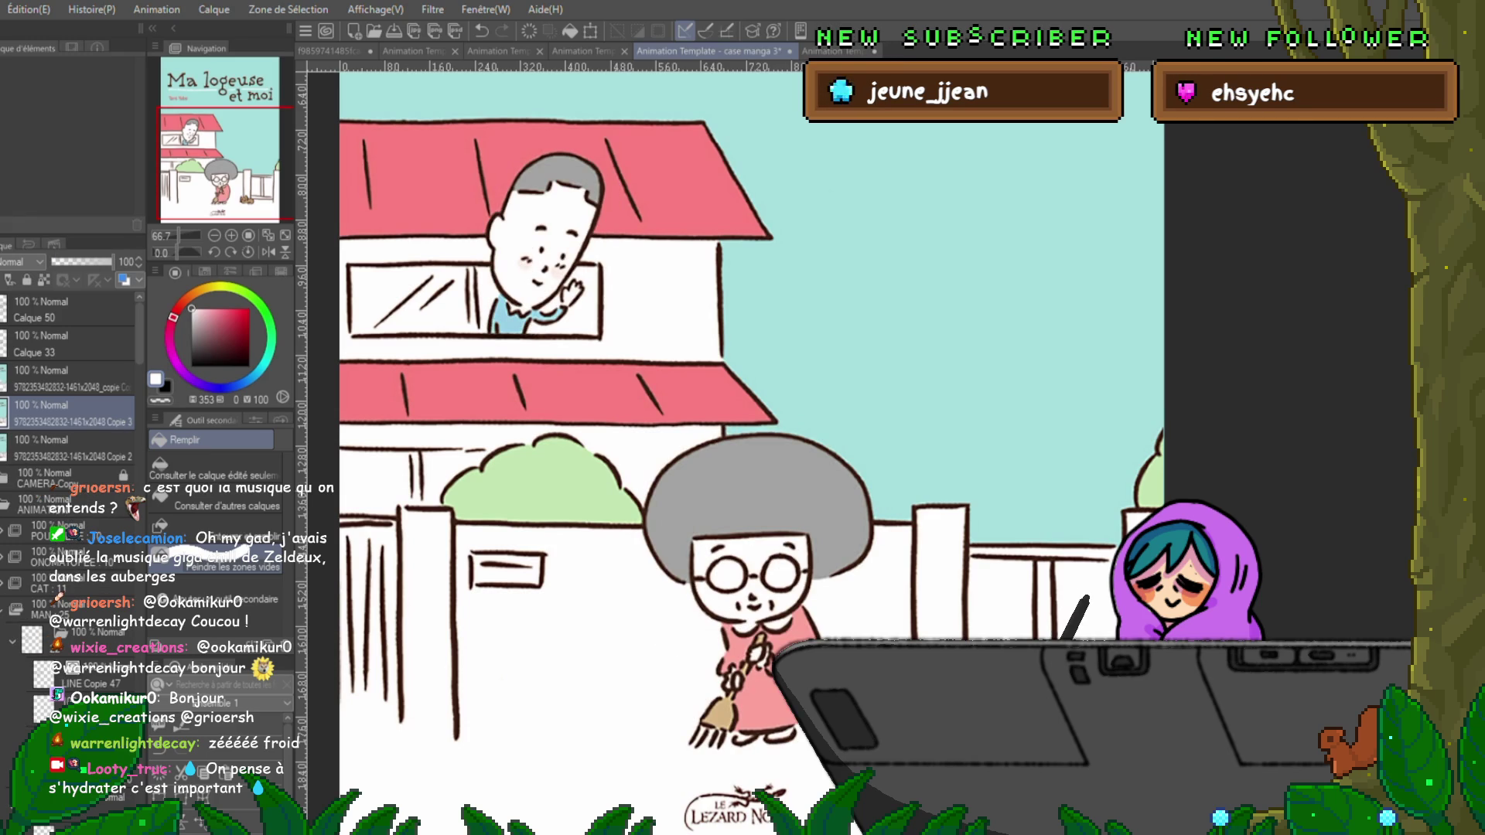
key(ctrl+t)
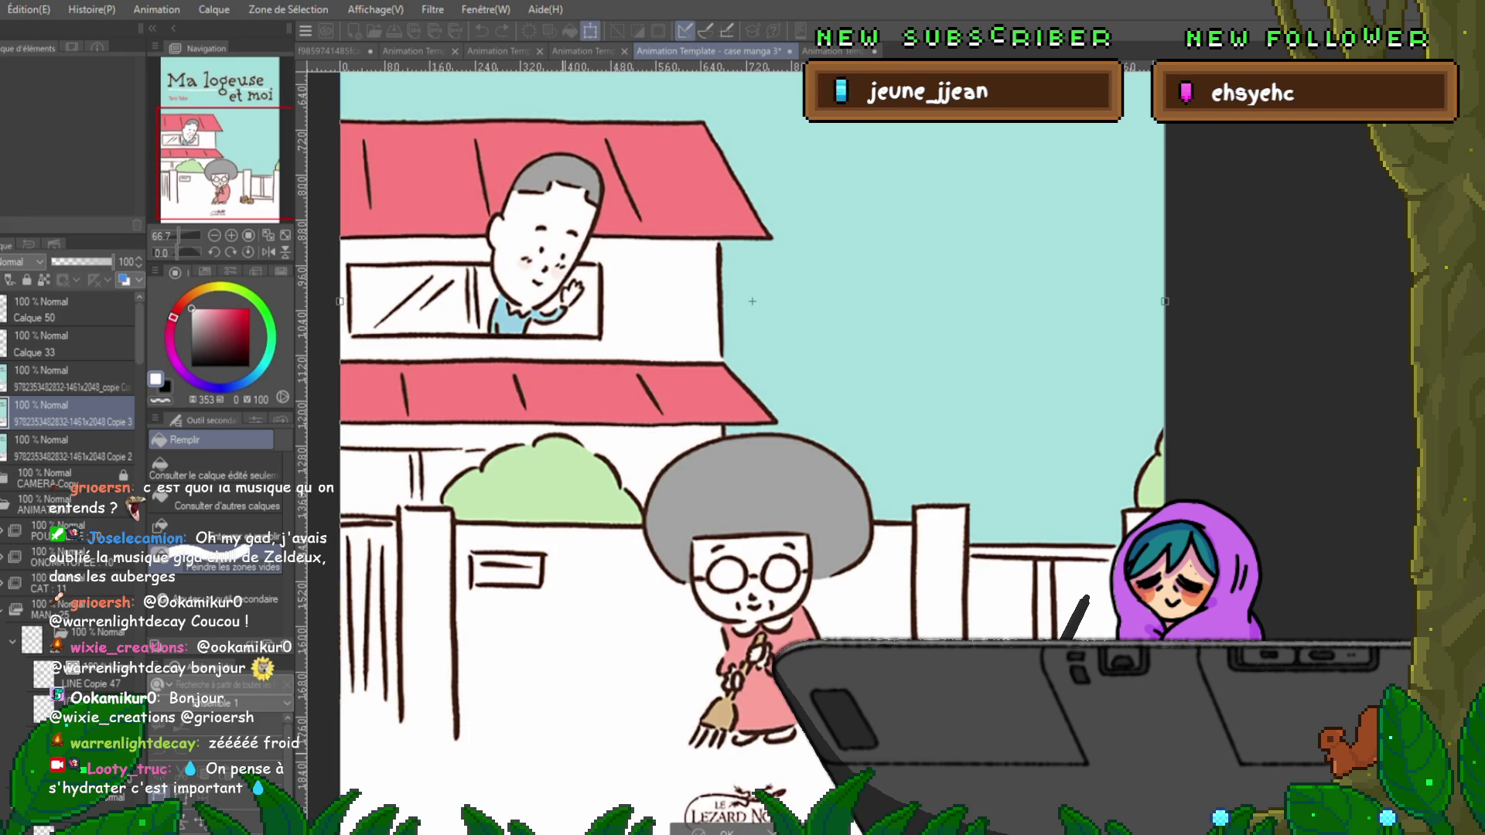
Scale the 'Ma logeuse et moi' cover copy into the upper-right corner and place it above Calque 33.
mouse_move(339, 301)
mouse_down()
mouse_move(897, 300)
mouse_move(692, 300)
mouse_up()
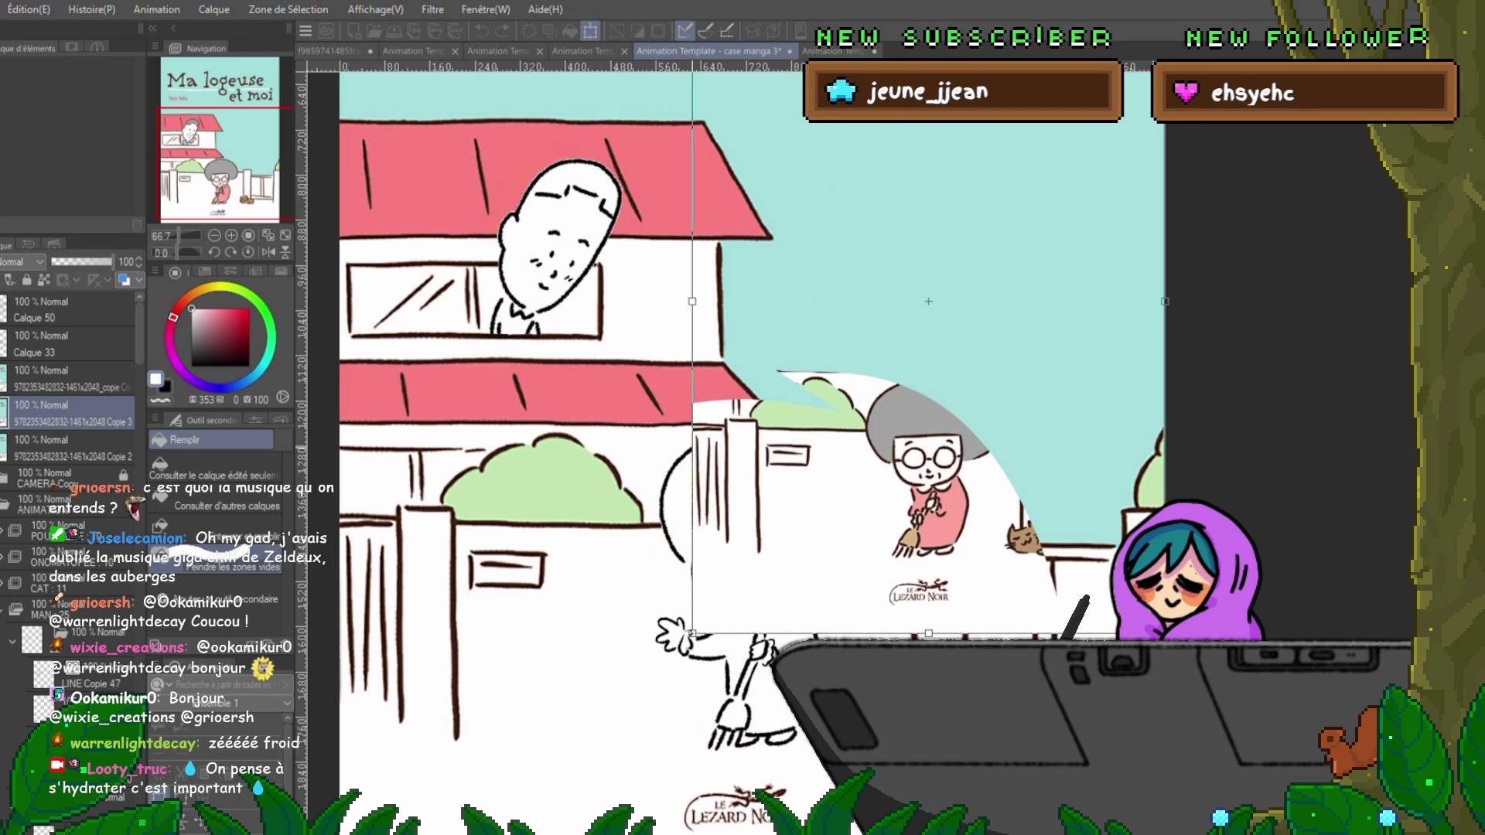
mouse_move(692, 632)
mouse_down()
mouse_move(957, 447)
mouse_move(866, 523)
mouse_up()
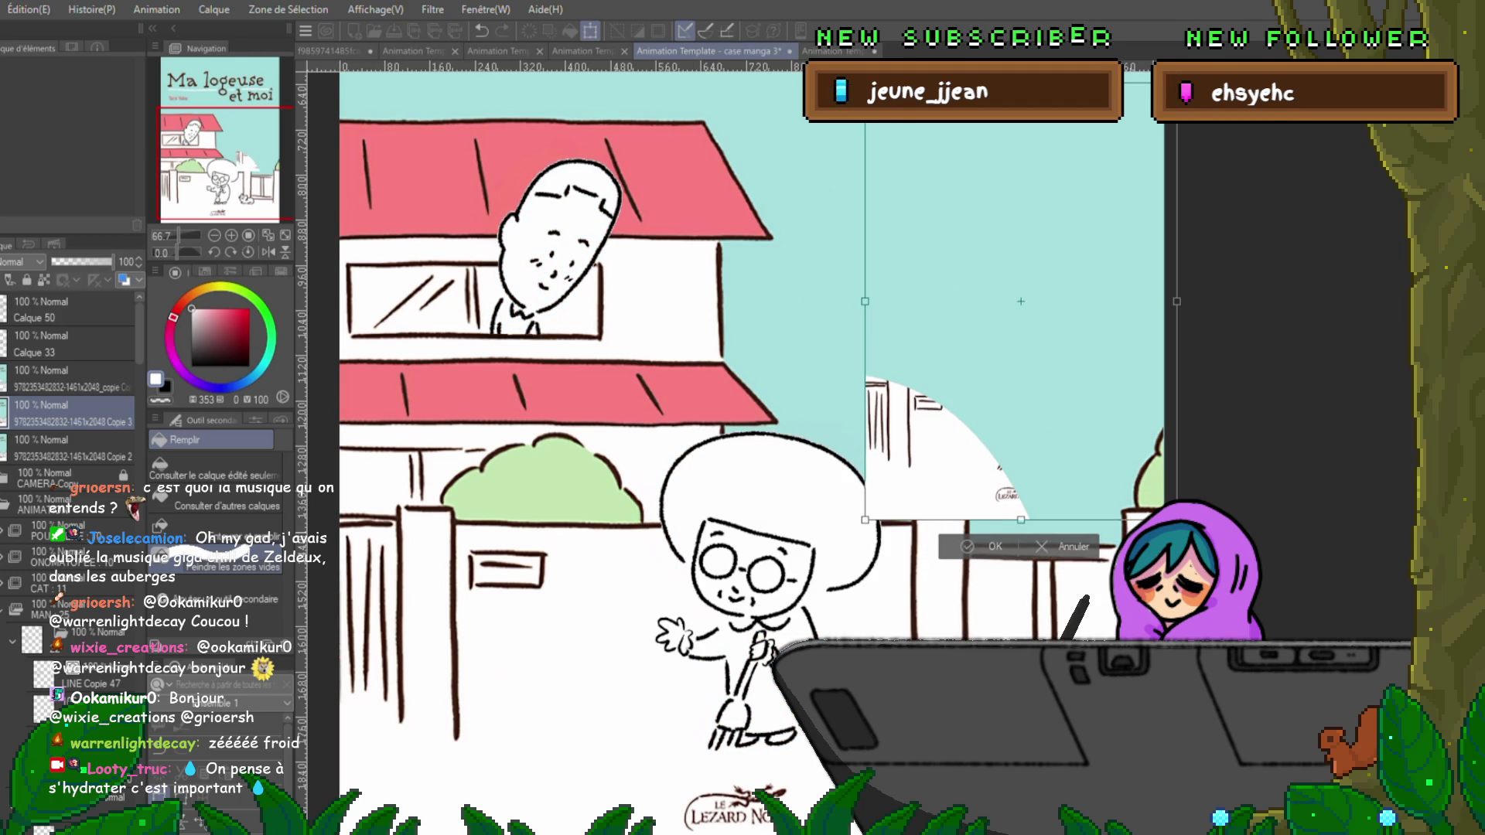
key(Return)
drag(69, 412, 69, 343)
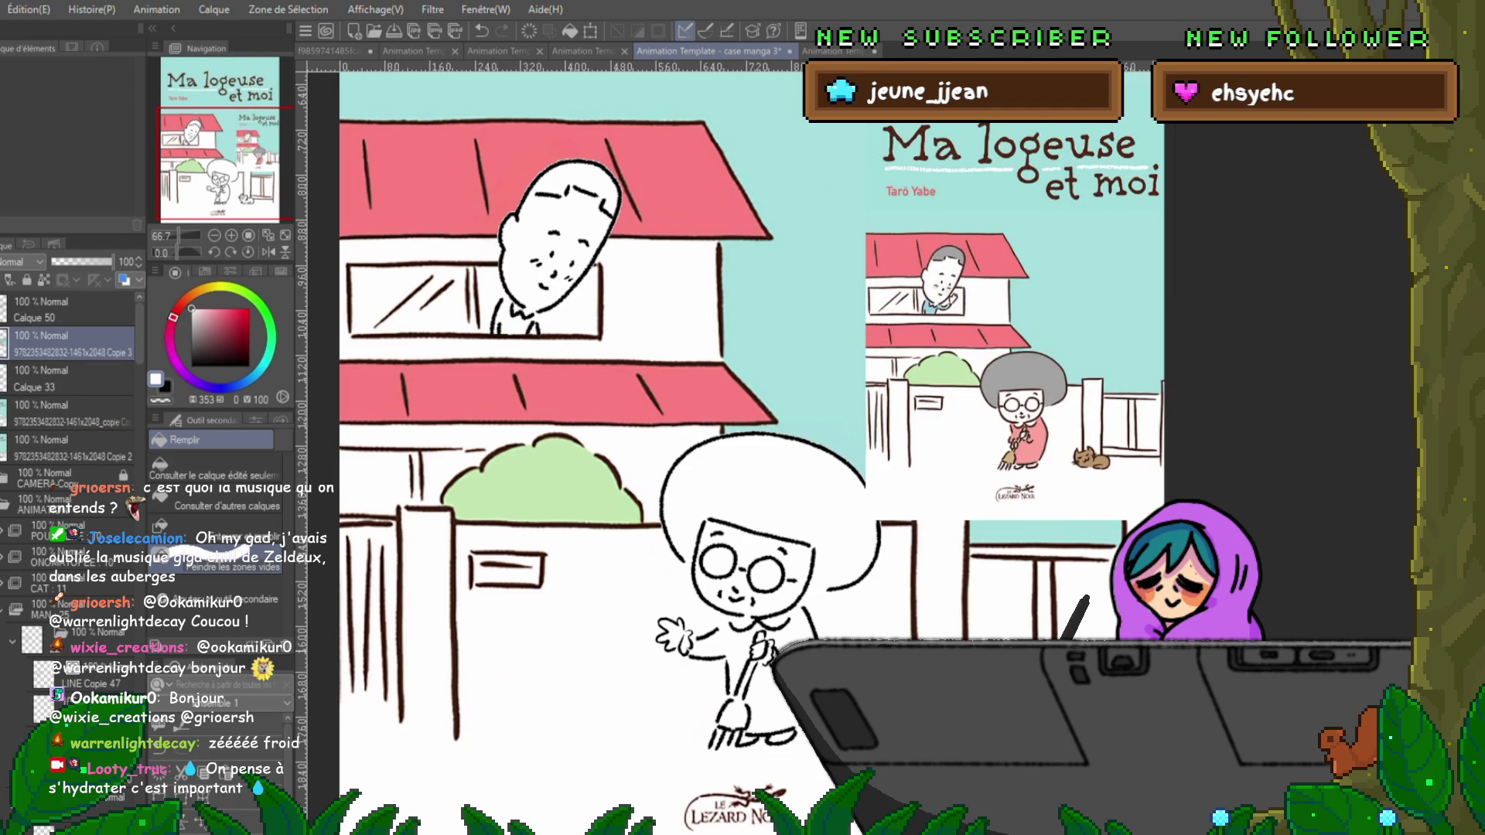
scroll(734, 445, up, 2)
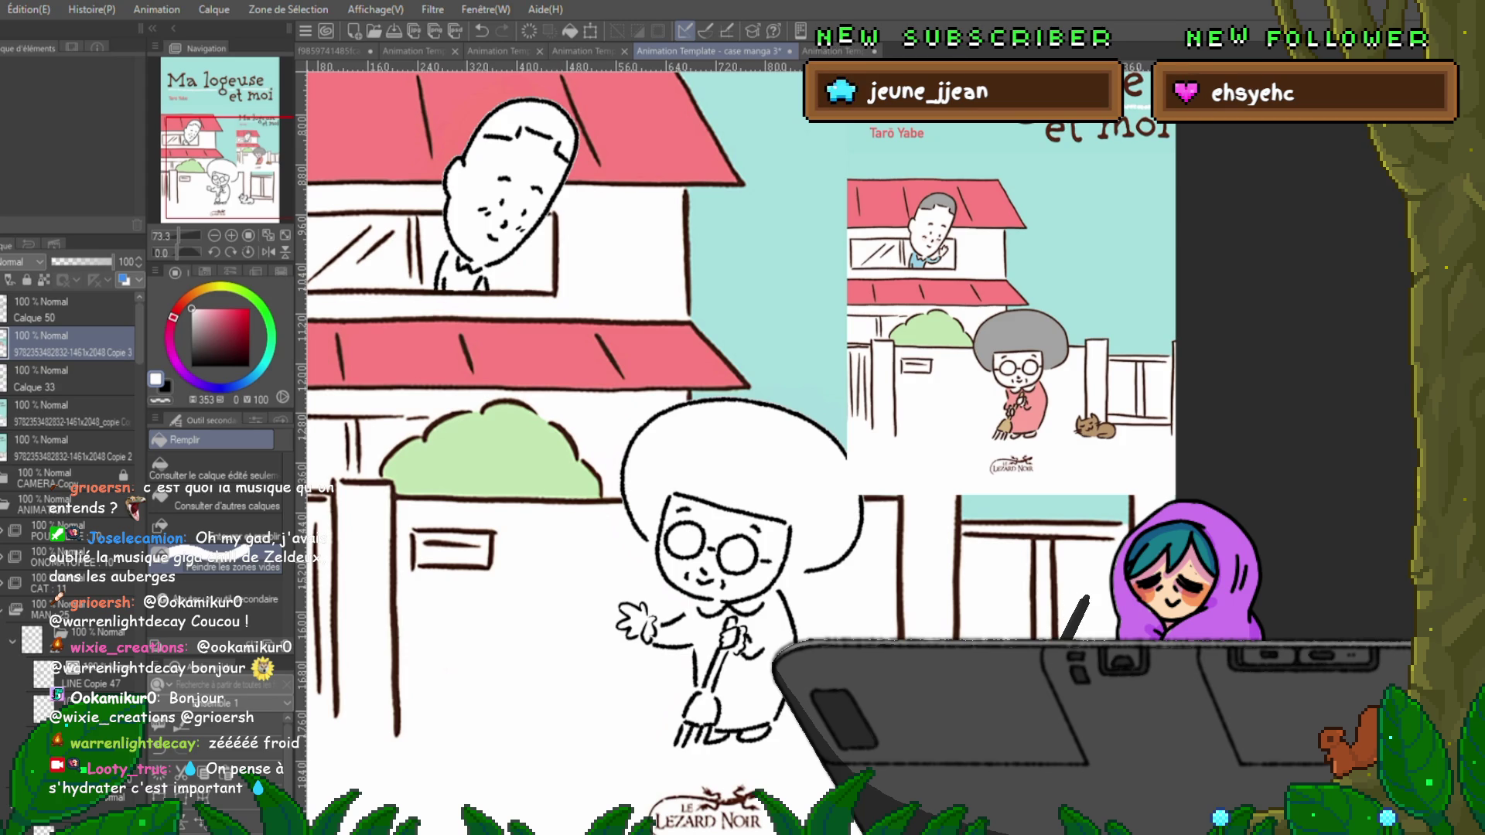
Sample the grey of the old woman's hair and select the blanc fill layer.
key(i)
click(1021, 340)
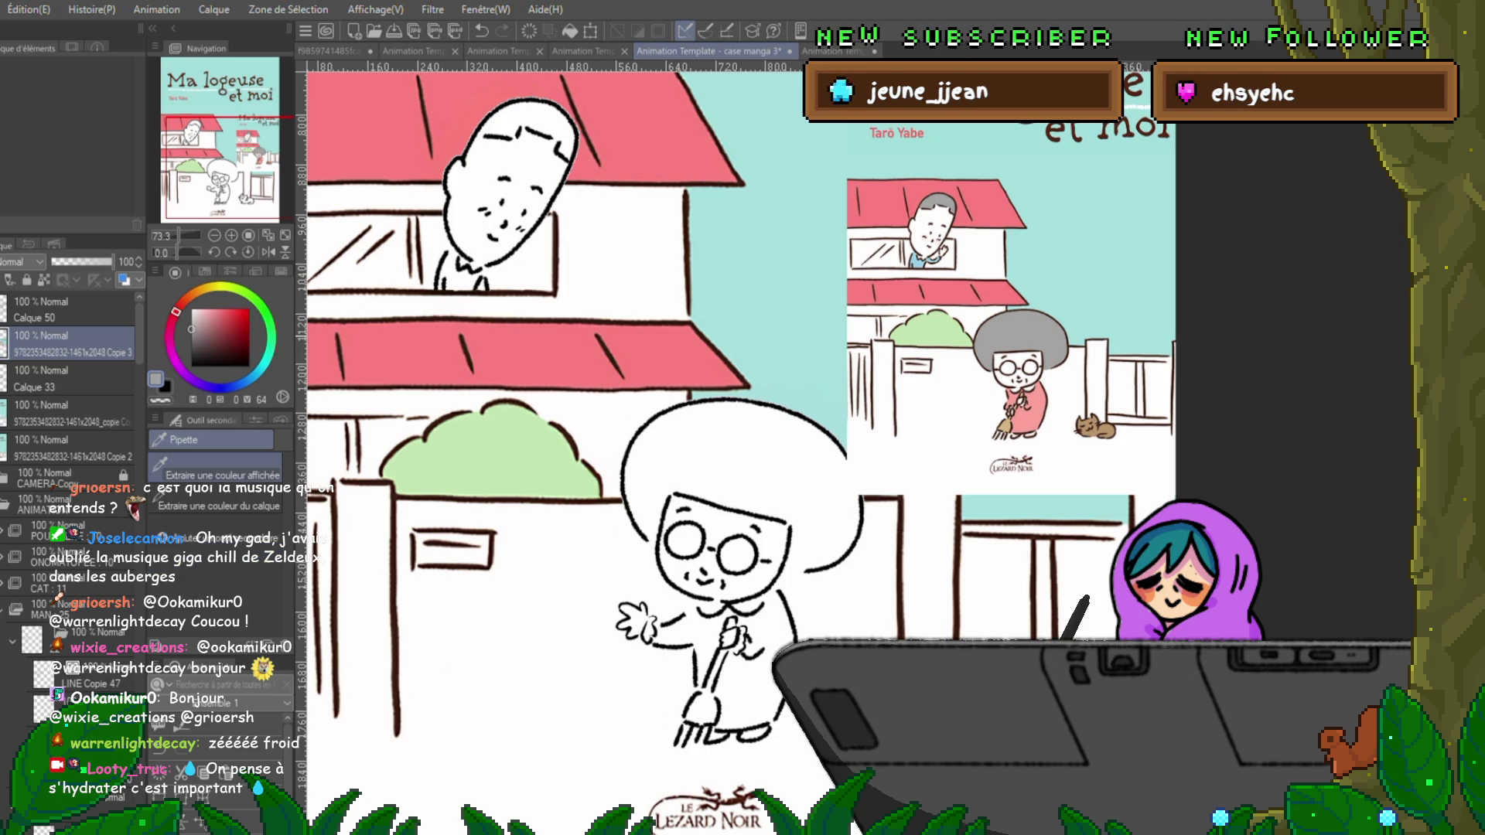
key(g)
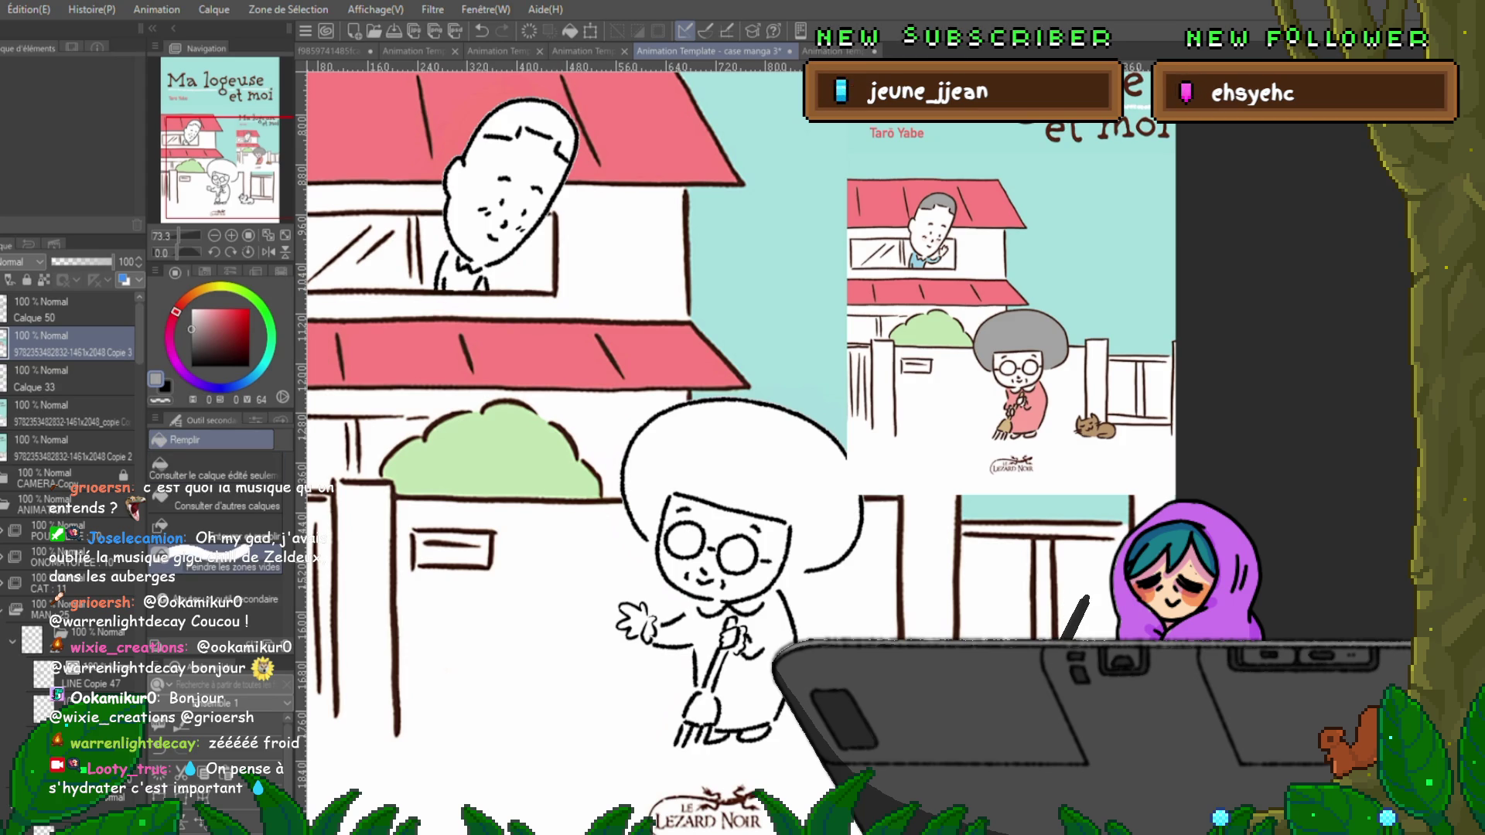
scroll(70, 464, down, 5)
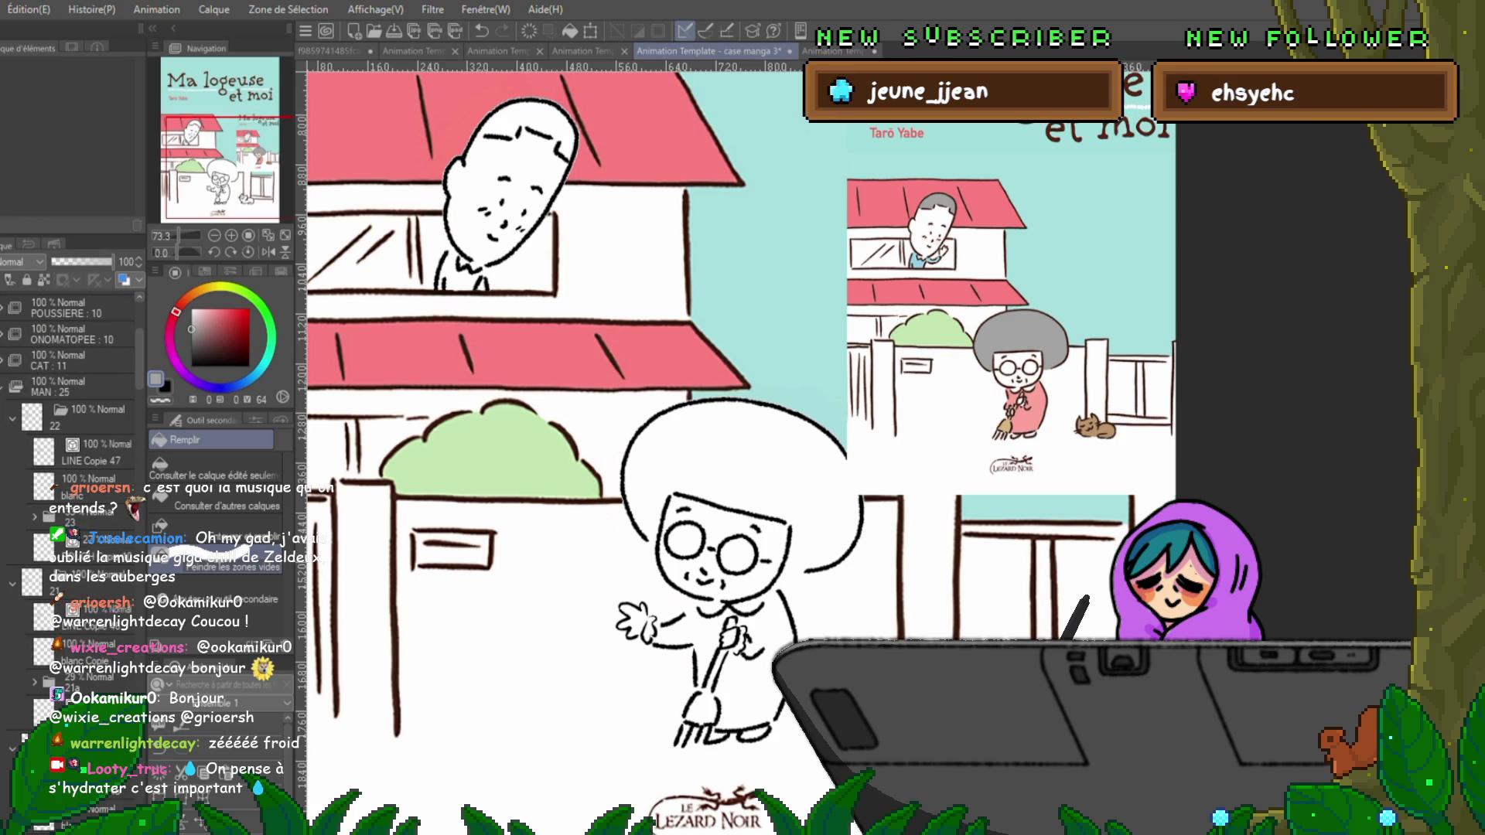
click(85, 483)
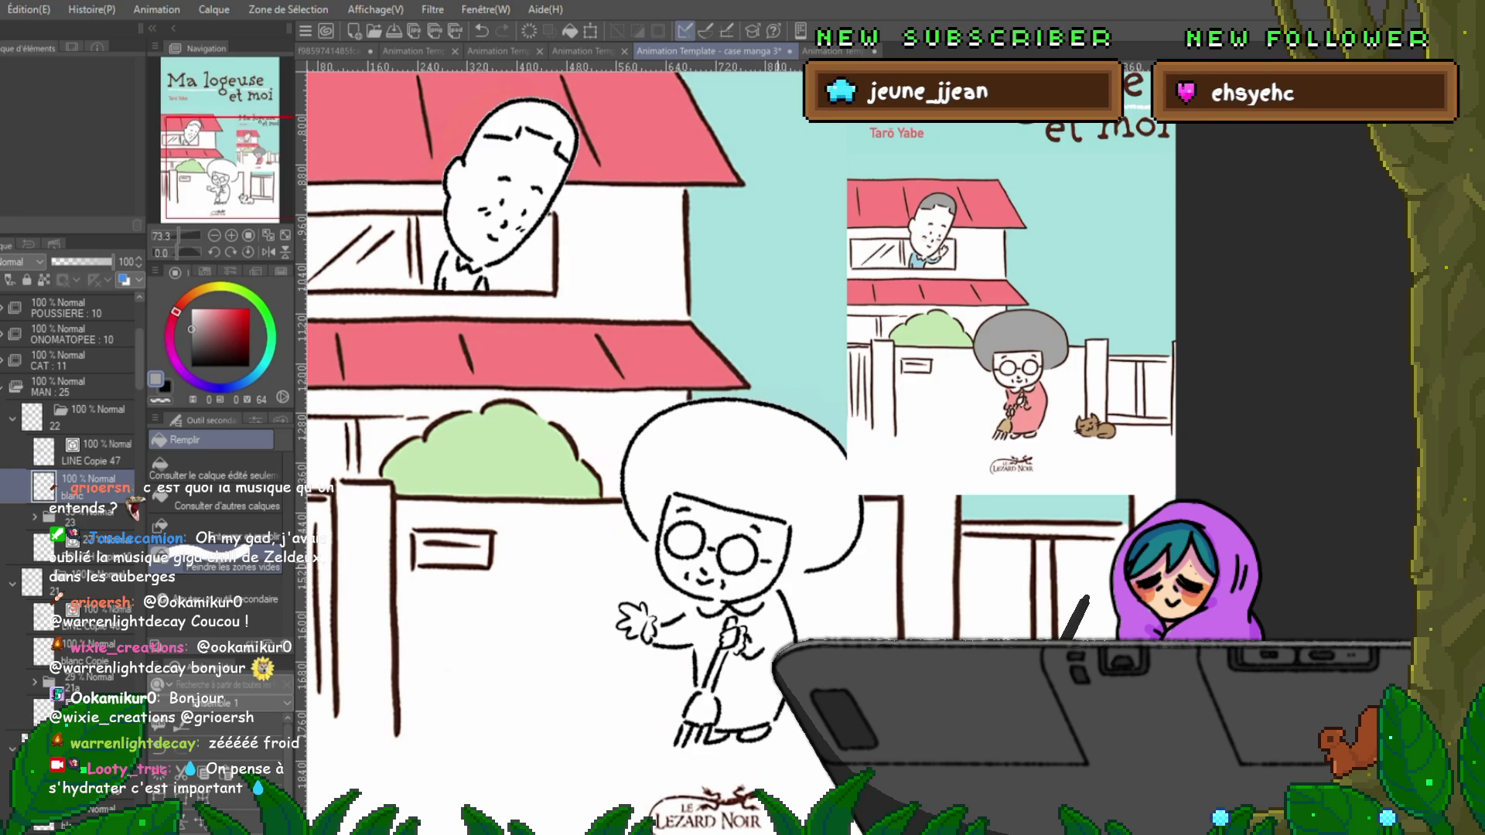
Sample the tan-brown colour from the cover picture with the eyedropper, then return to Fill.
scroll(735, 448, up, 3)
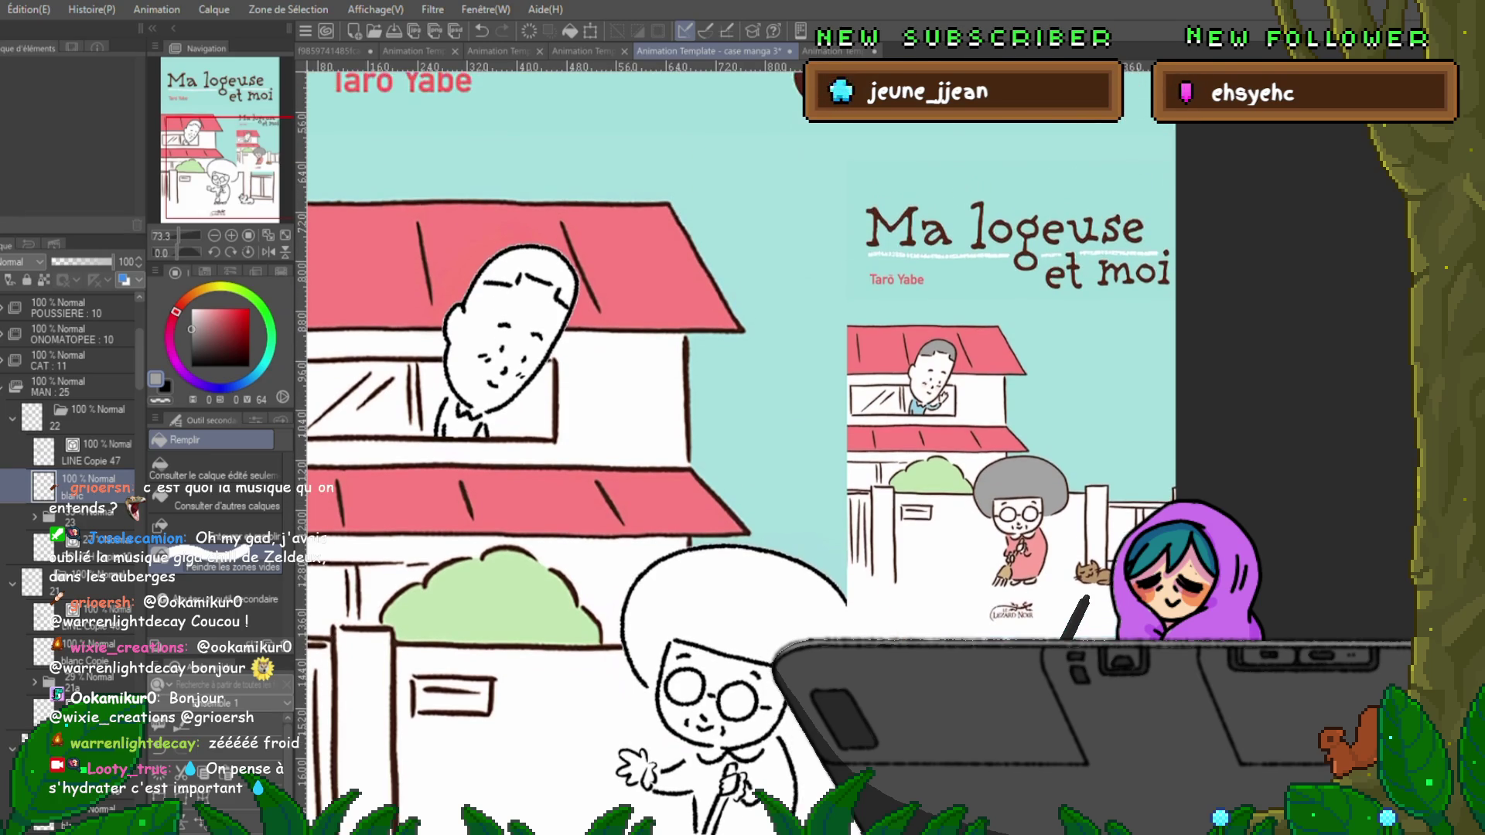
scroll(735, 448, down, 3)
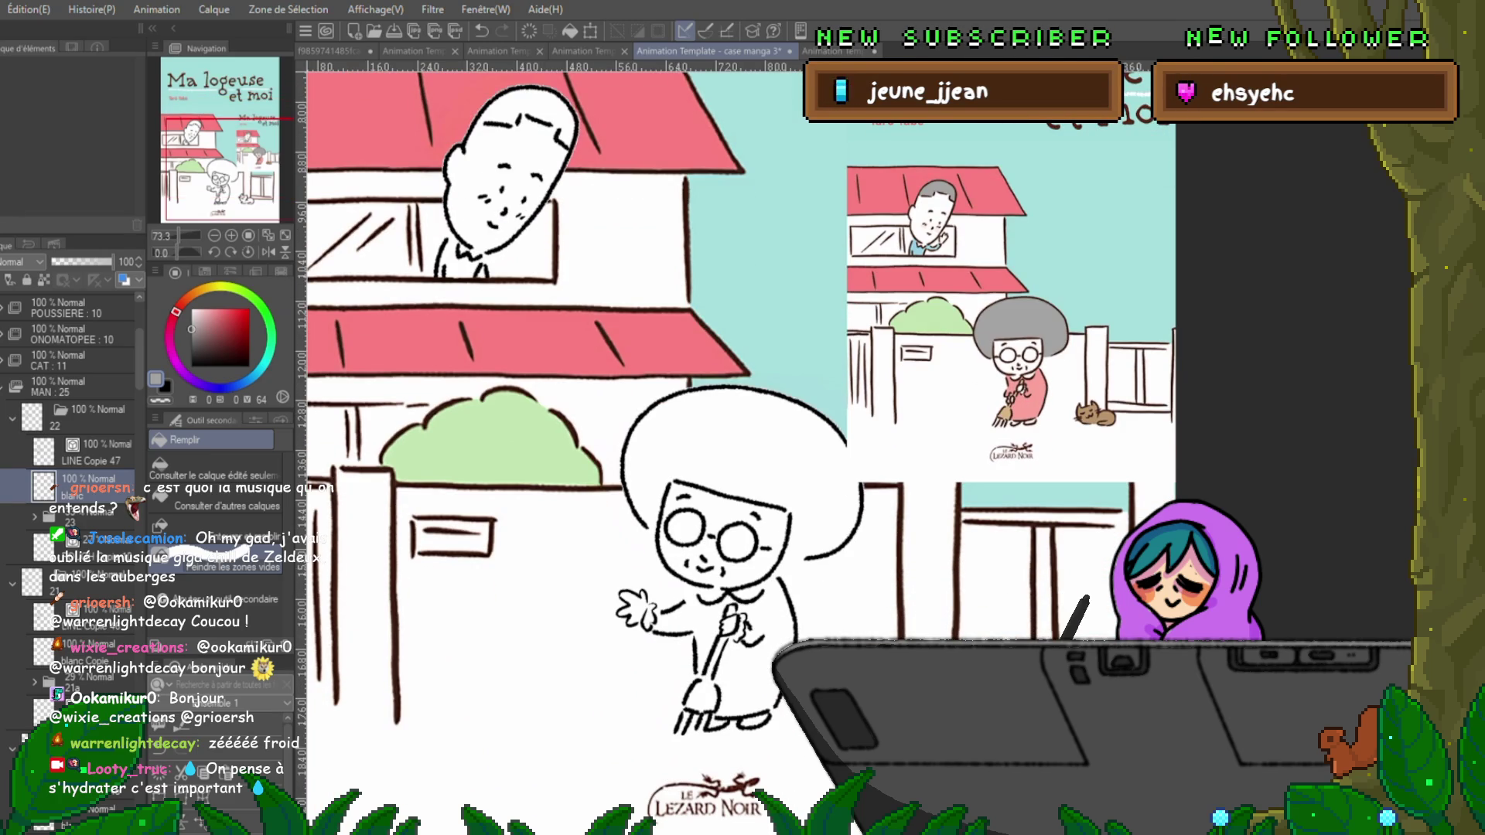
key(i)
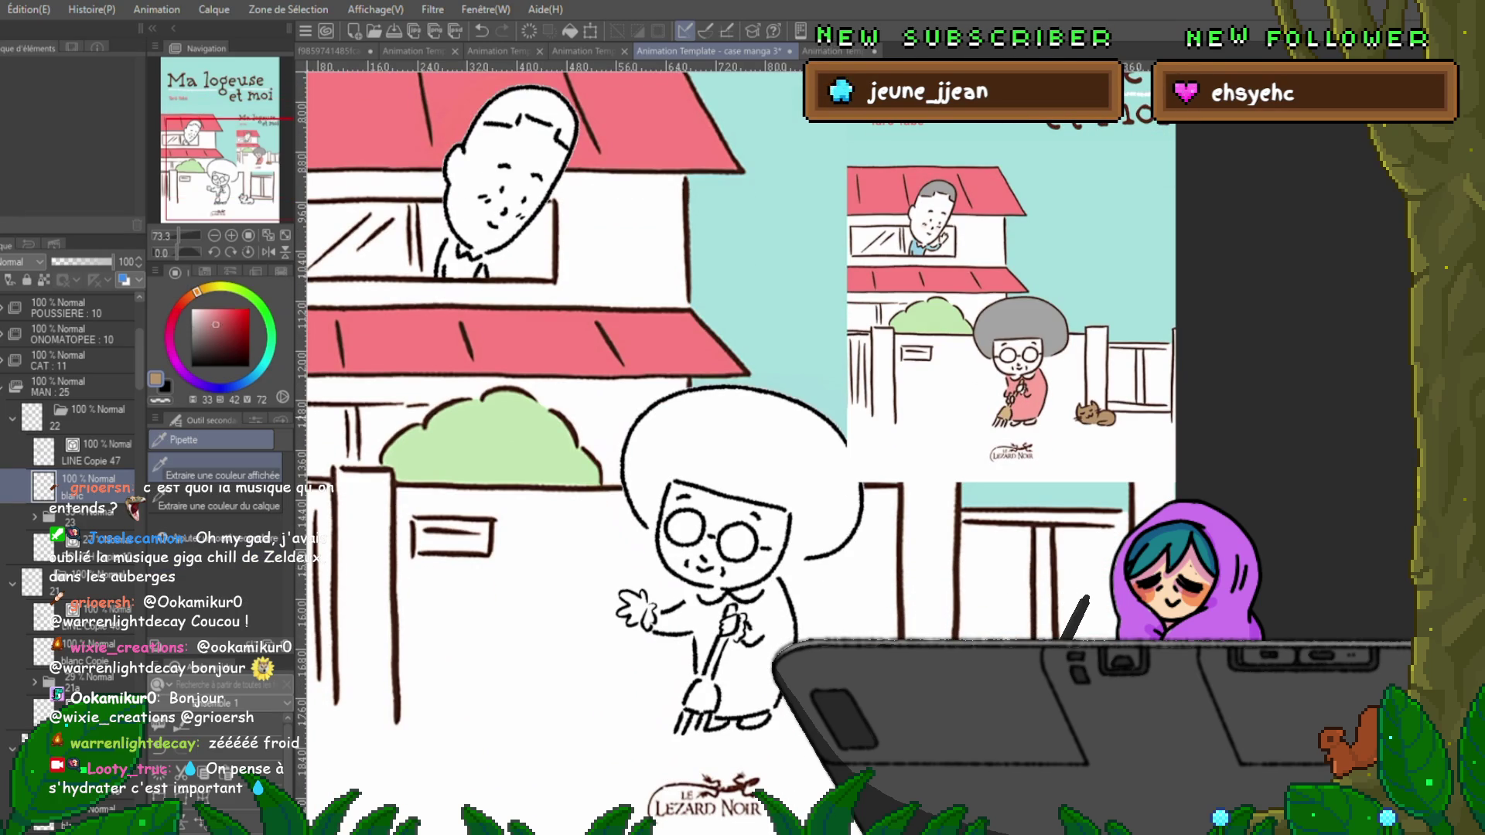
click(1094, 415)
key(g)
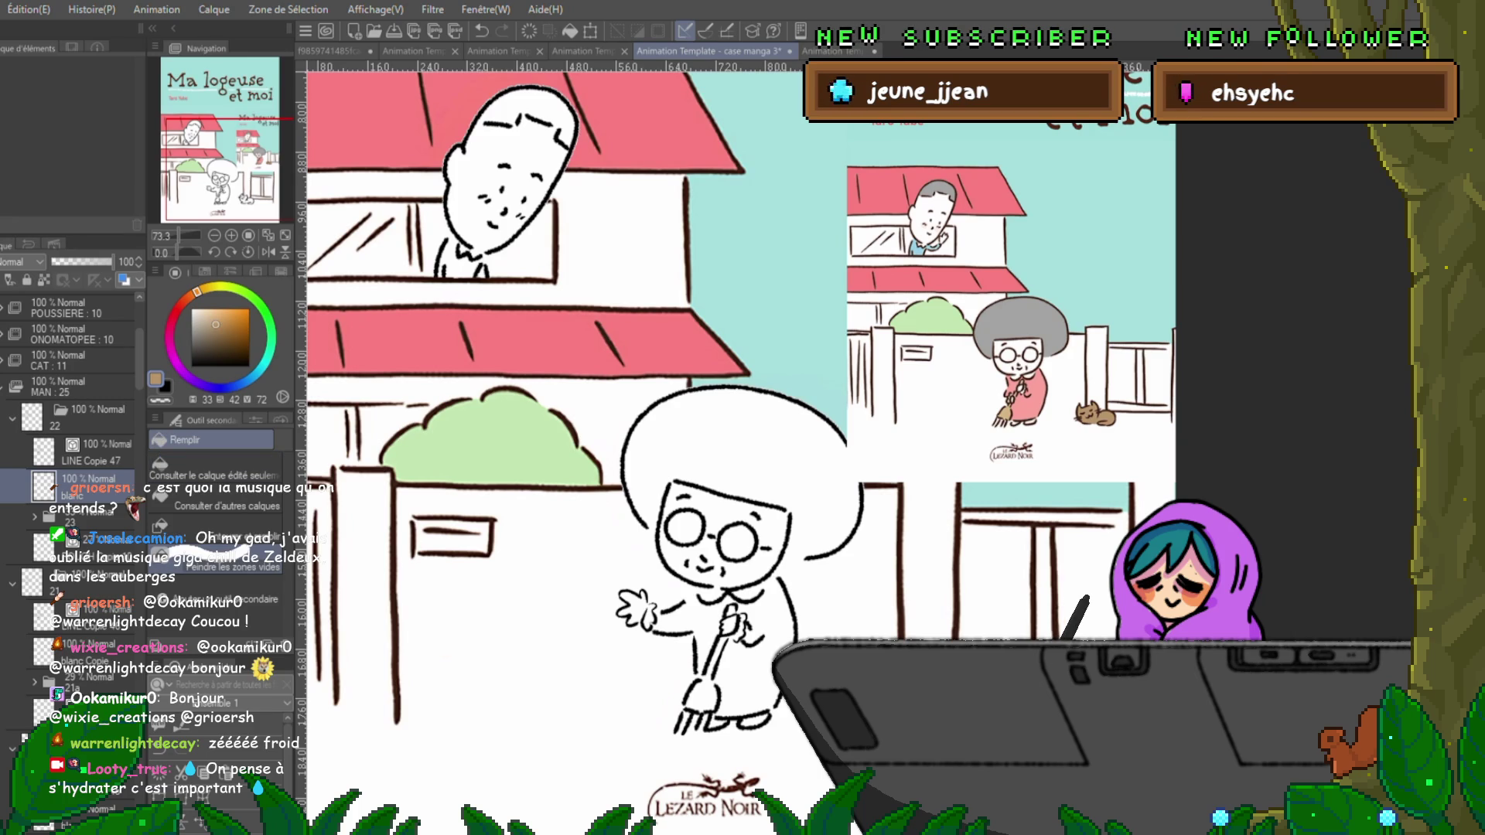
Expand the CAT : 11 folder, select Calque 39, and undo a trial brown fill on the cat.
click(69, 510)
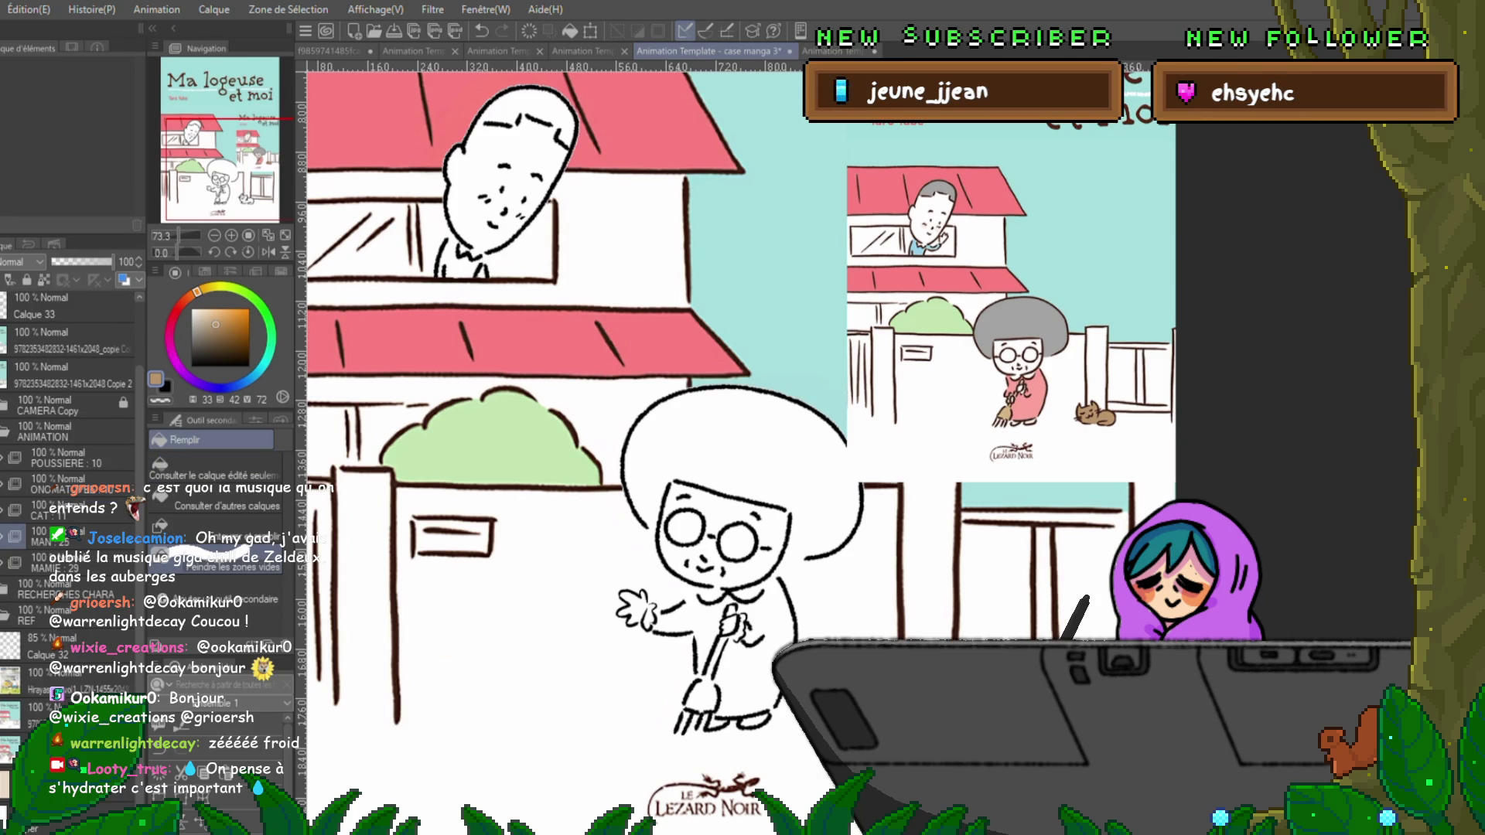
click(5, 510)
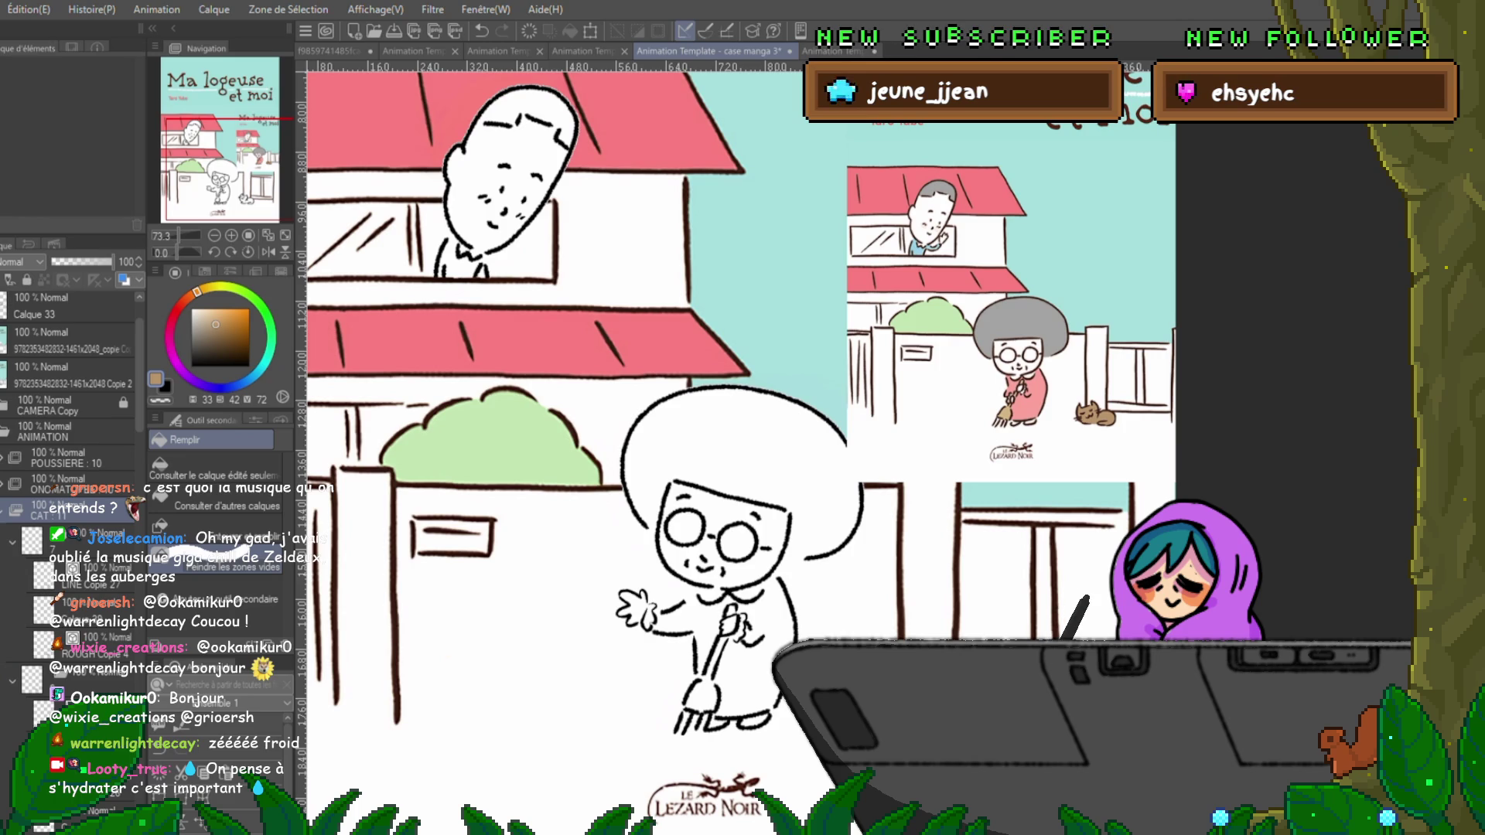
click(77, 610)
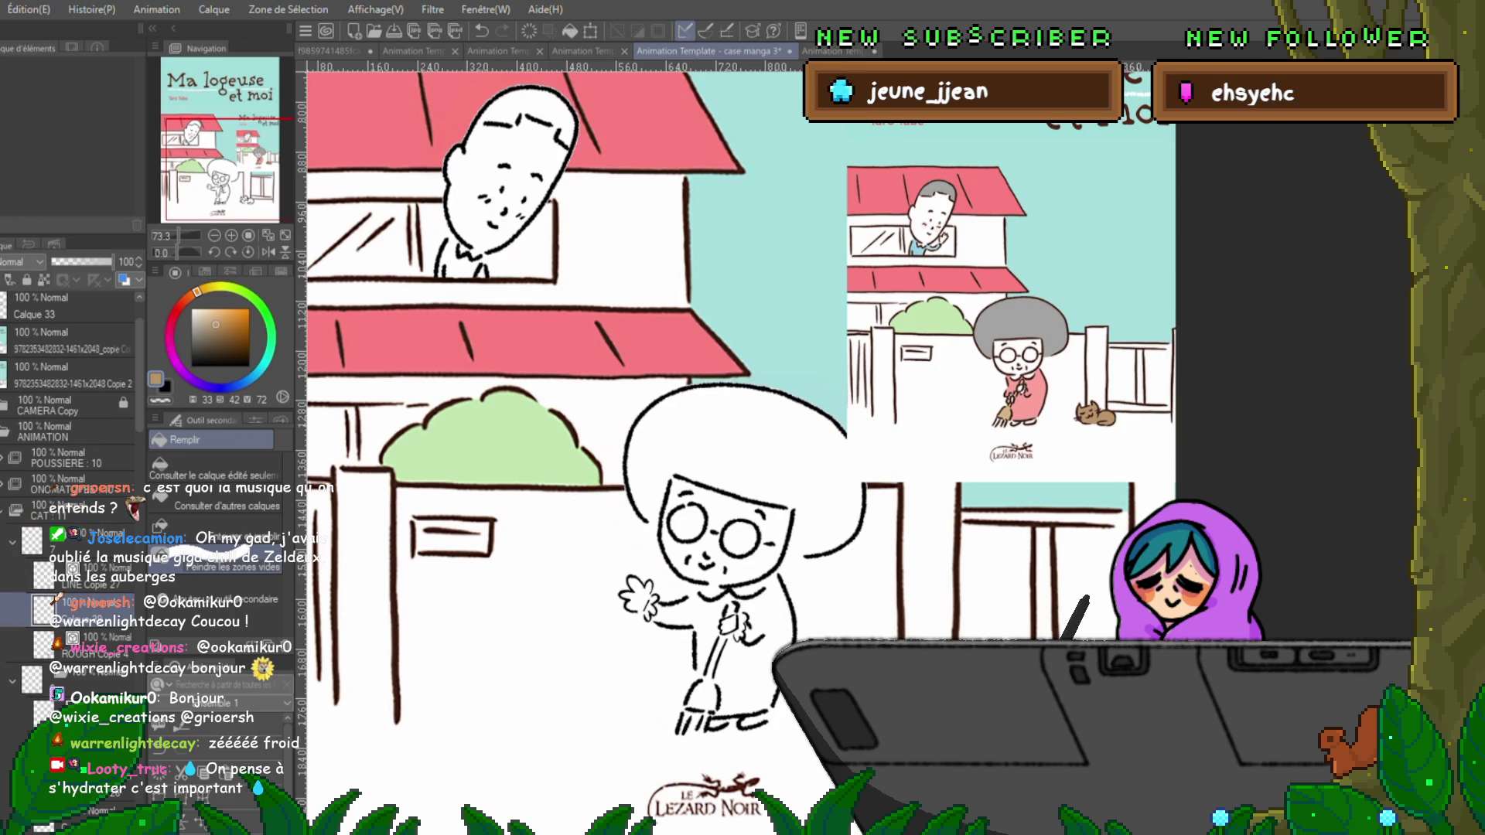
scroll(70, 464, down, 3)
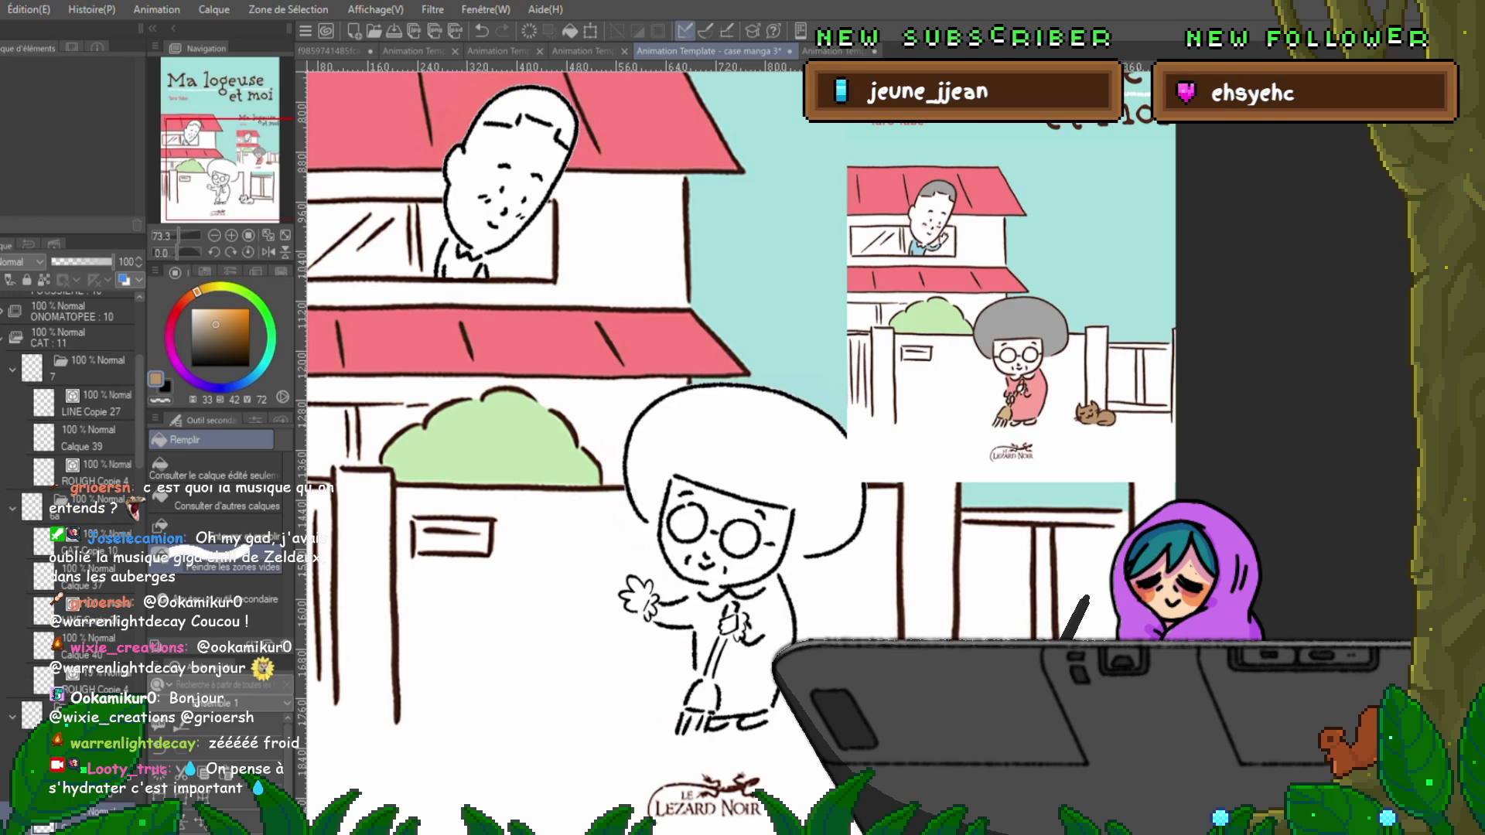
click(77, 438)
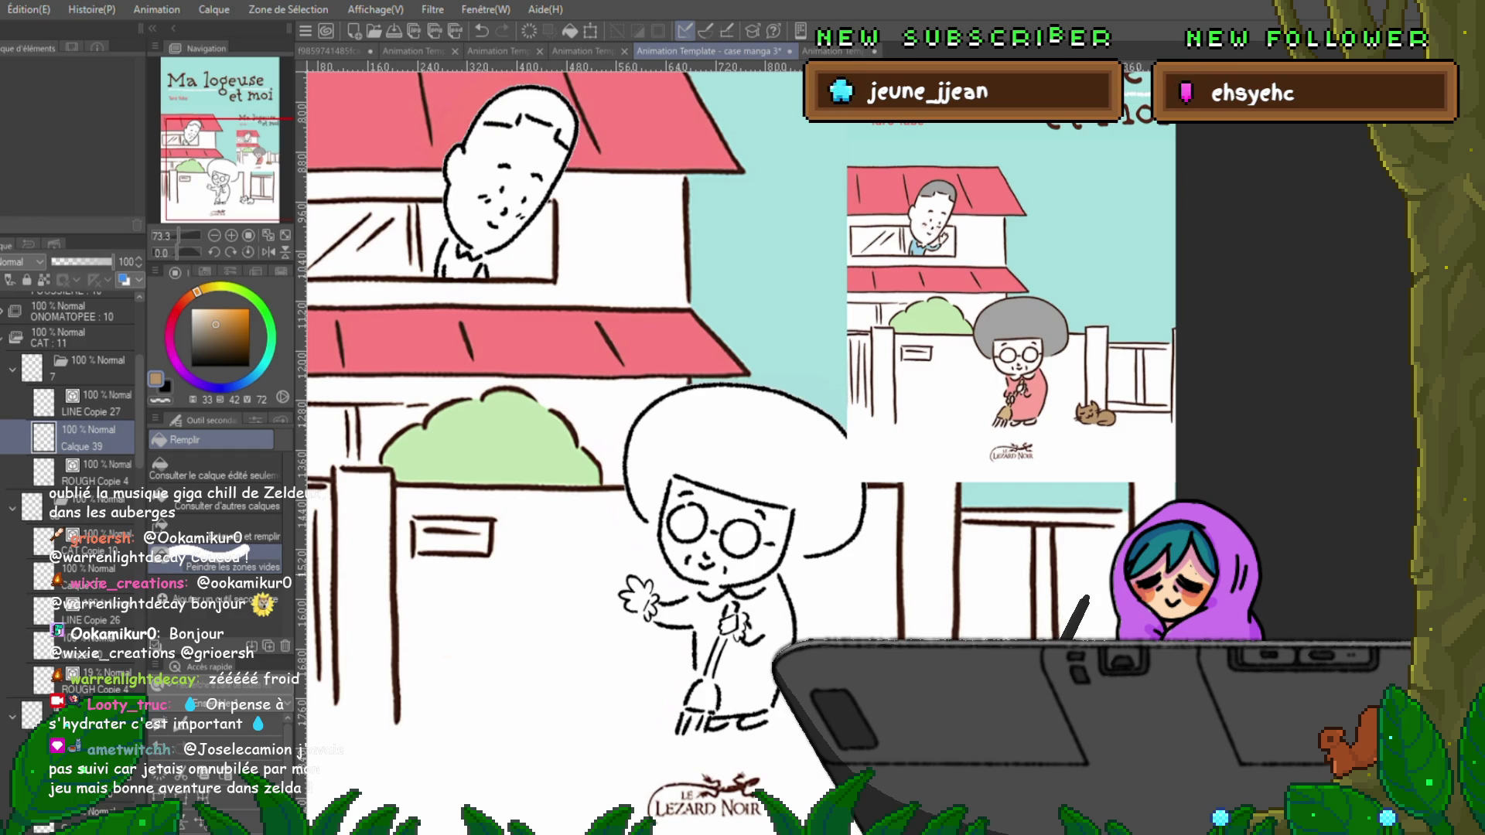
click(917, 618)
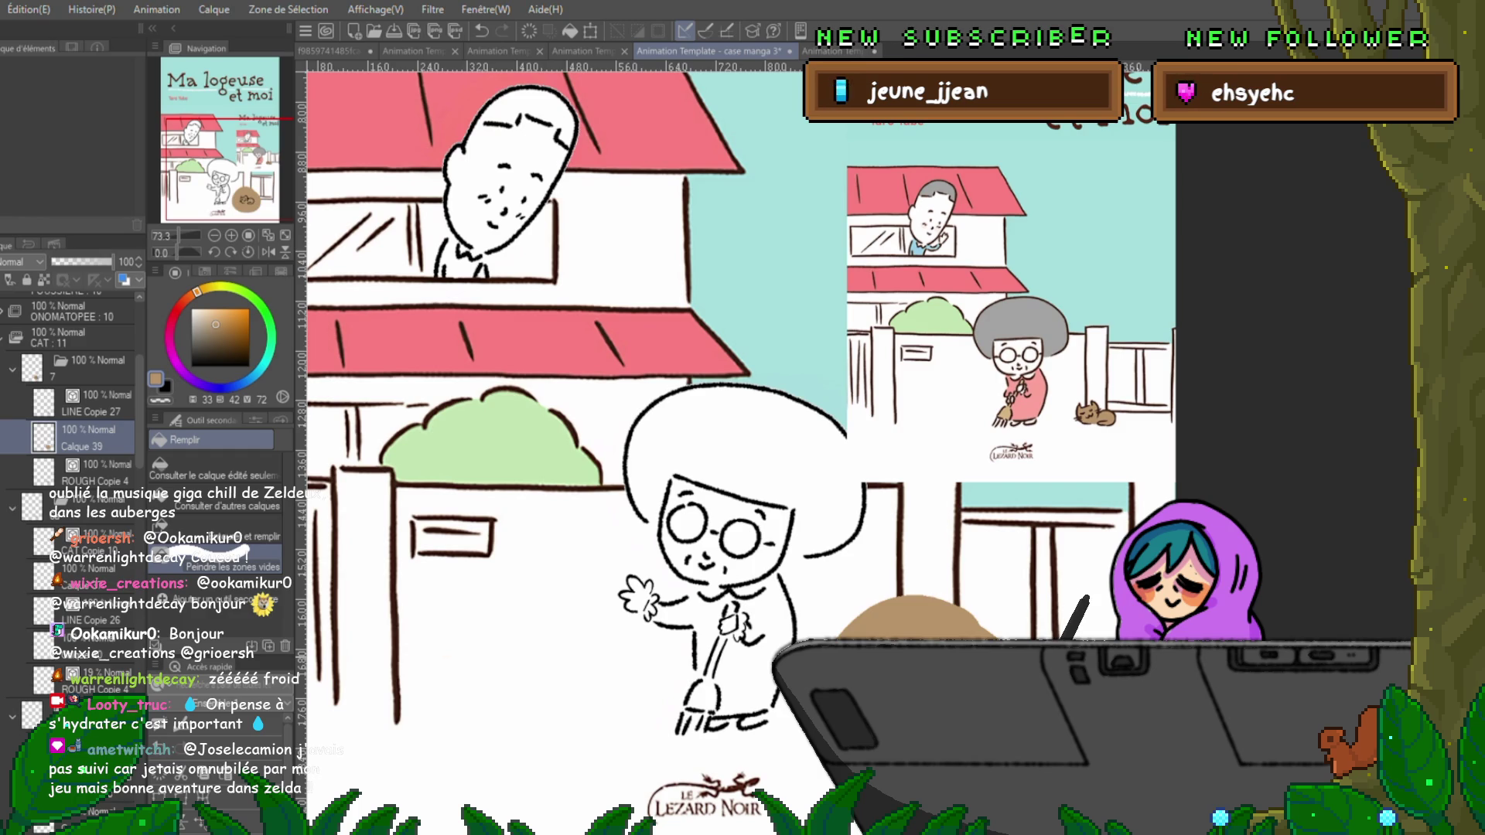
key(ctrl+z)
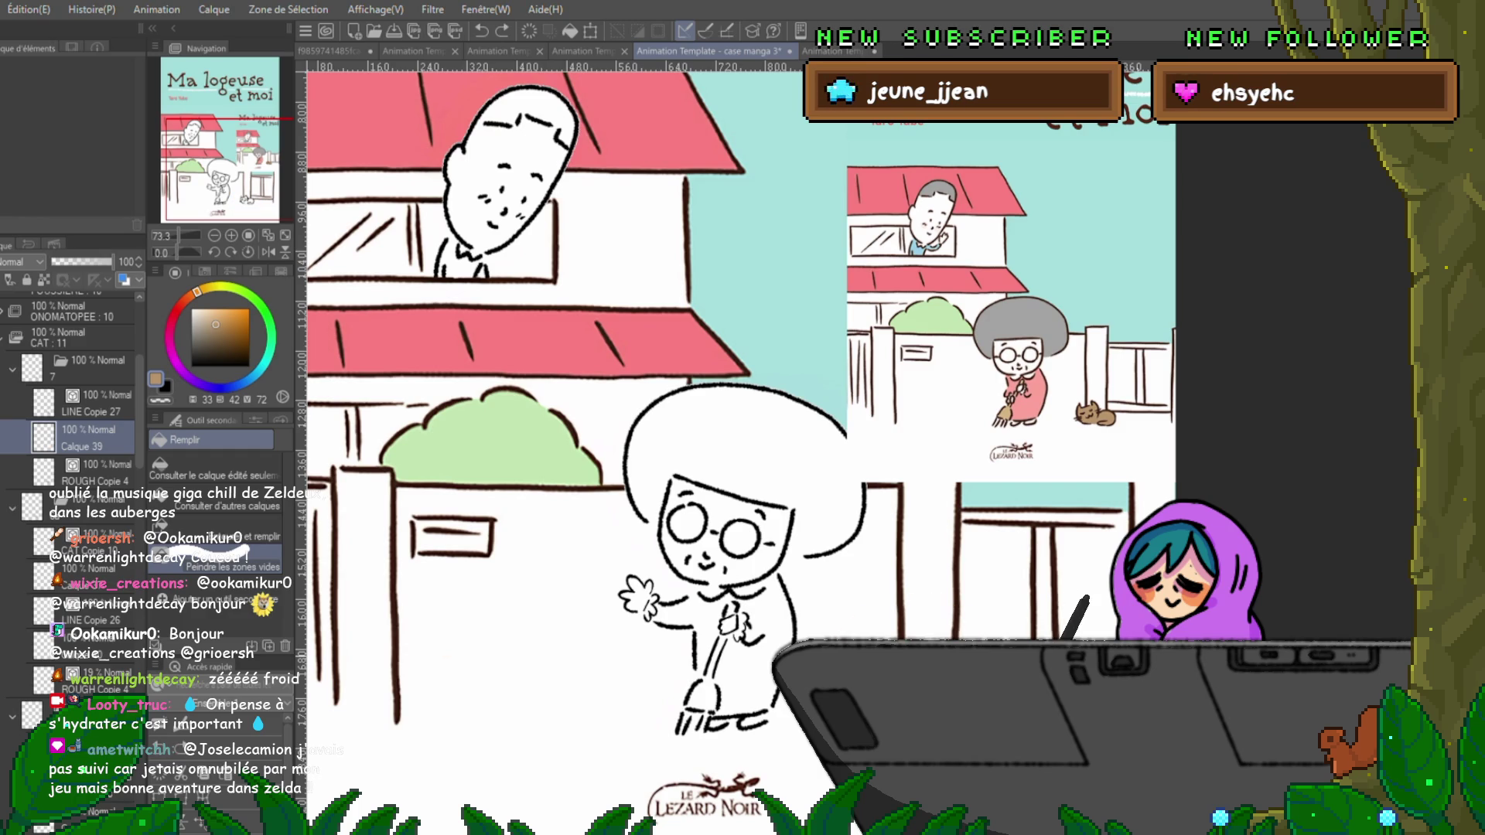
scroll(776, 394, up, 5)
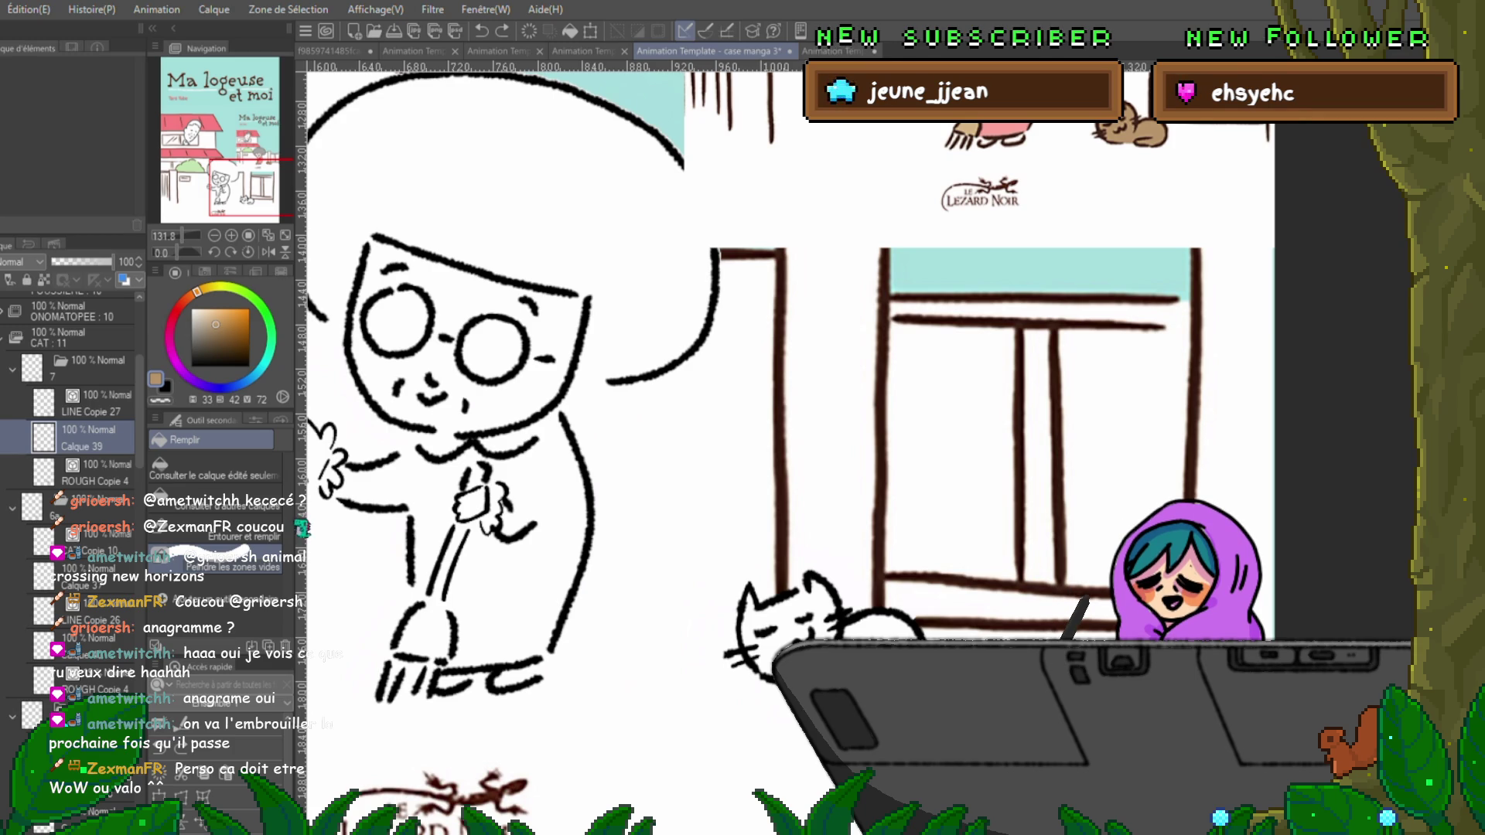
Centre the sleeping cat and window in view and add the new layer Calque 74.
mouse_move(773, 386)
mouse_down()
mouse_move(615, 437)
mouse_move(584, 421)
mouse_up()
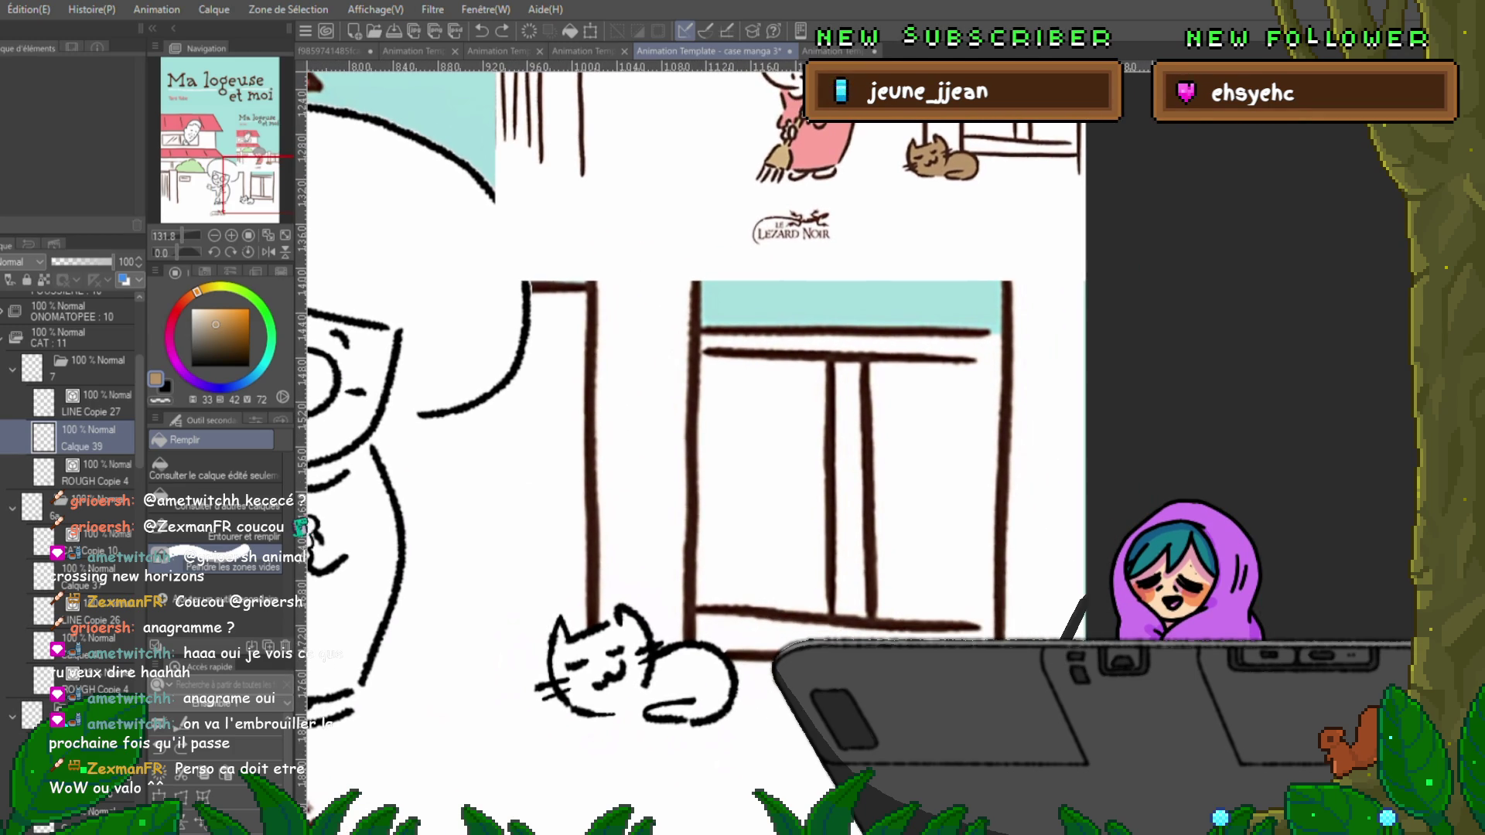
drag(696, 464, 758, 464)
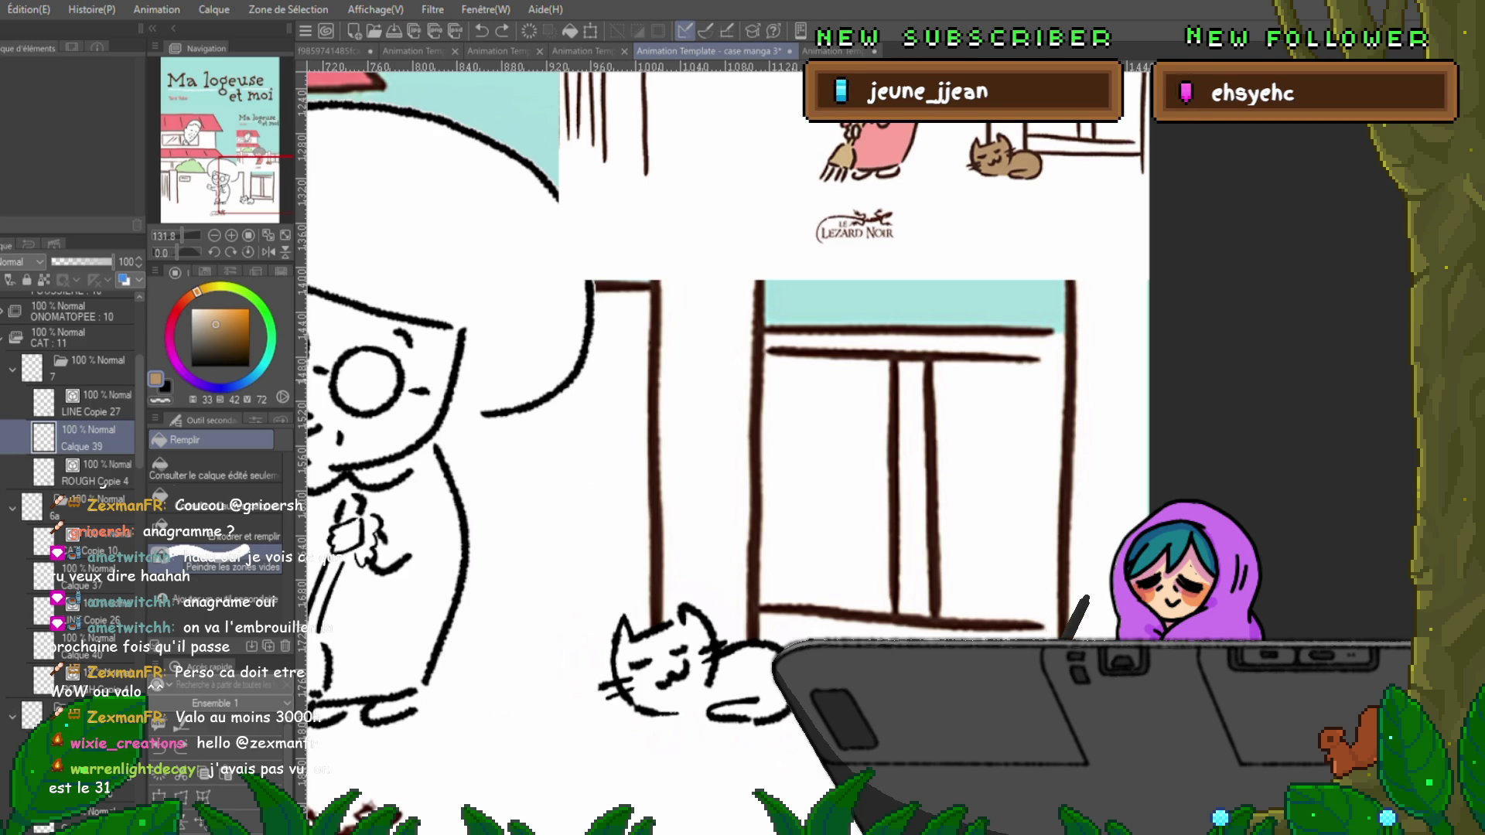
drag(696, 464, 646, 414)
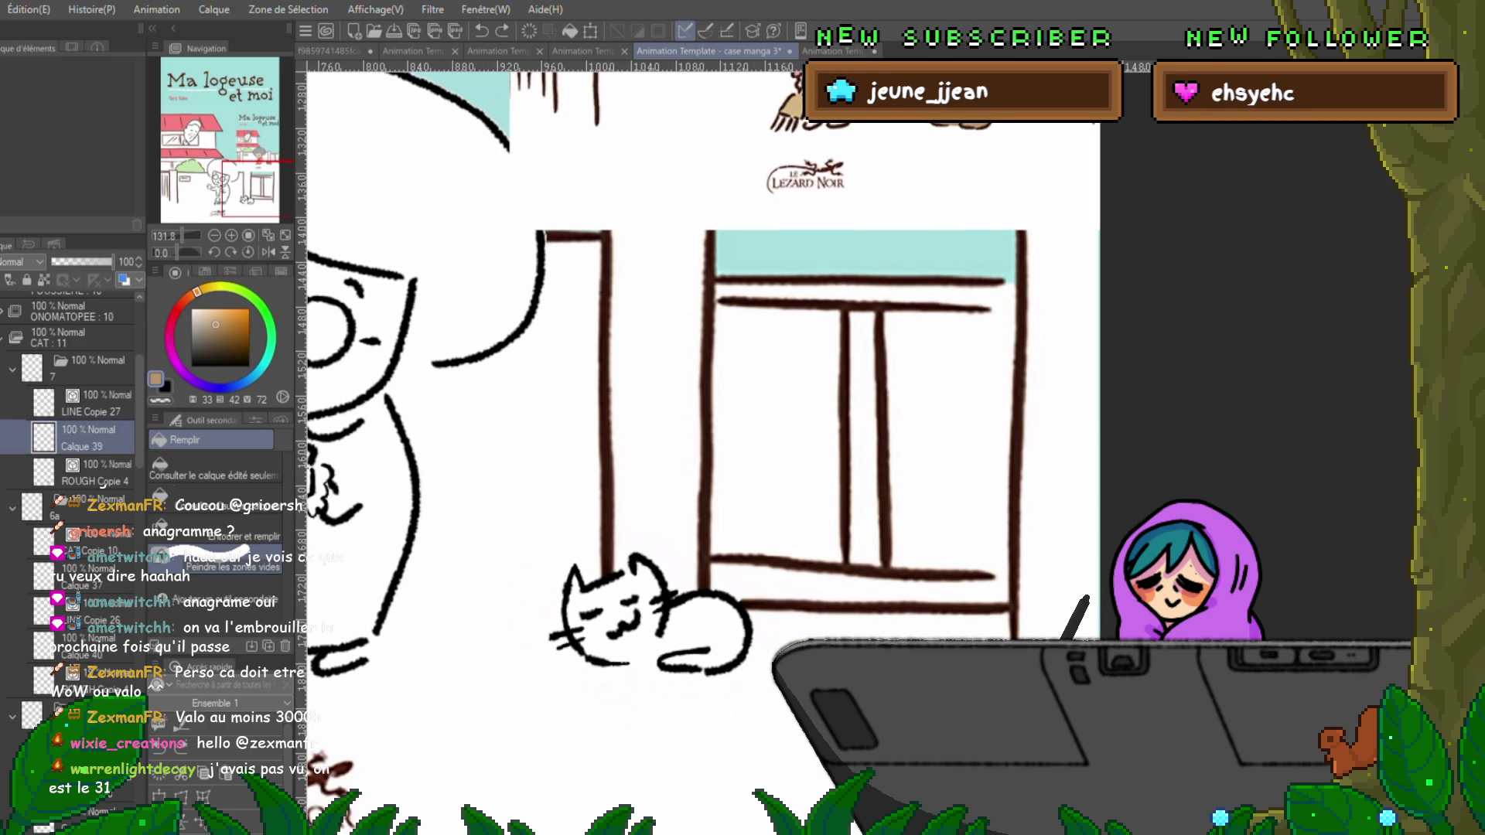
key(ctrl+shift+n)
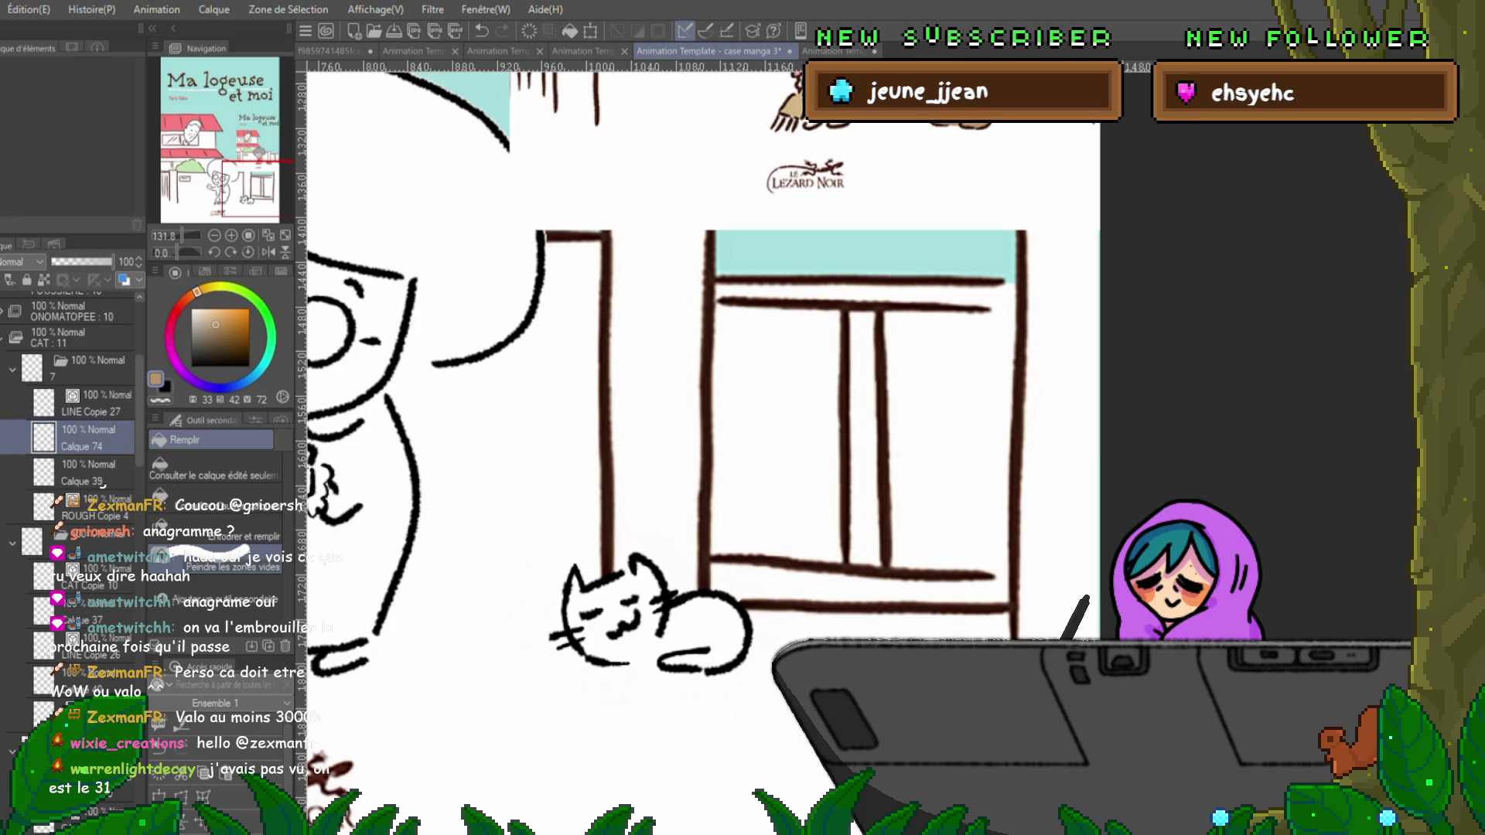
click(47, 438)
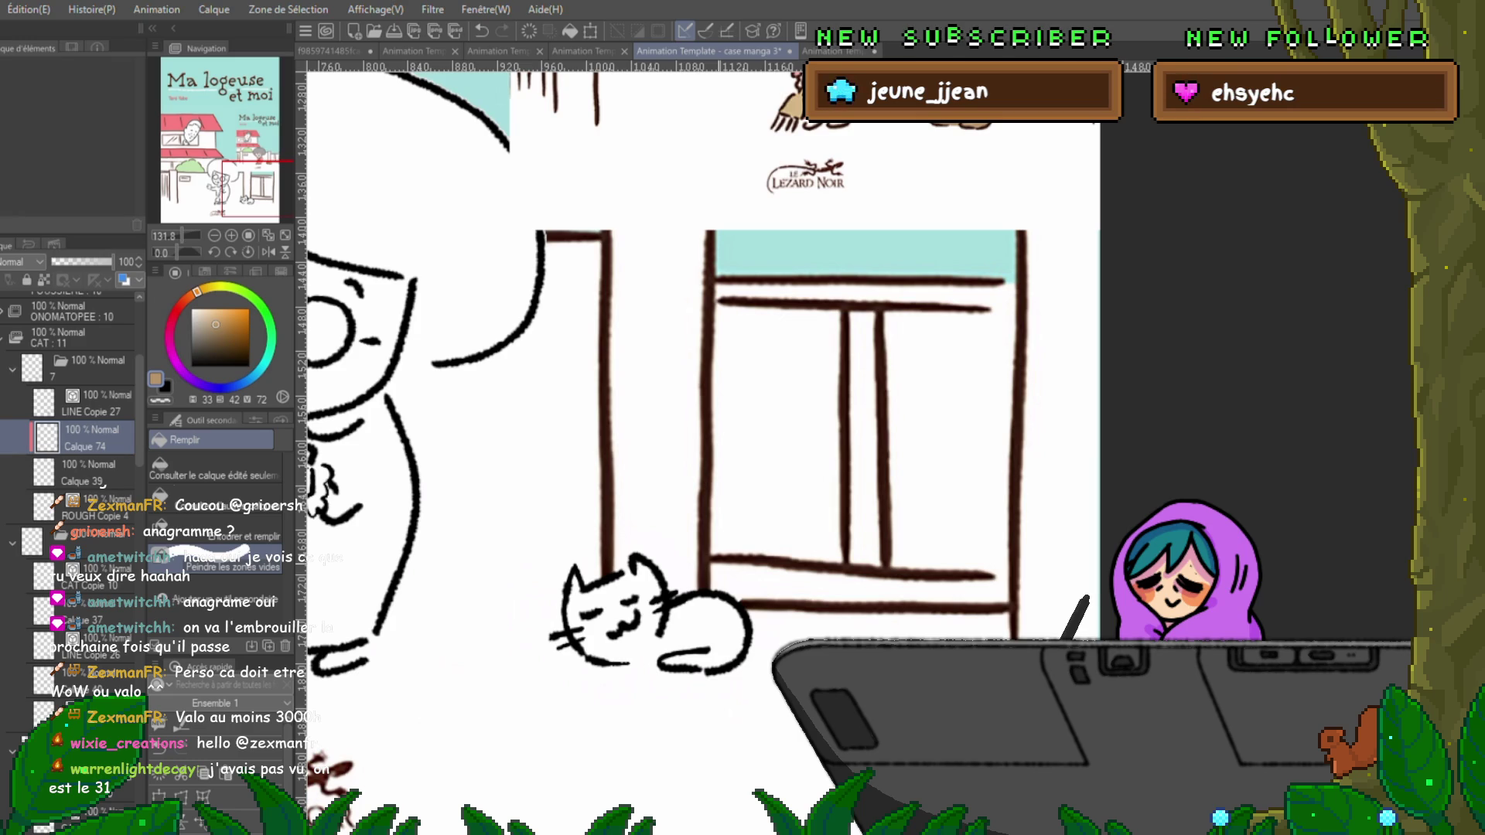
Try an enclose-and-fill of the cat with brown, then undo it.
mouse_move(696, 510)
mouse_down()
mouse_move(541, 680)
mouse_move(681, 495)
mouse_move(696, 511)
mouse_up()
drag(587, 665, 595, 673)
key(ctrl+z)
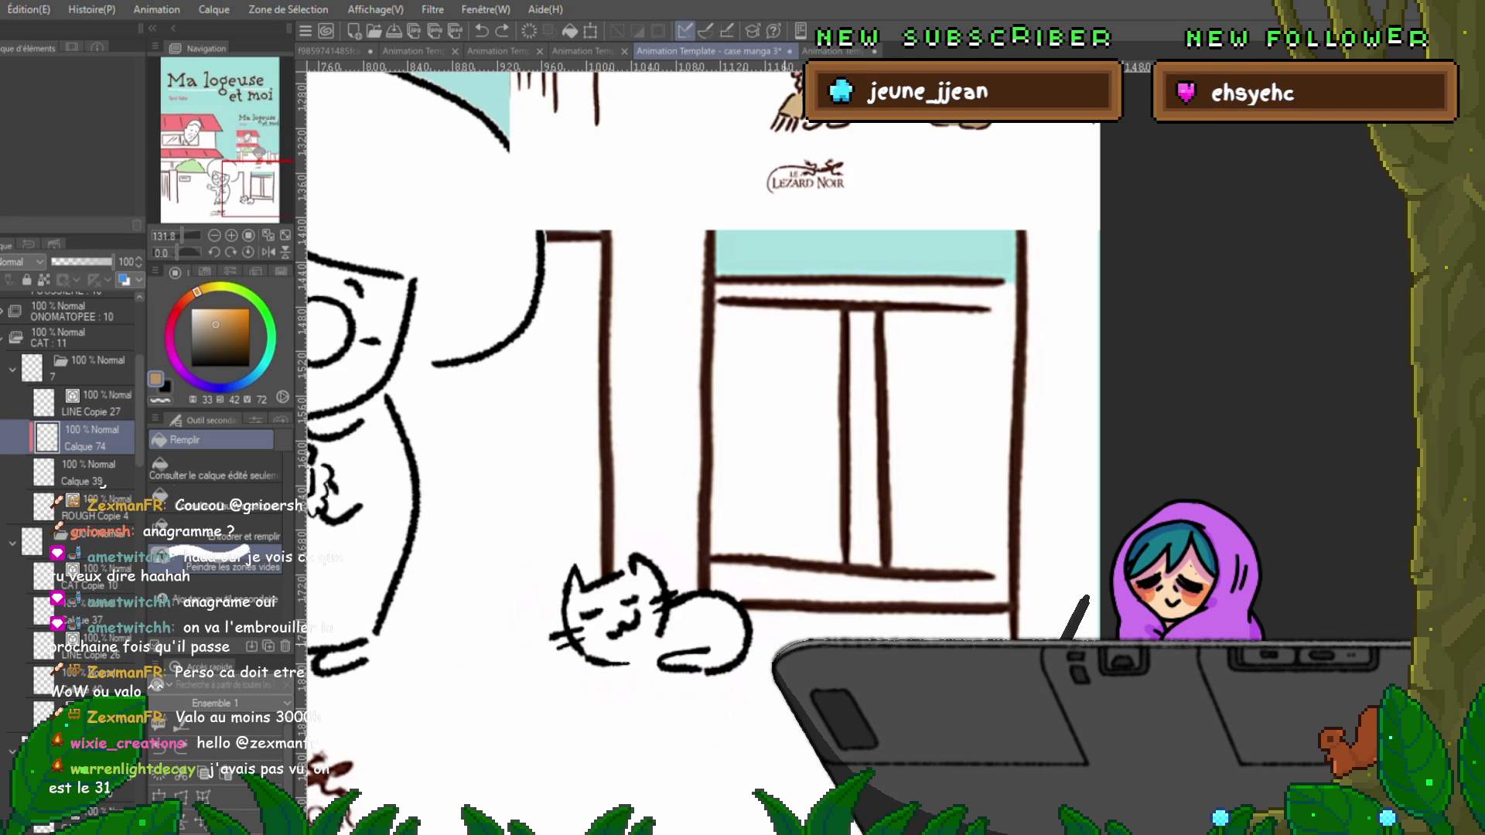
With the Pen, paint the cat's left ear light brown and a tan patch along its underside.
key(p)
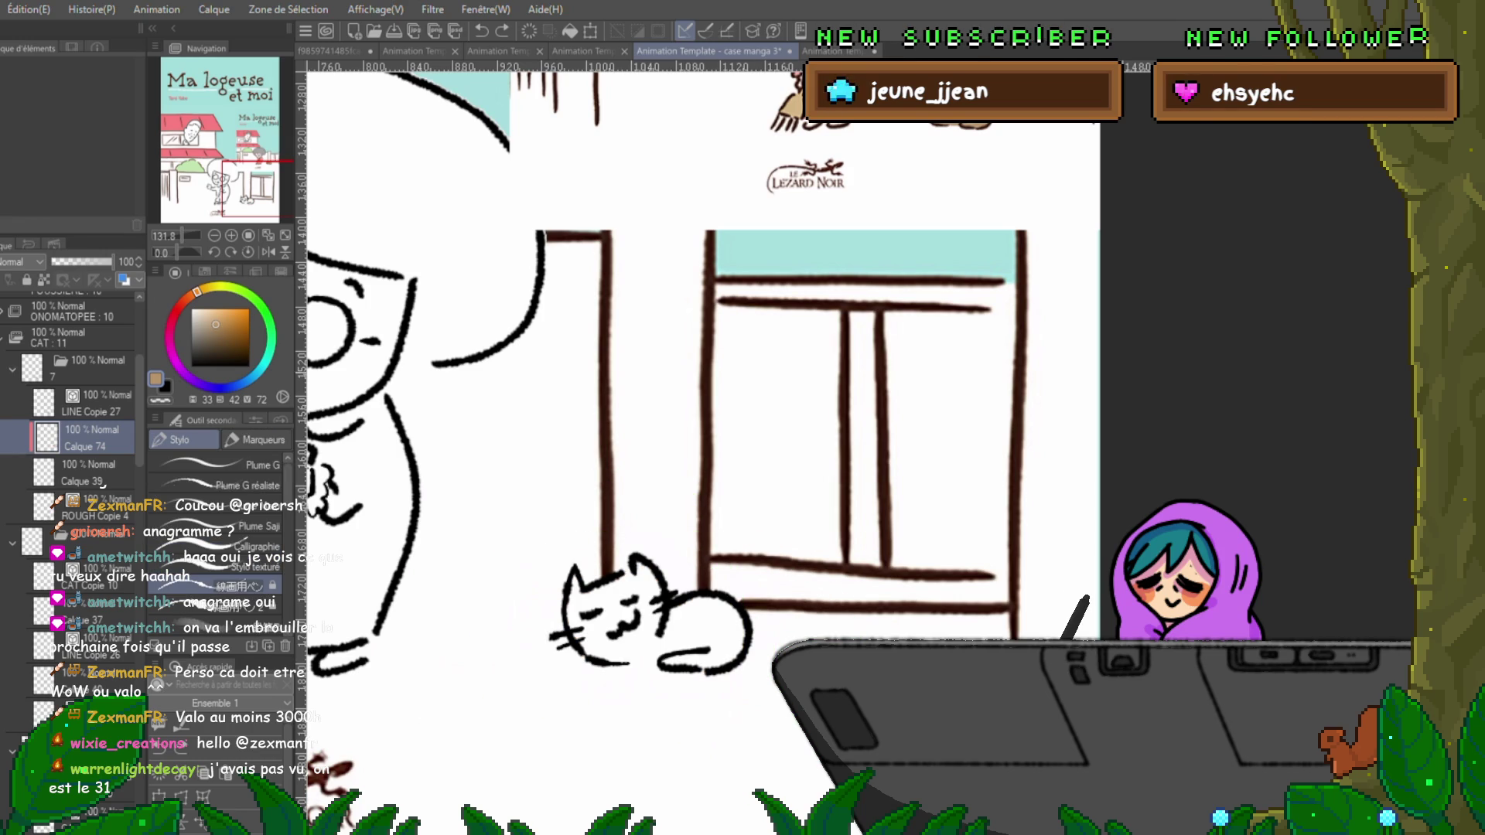
drag(579, 581, 574, 618)
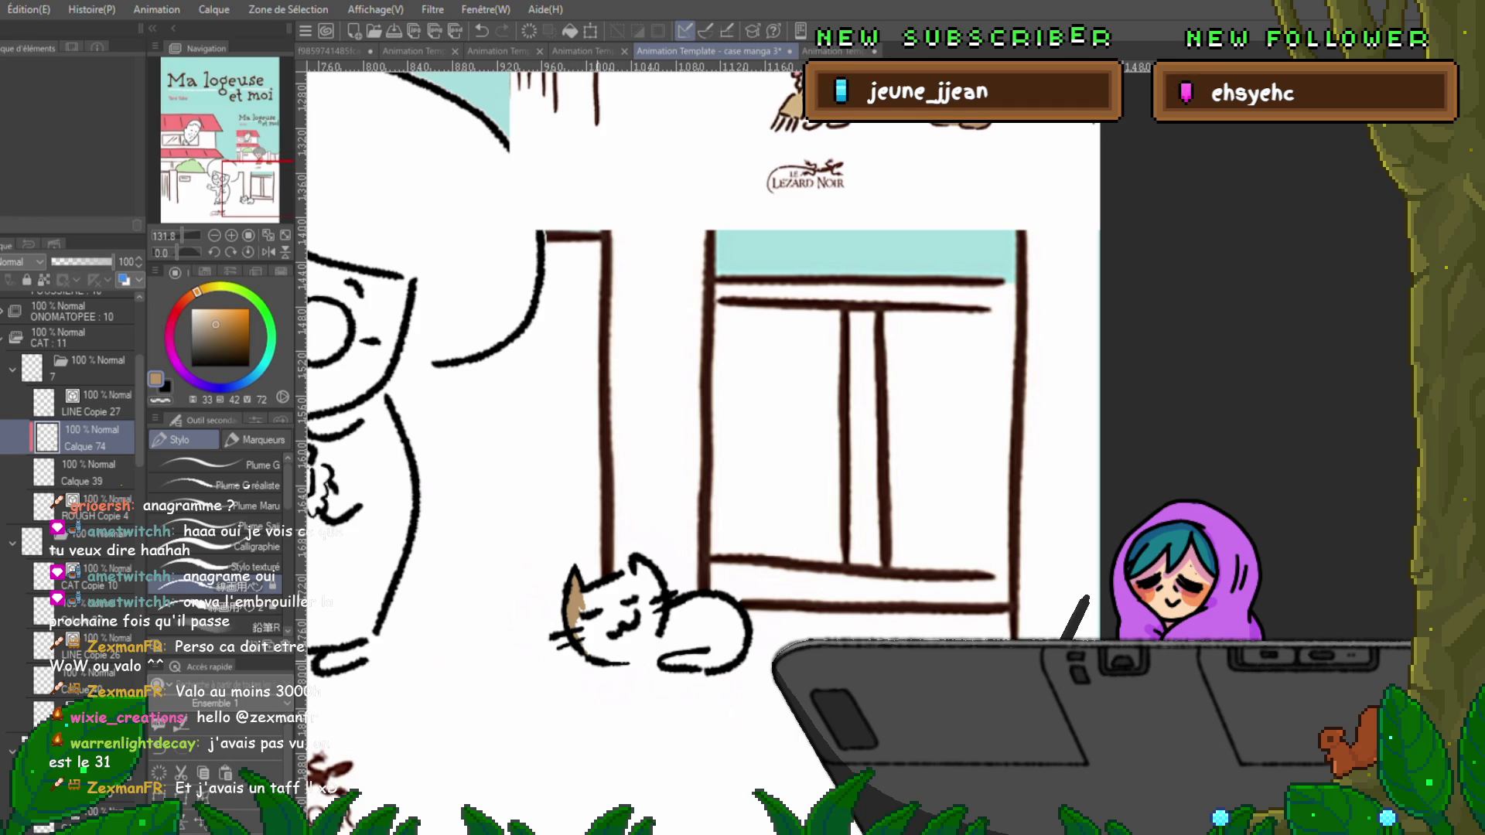
drag(597, 662, 663, 663)
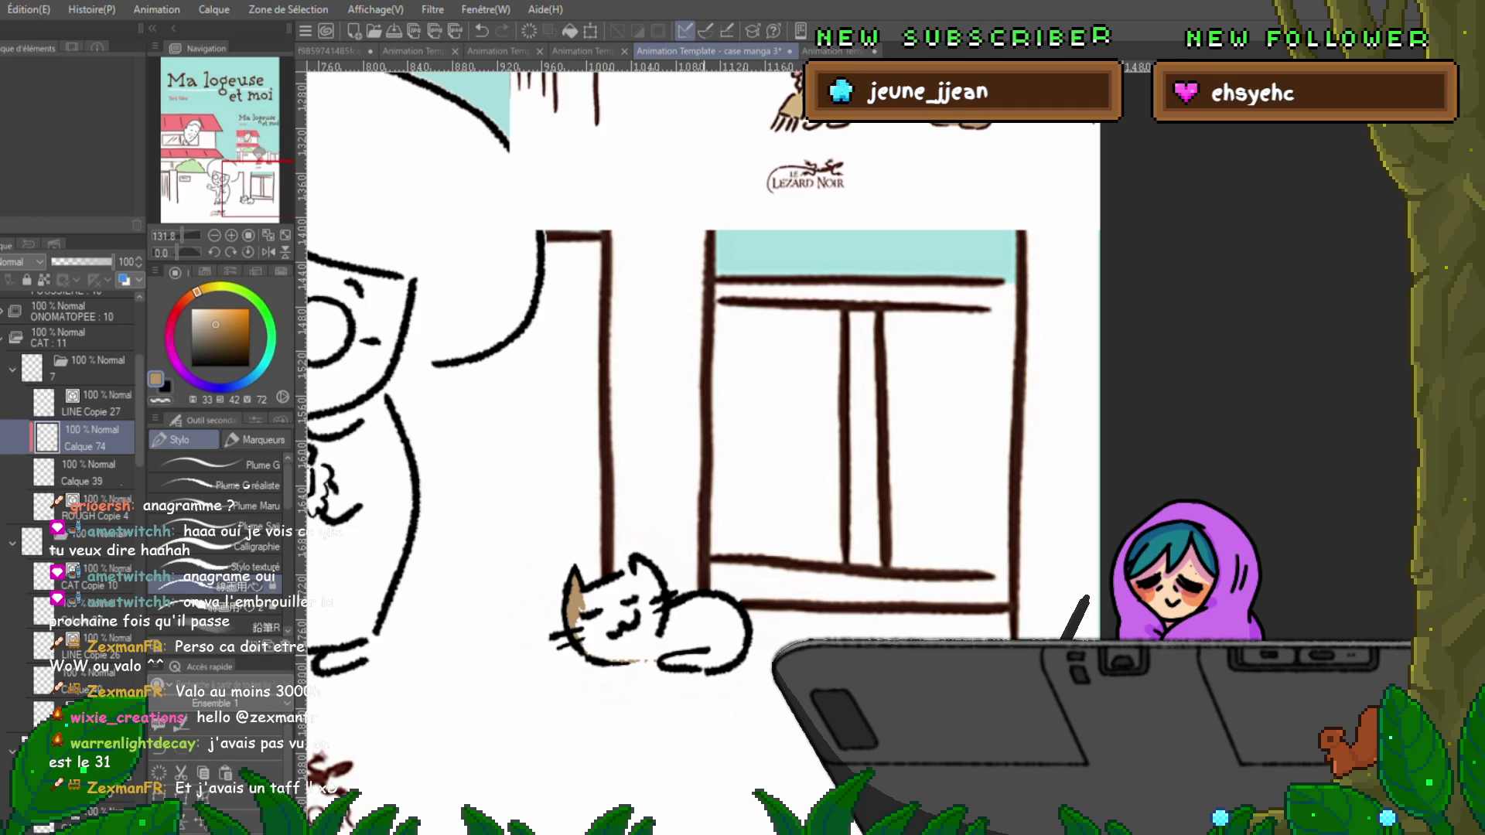
key(ctrl+z)
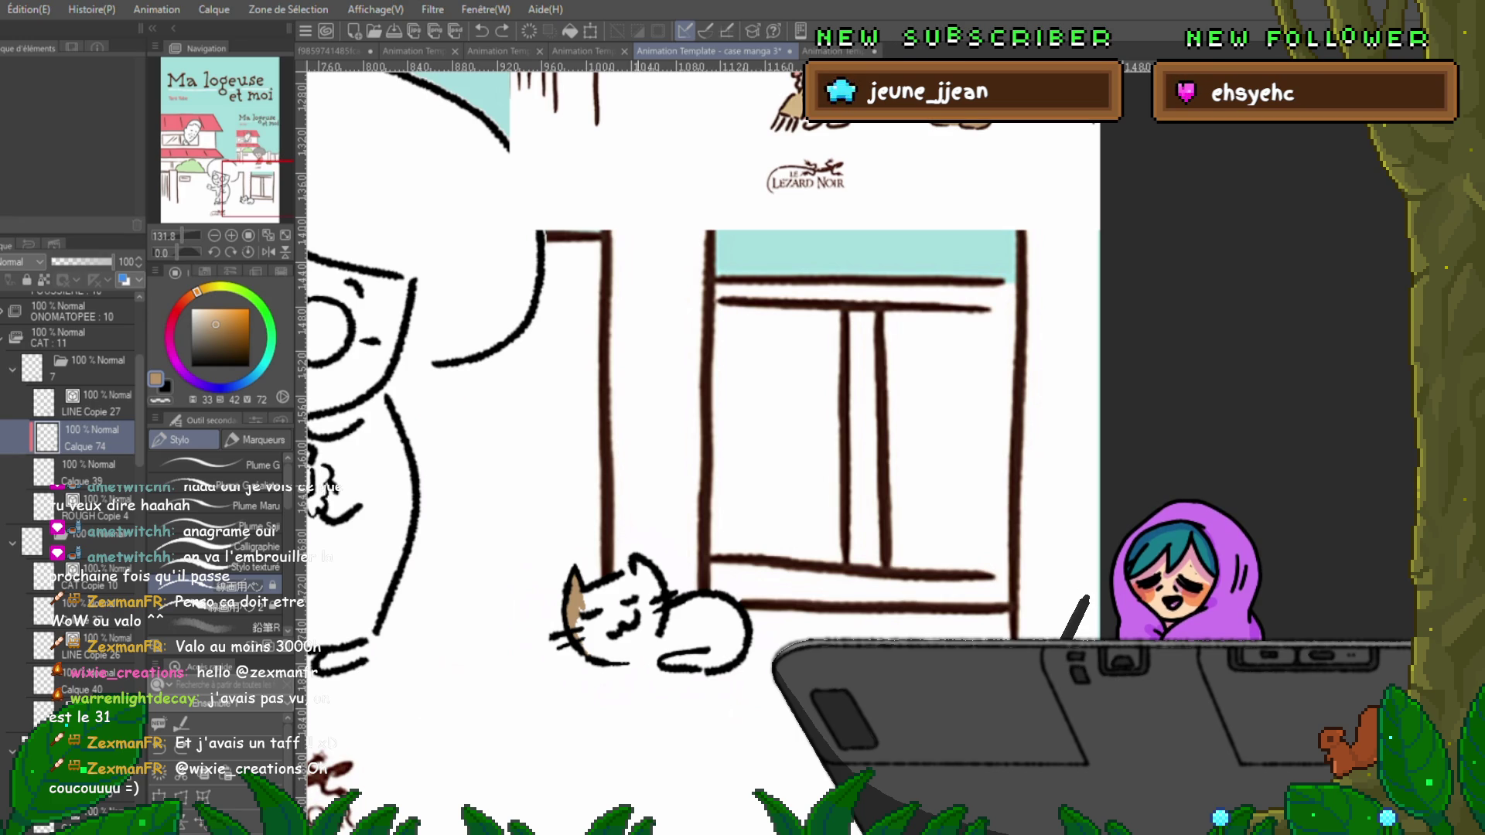
drag(615, 663, 673, 662)
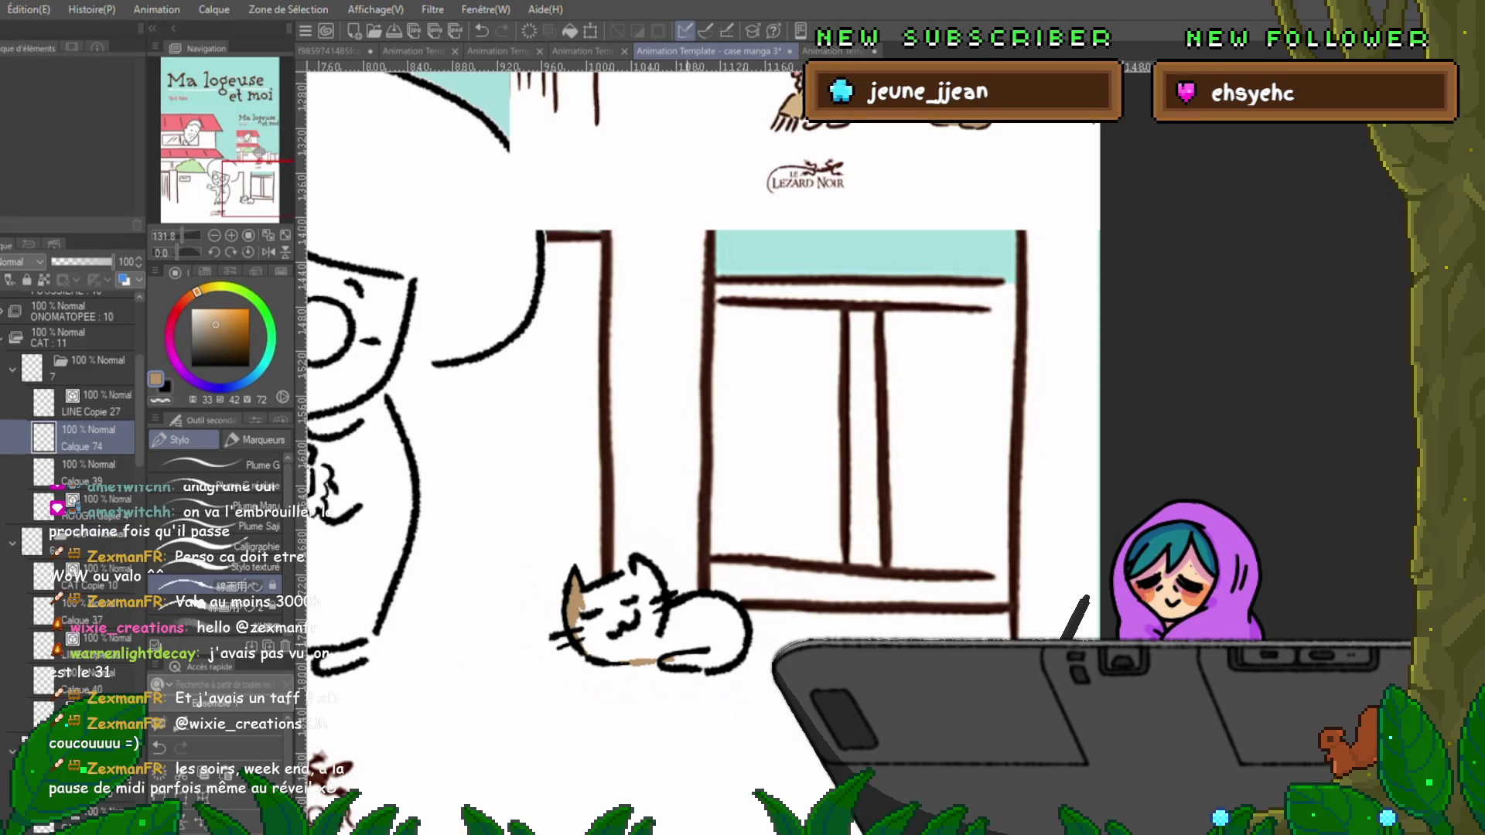
drag(661, 664, 723, 665)
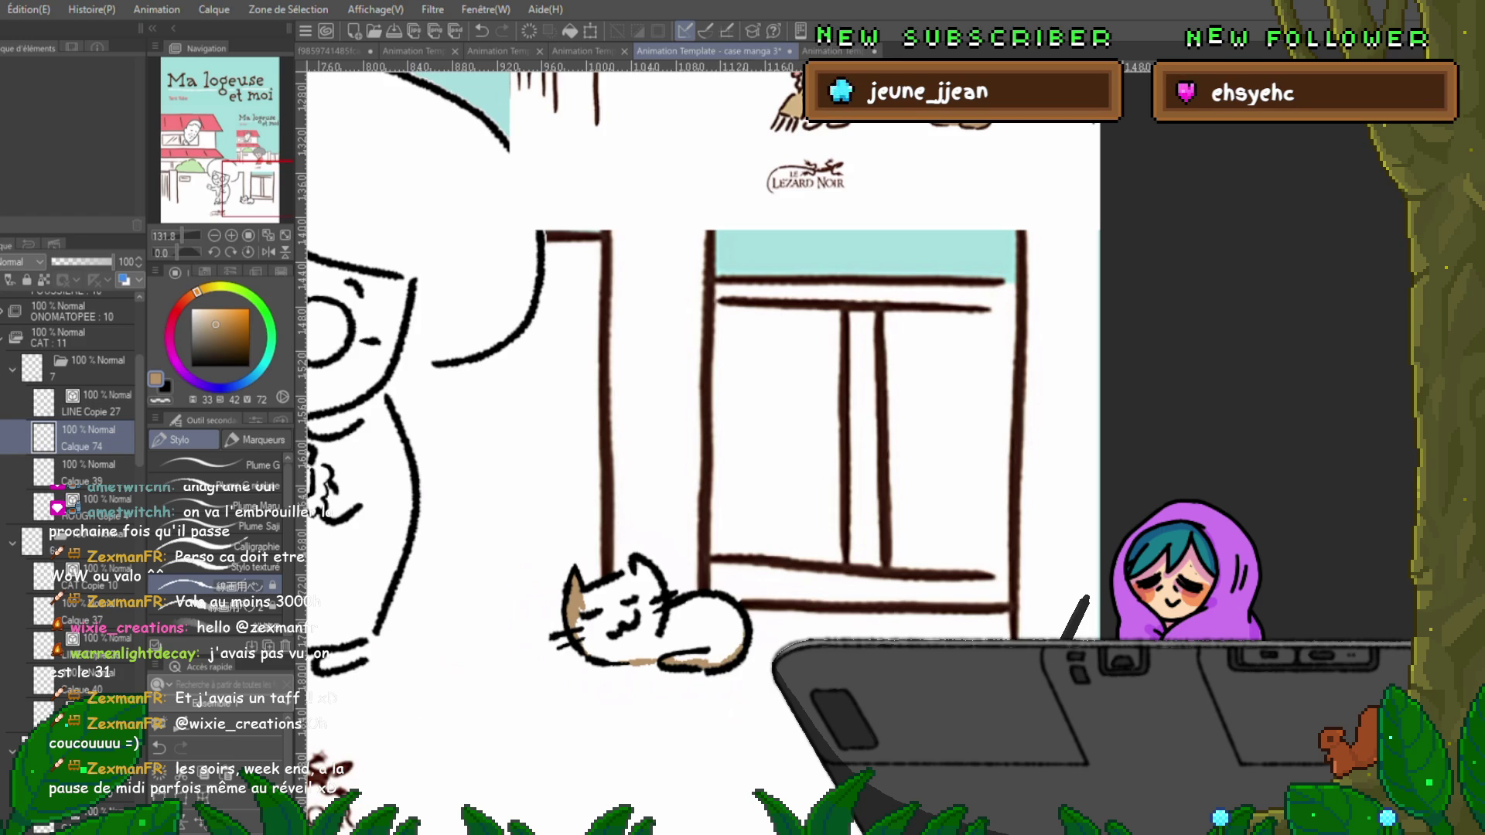
Test tan fills on the cat, undoing them, and set fills to reference only the current layer.
key(m)
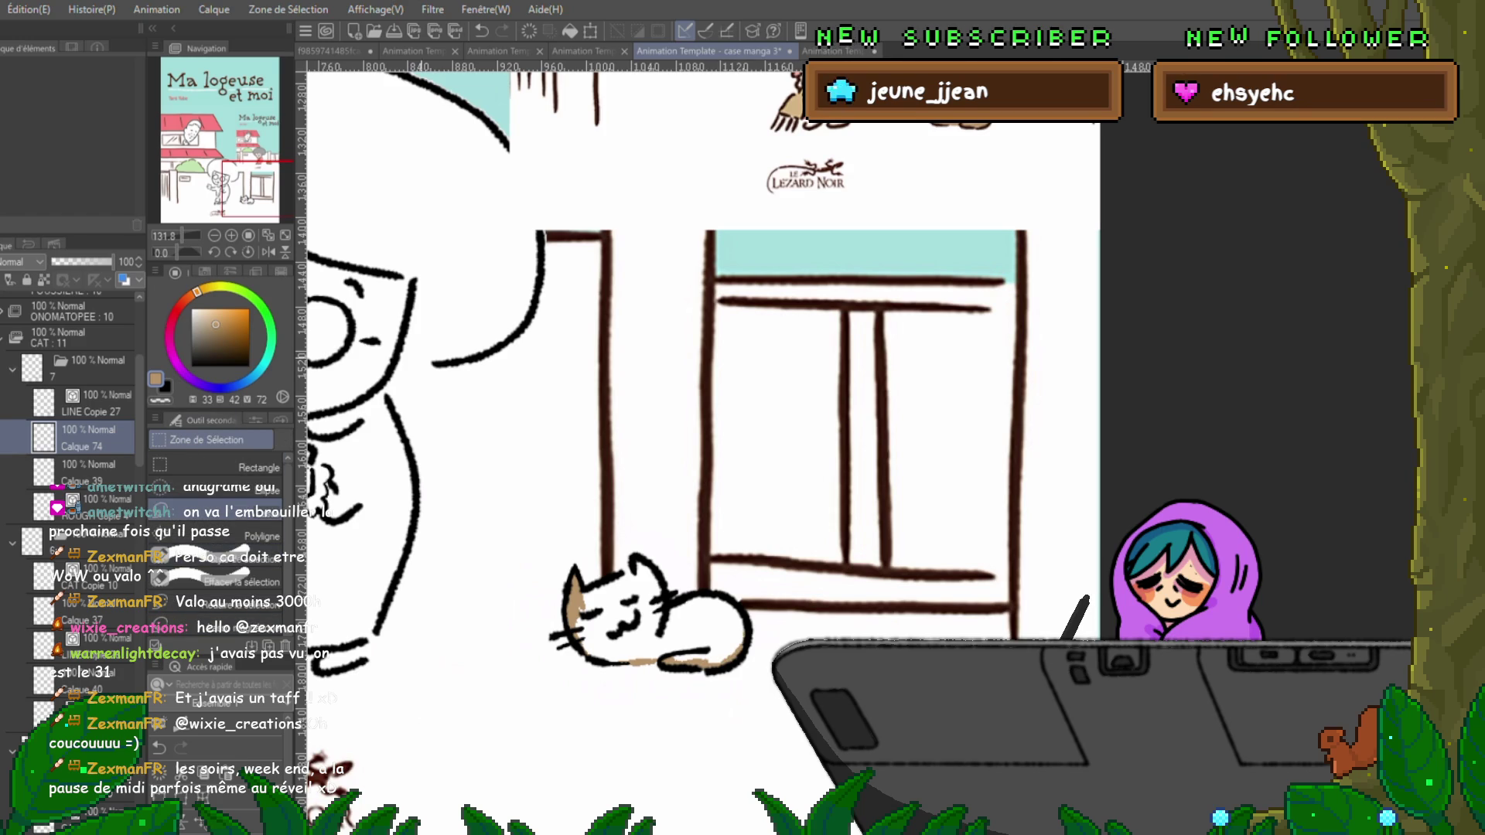
key(g)
mouse_move(587, 534)
mouse_down()
mouse_move(719, 681)
mouse_move(773, 541)
mouse_up()
key(ctrl+z)
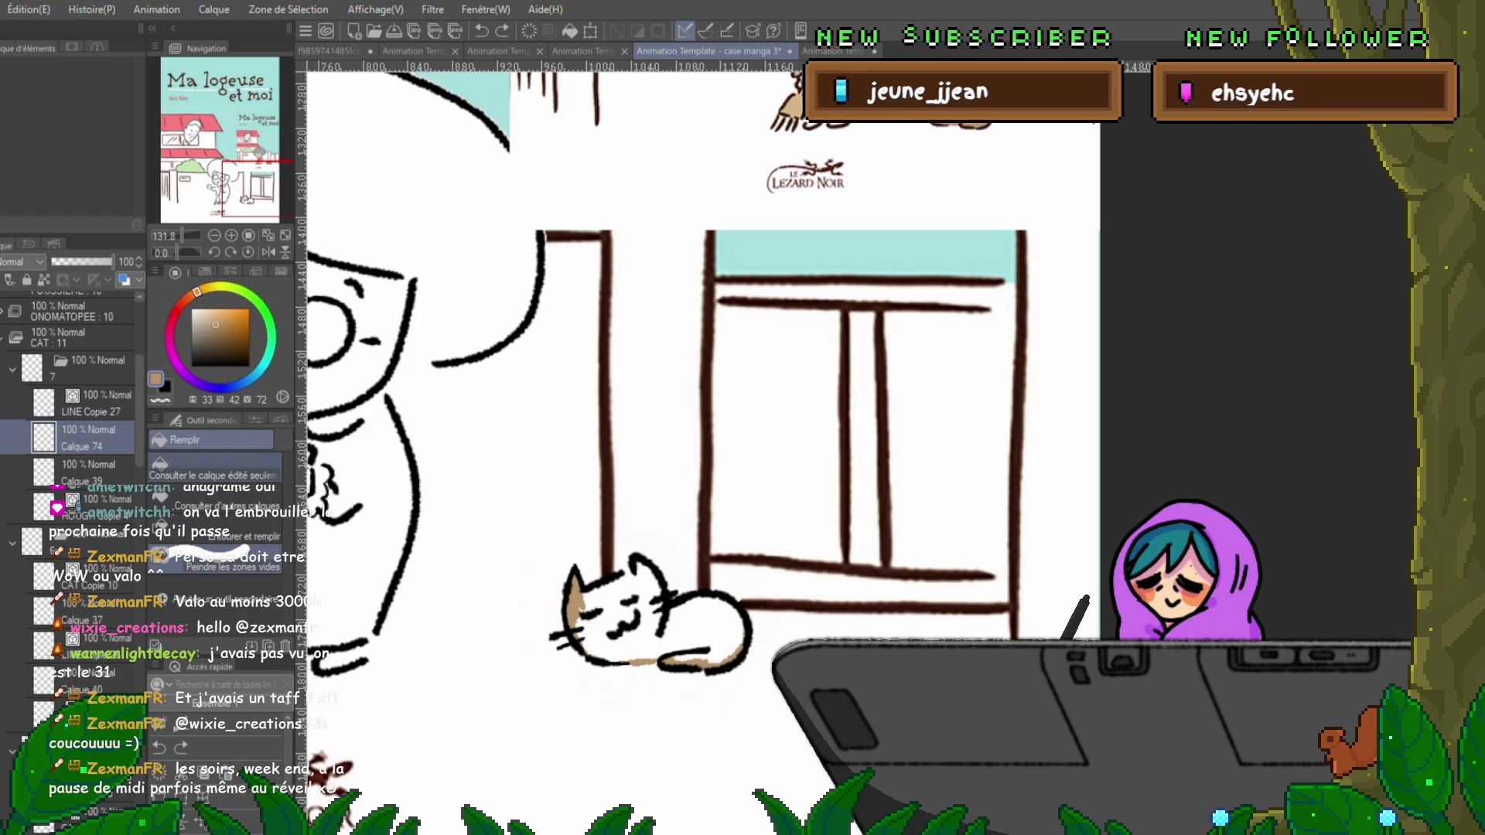
click(464, 464)
key(ctrl+z)
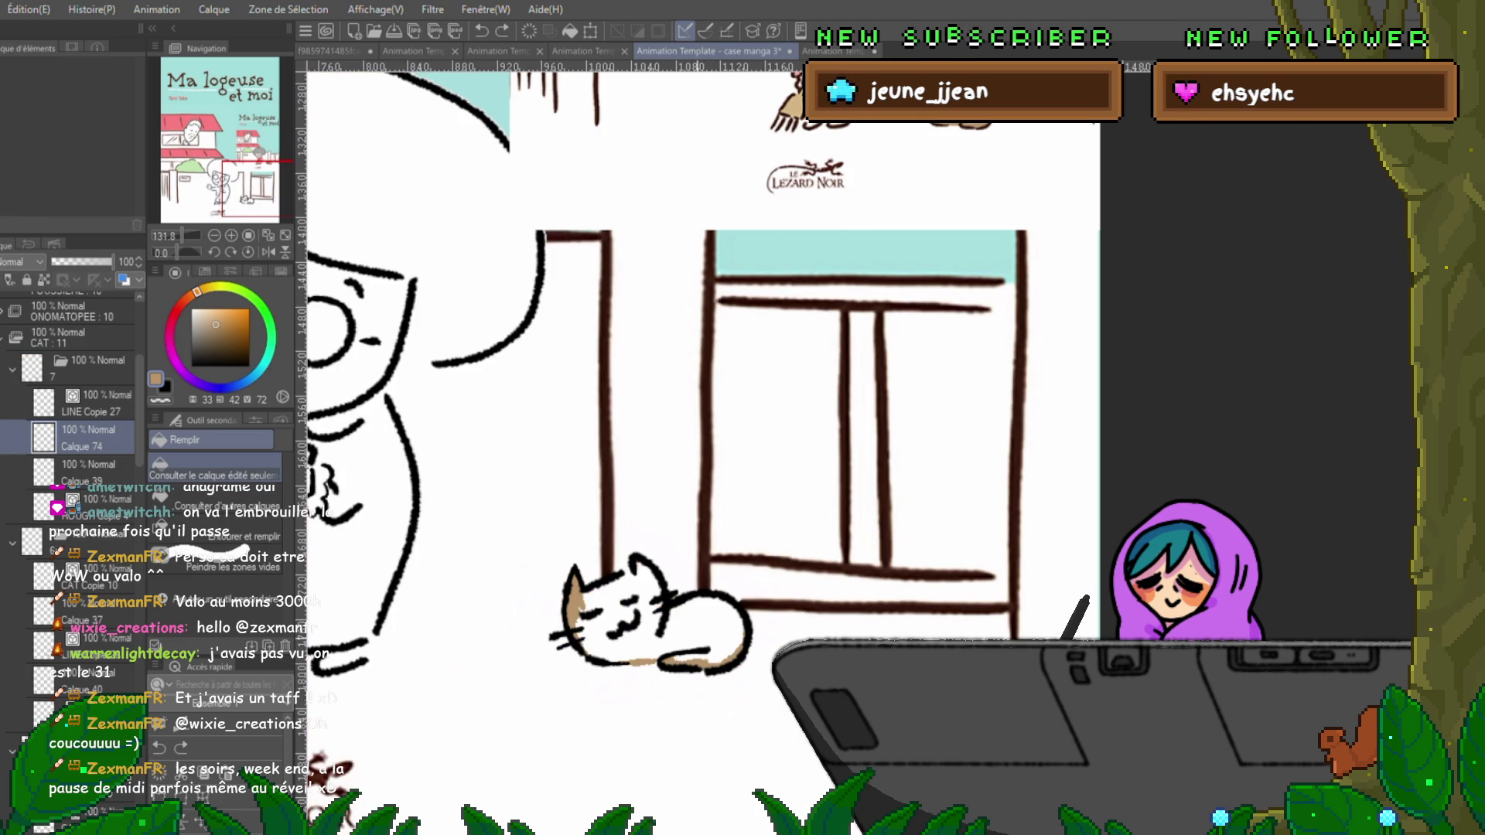
click(216, 535)
mouse_move(587, 541)
mouse_down()
mouse_move(742, 672)
mouse_move(591, 543)
mouse_up()
click(213, 470)
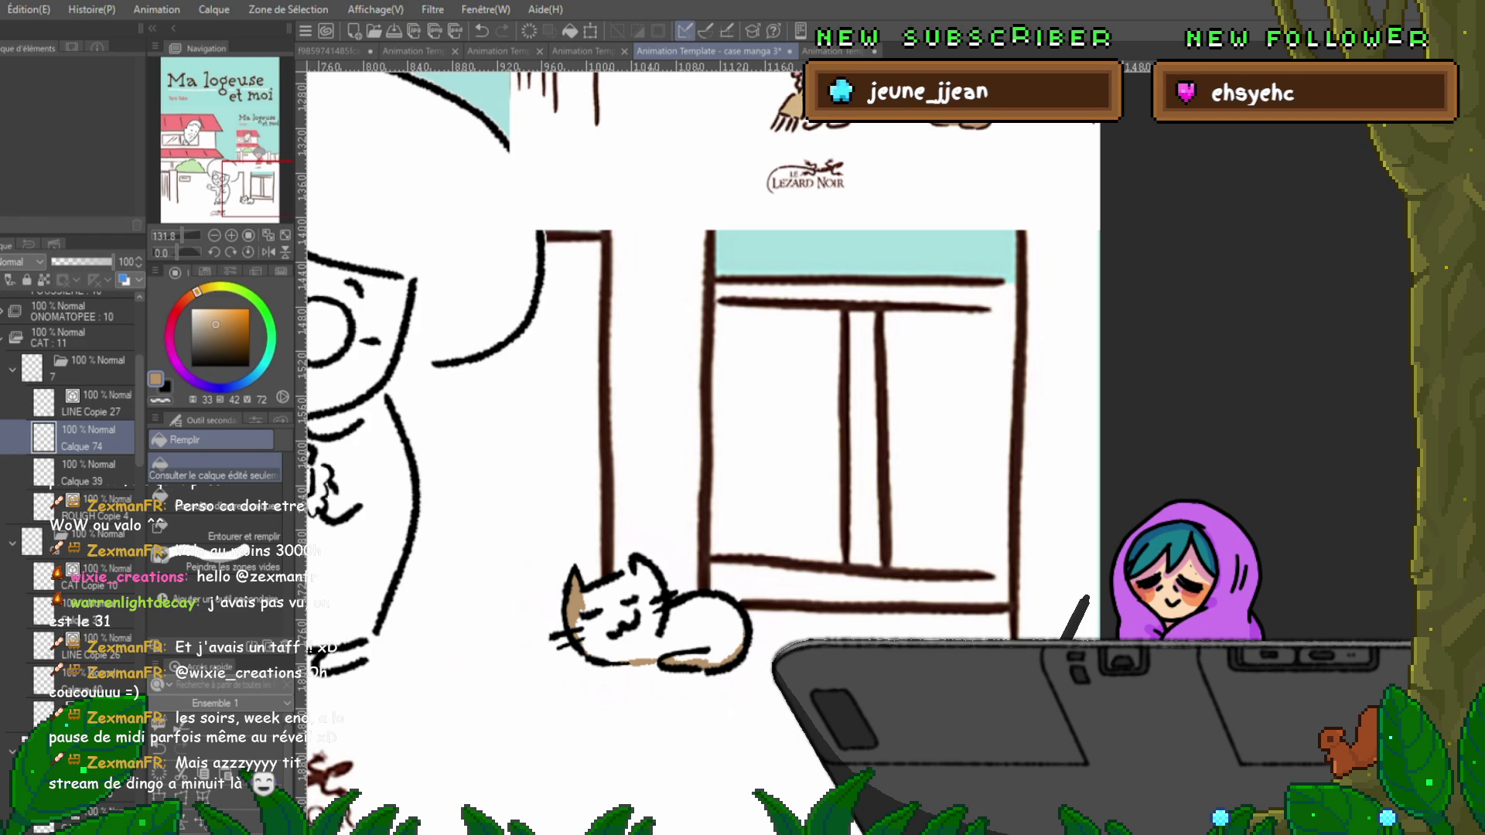
key(p)
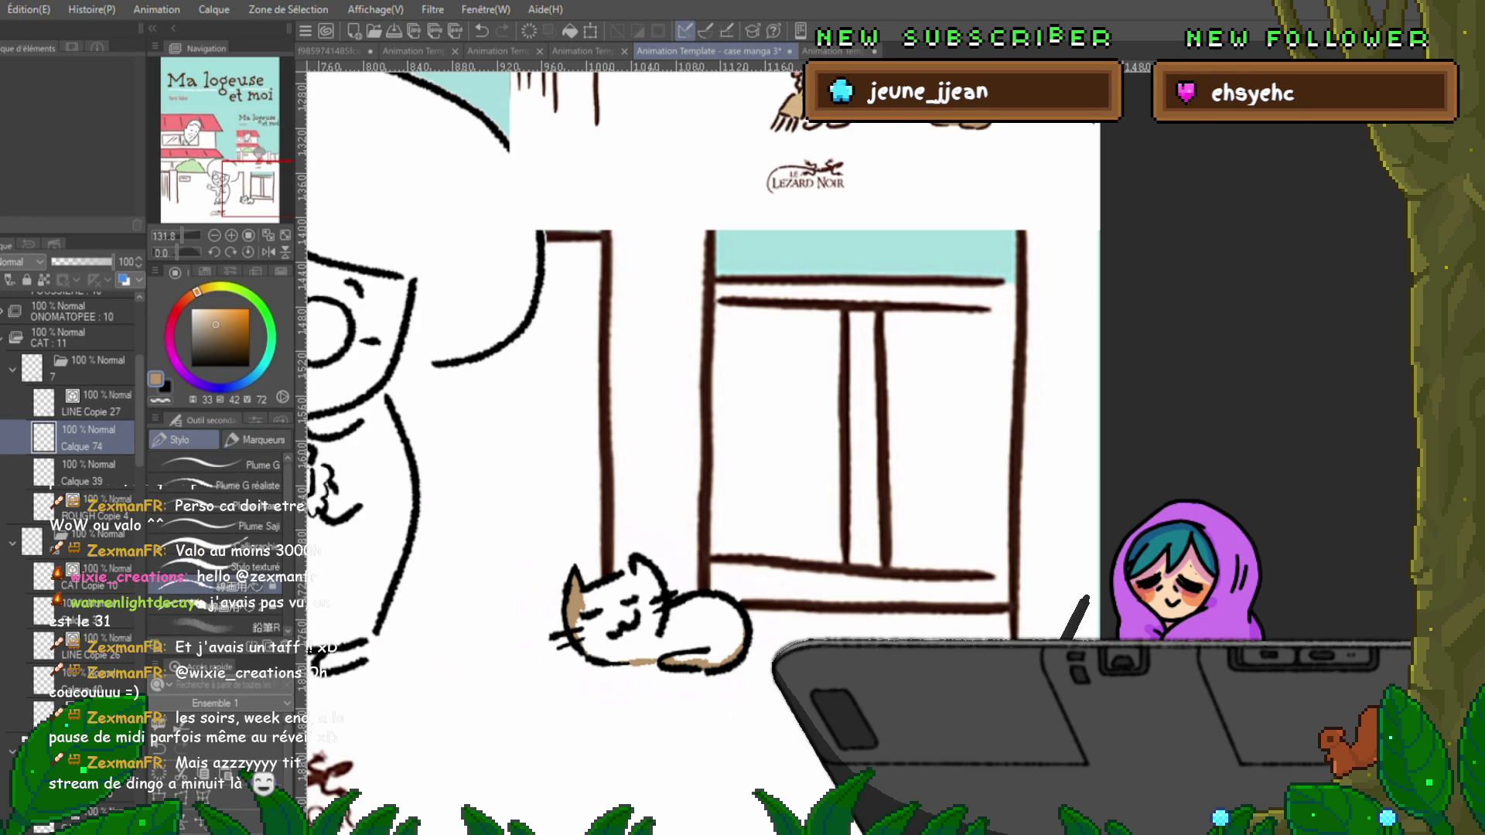
key(m)
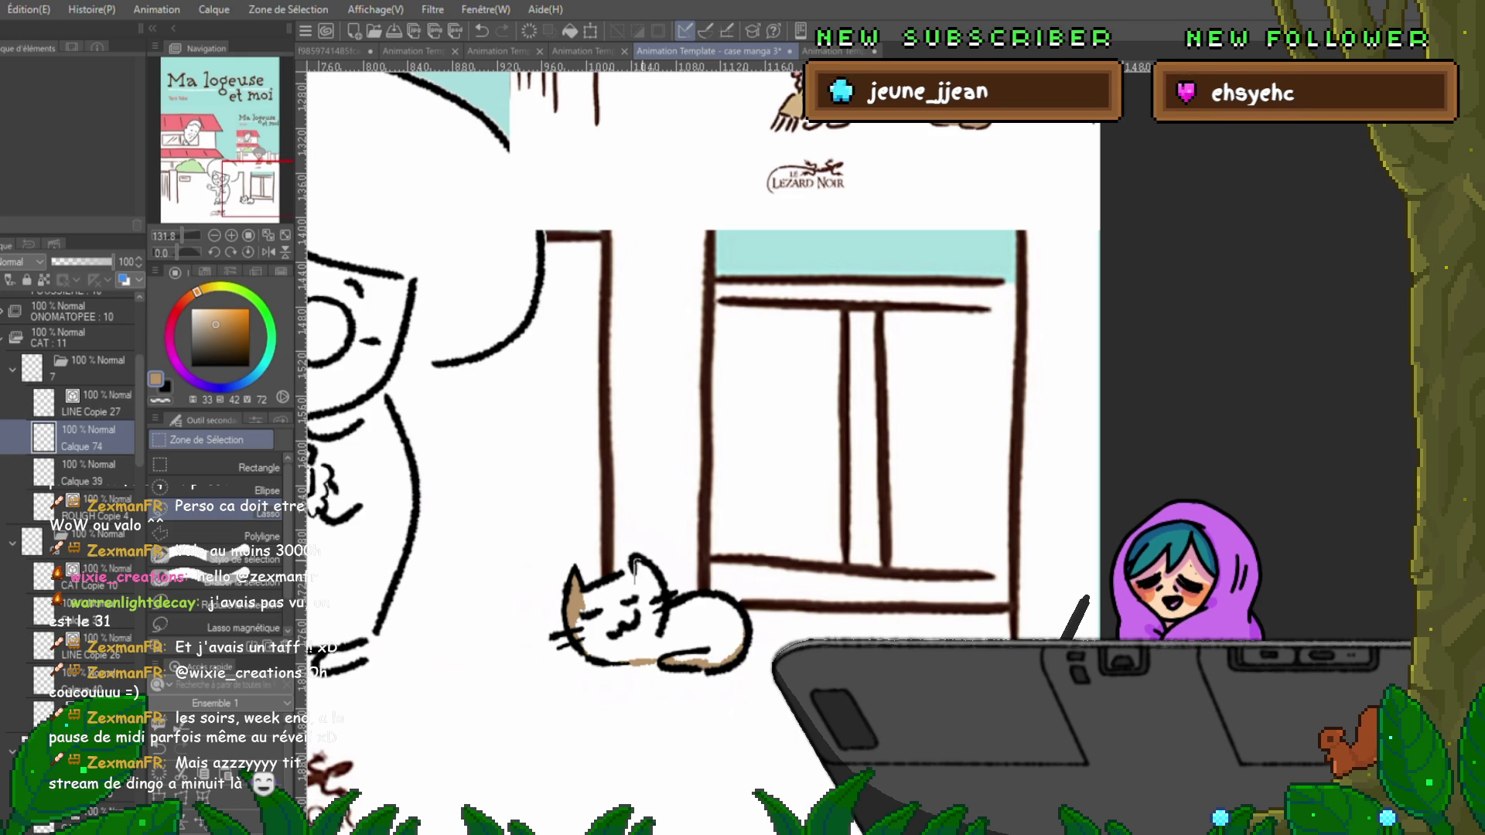
Lasso and fill the cat's head, body and belly patch with brown.
drag(636, 568, 642, 641)
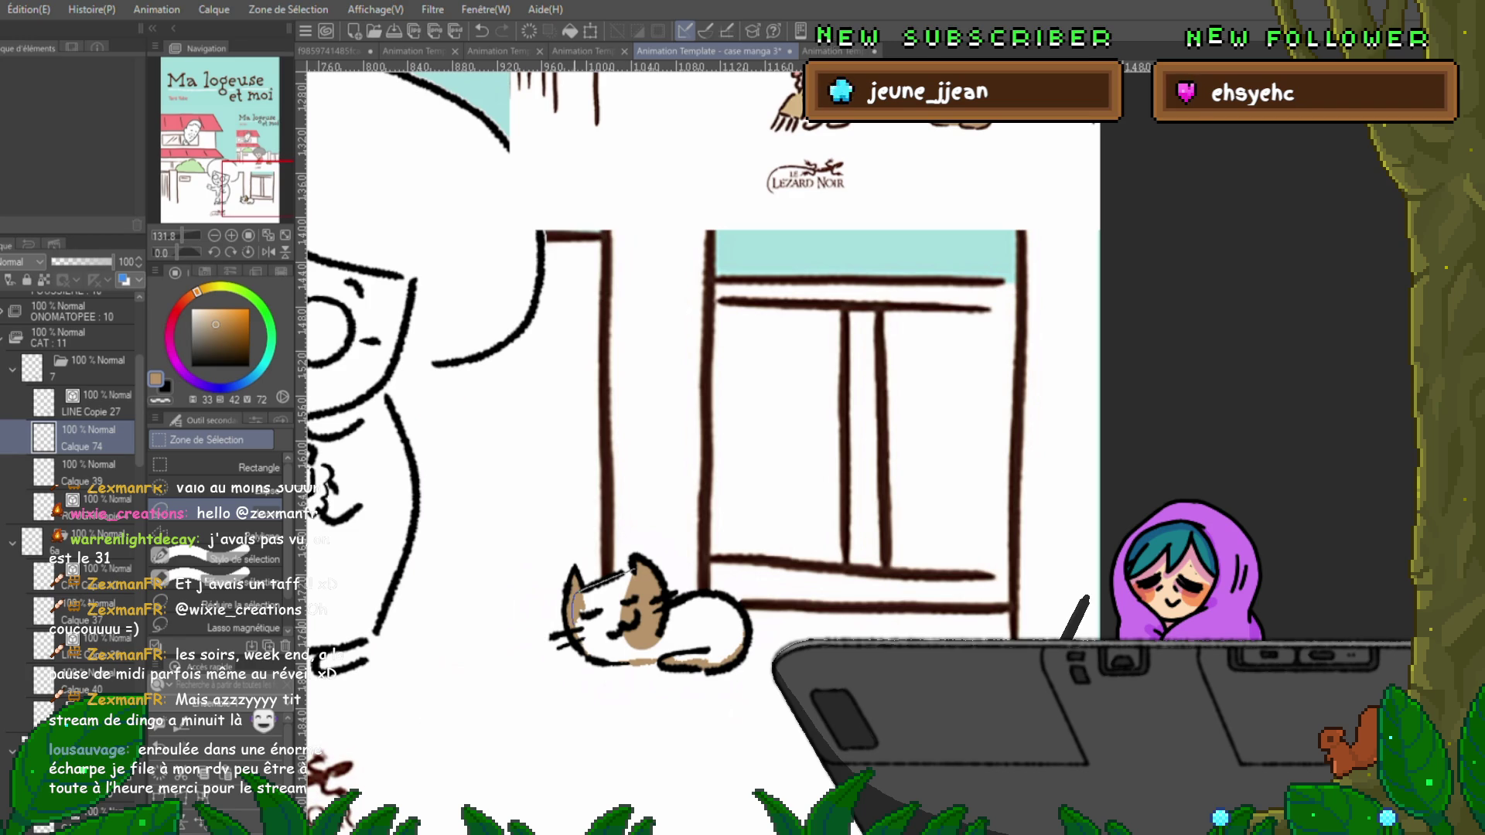
mouse_move(576, 588)
mouse_down()
mouse_move(611, 654)
mouse_move(573, 591)
mouse_up()
key(alt+BackSpace)
key(ctrl+d)
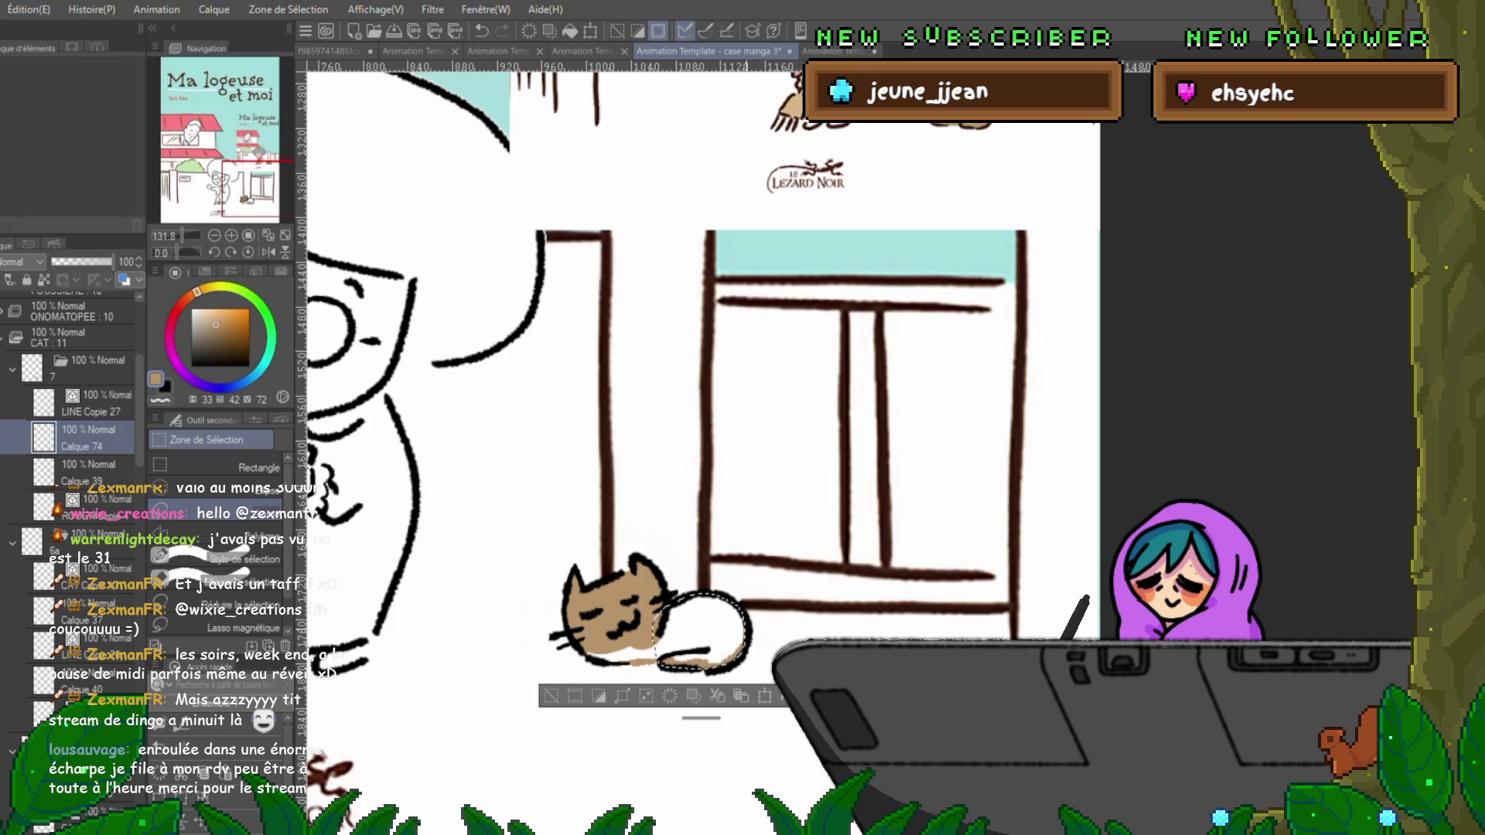
key(alt+BackSpace)
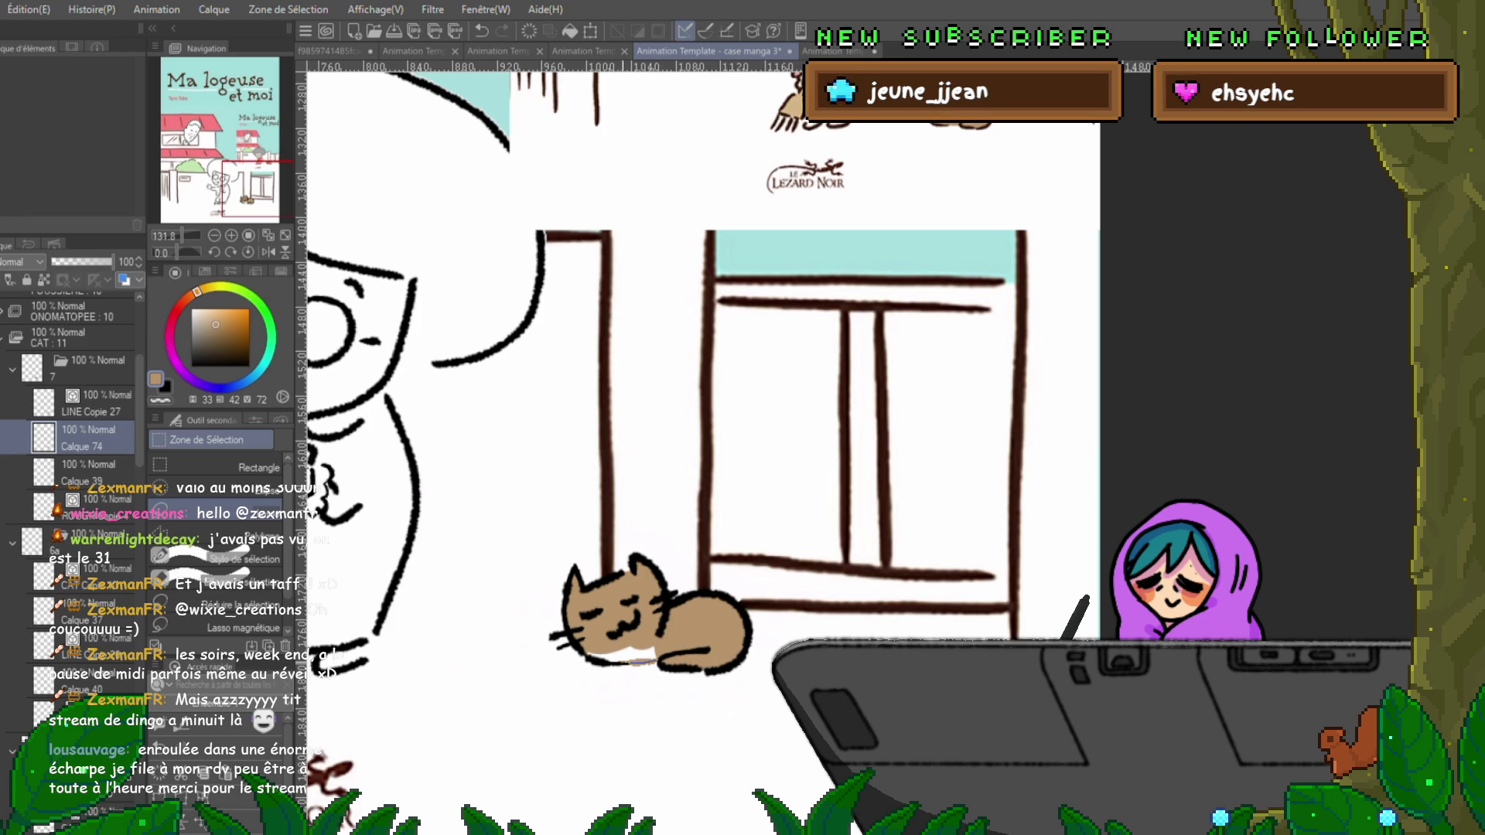
key(alt+BackSpace)
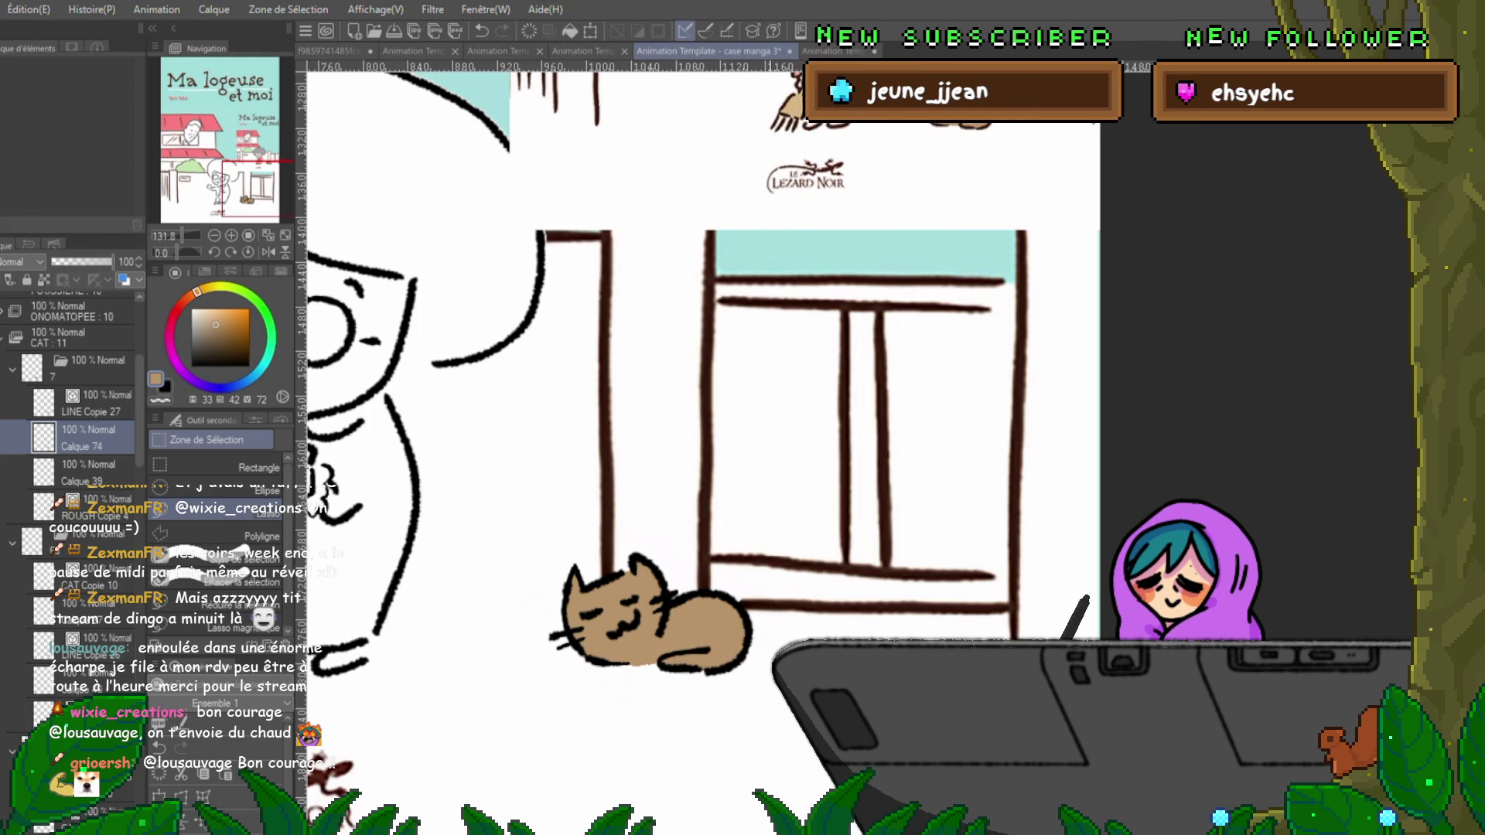
Step to the next animation cel, where the cat is still uncoloured line art.
key(Right)
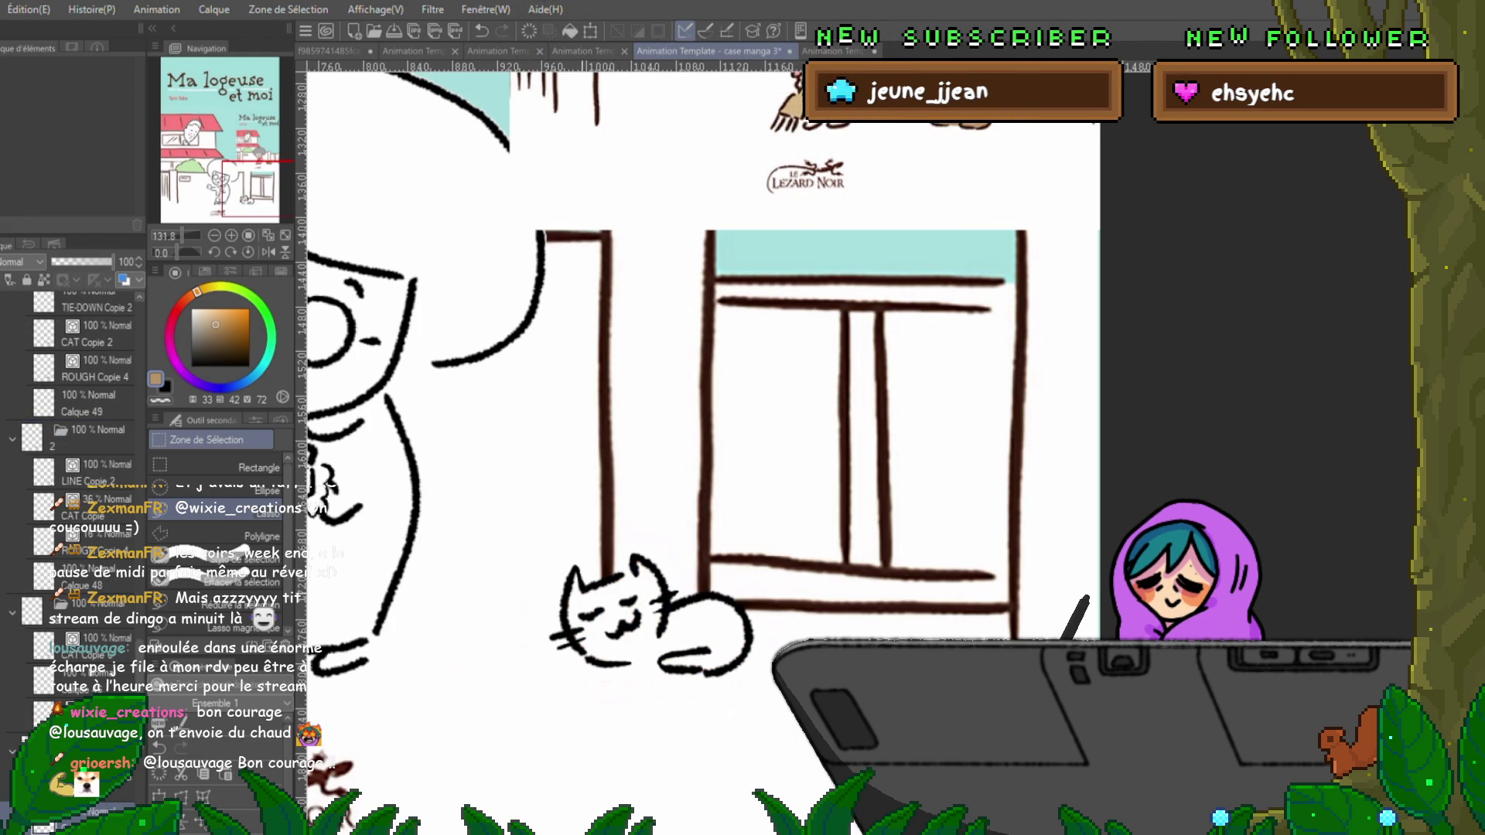
Lasso-fill the left side of the cat's face, its right ear and cheek tan.
scroll(77, 495, down, 1)
scroll(77, 495, down, 5)
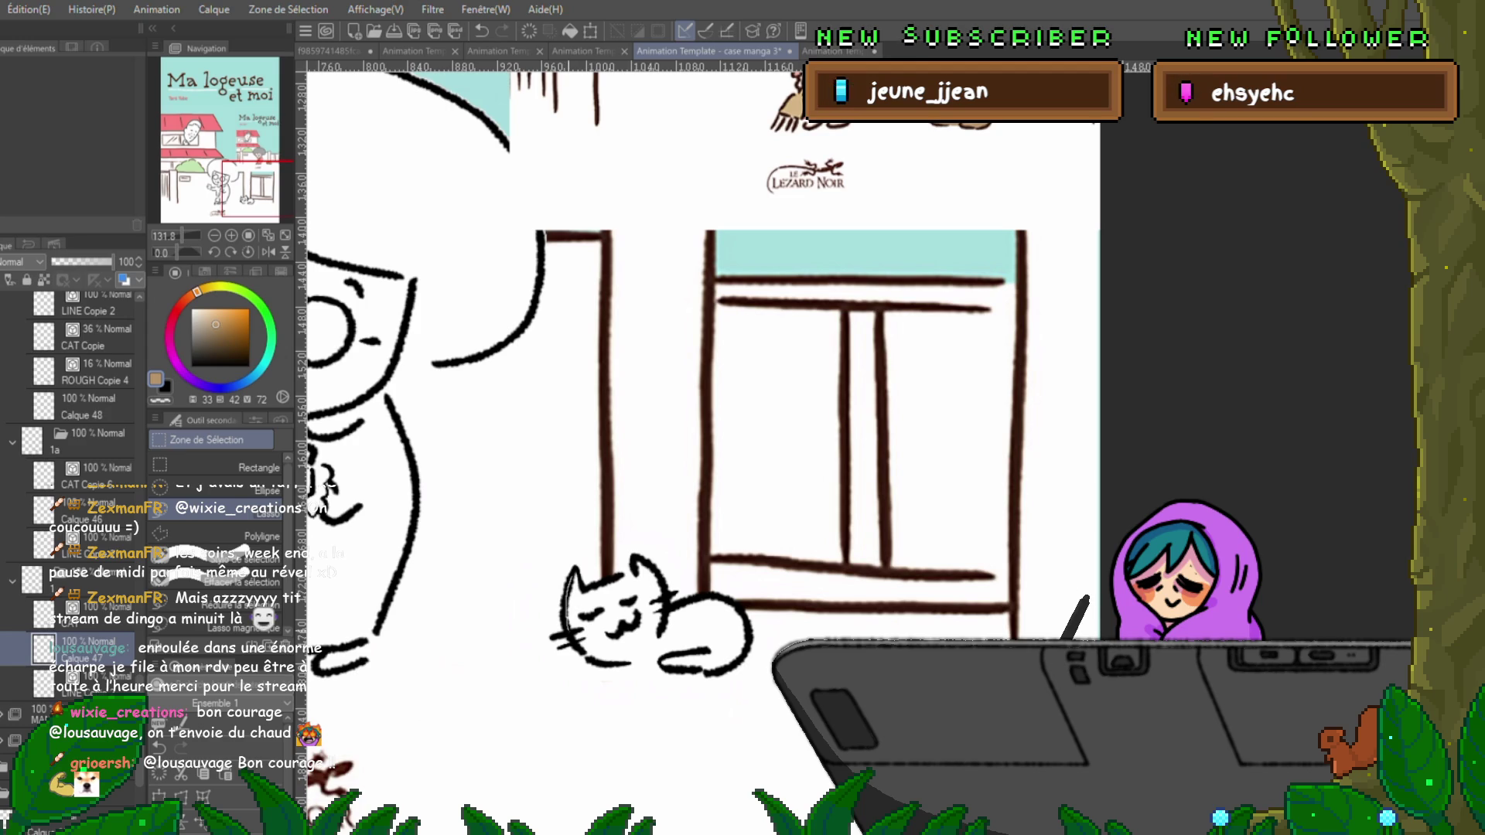
drag(580, 607, 615, 658)
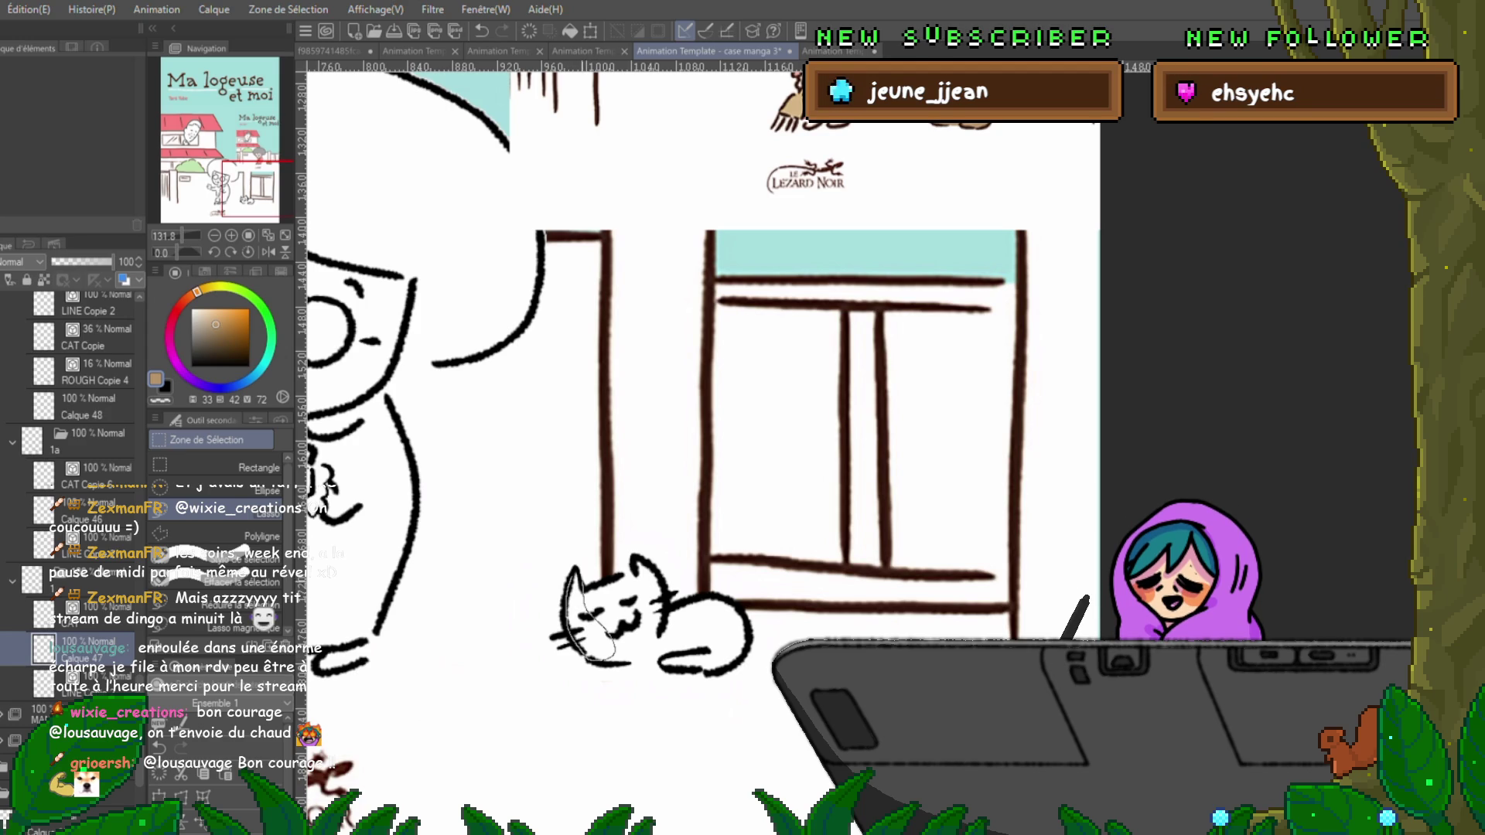
key(alt+BackSpace)
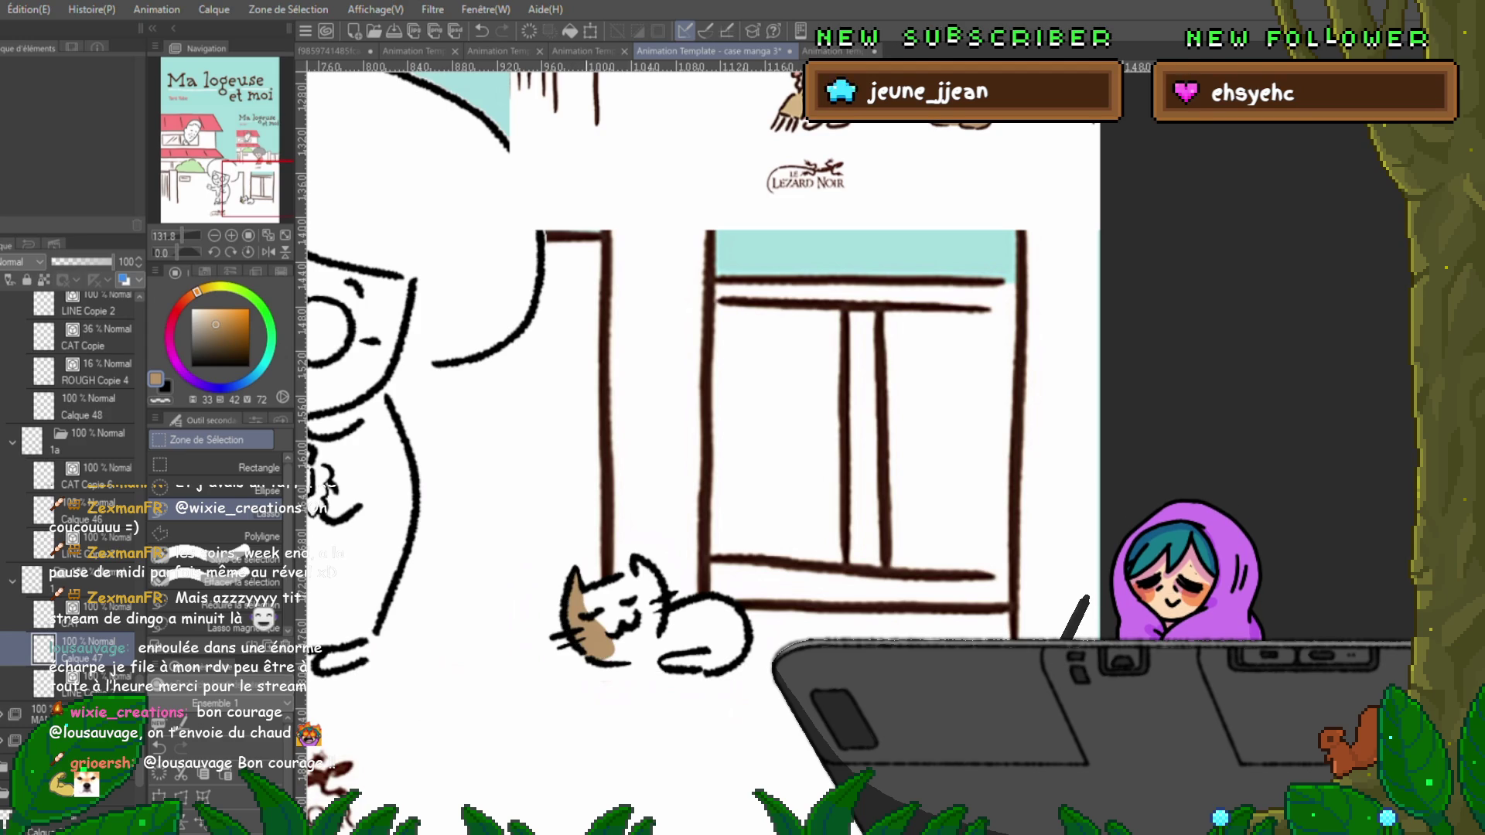
mouse_move(638, 573)
mouse_down()
mouse_move(654, 599)
mouse_move(611, 576)
mouse_up()
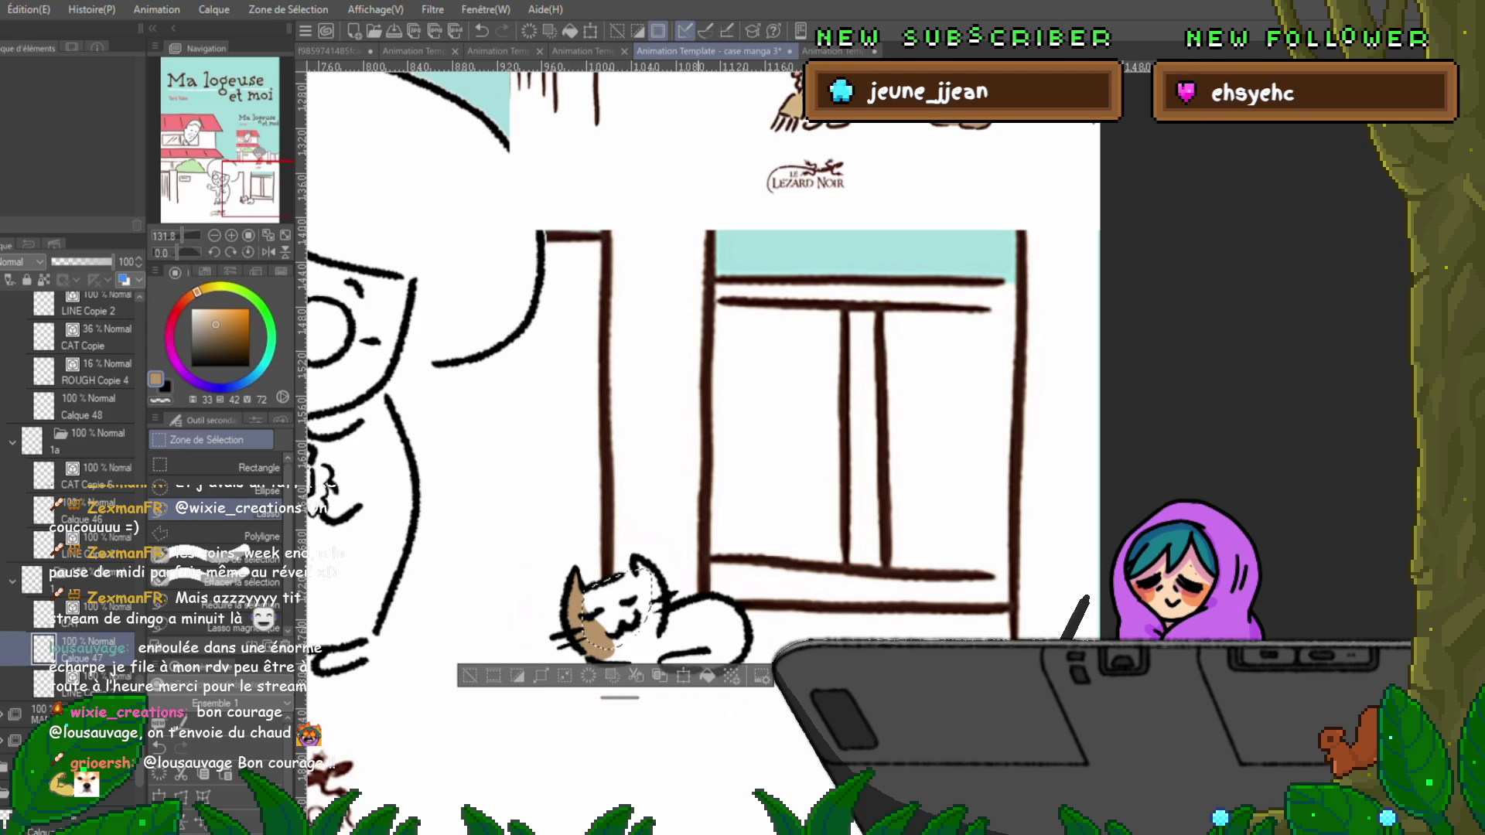
key(alt+BackSpace)
key(ctrl+d)
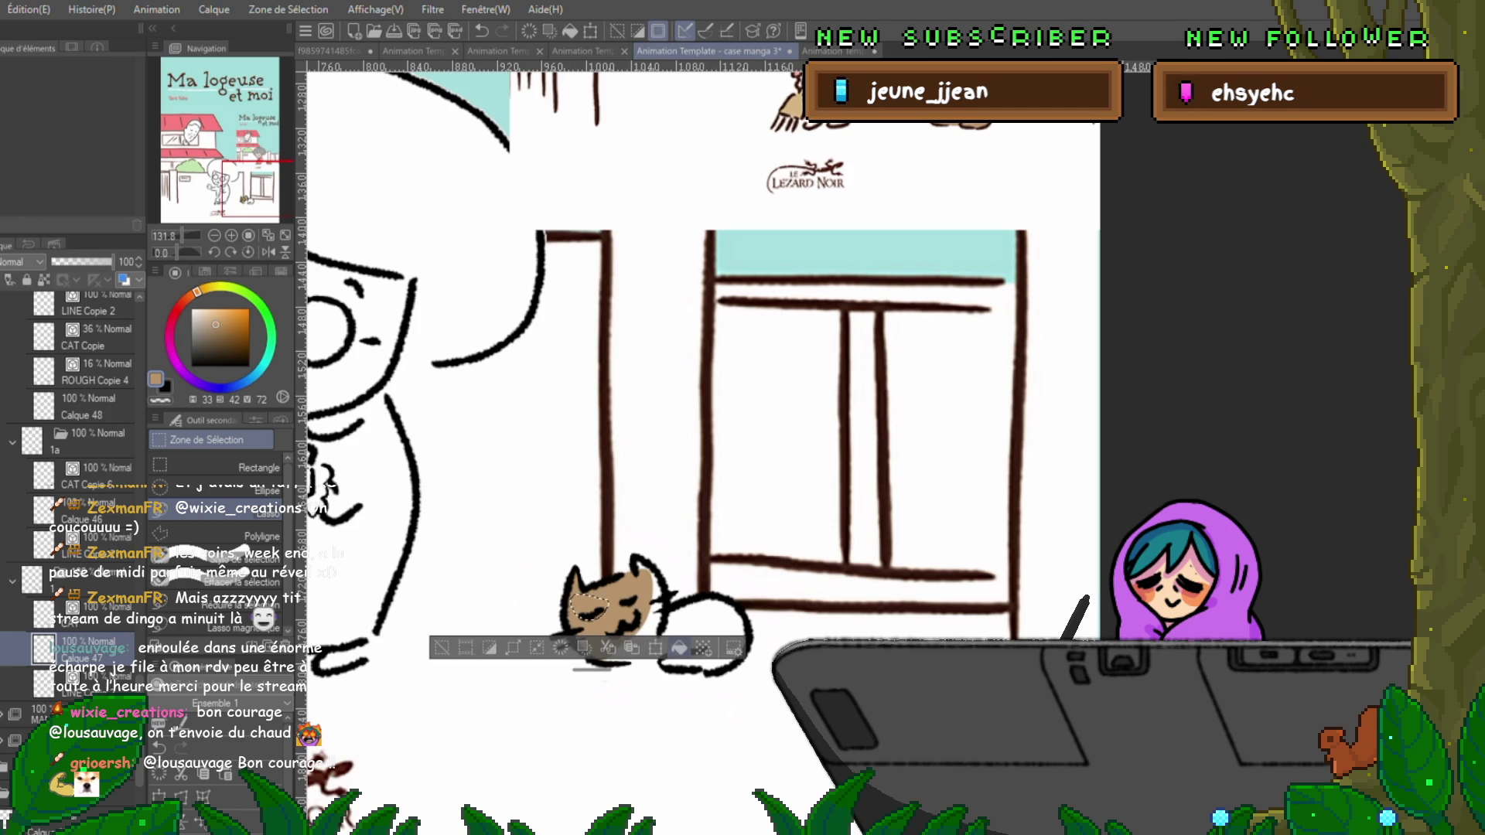
drag(633, 557, 649, 644)
key(alt+BackSpace)
key(ctrl+d)
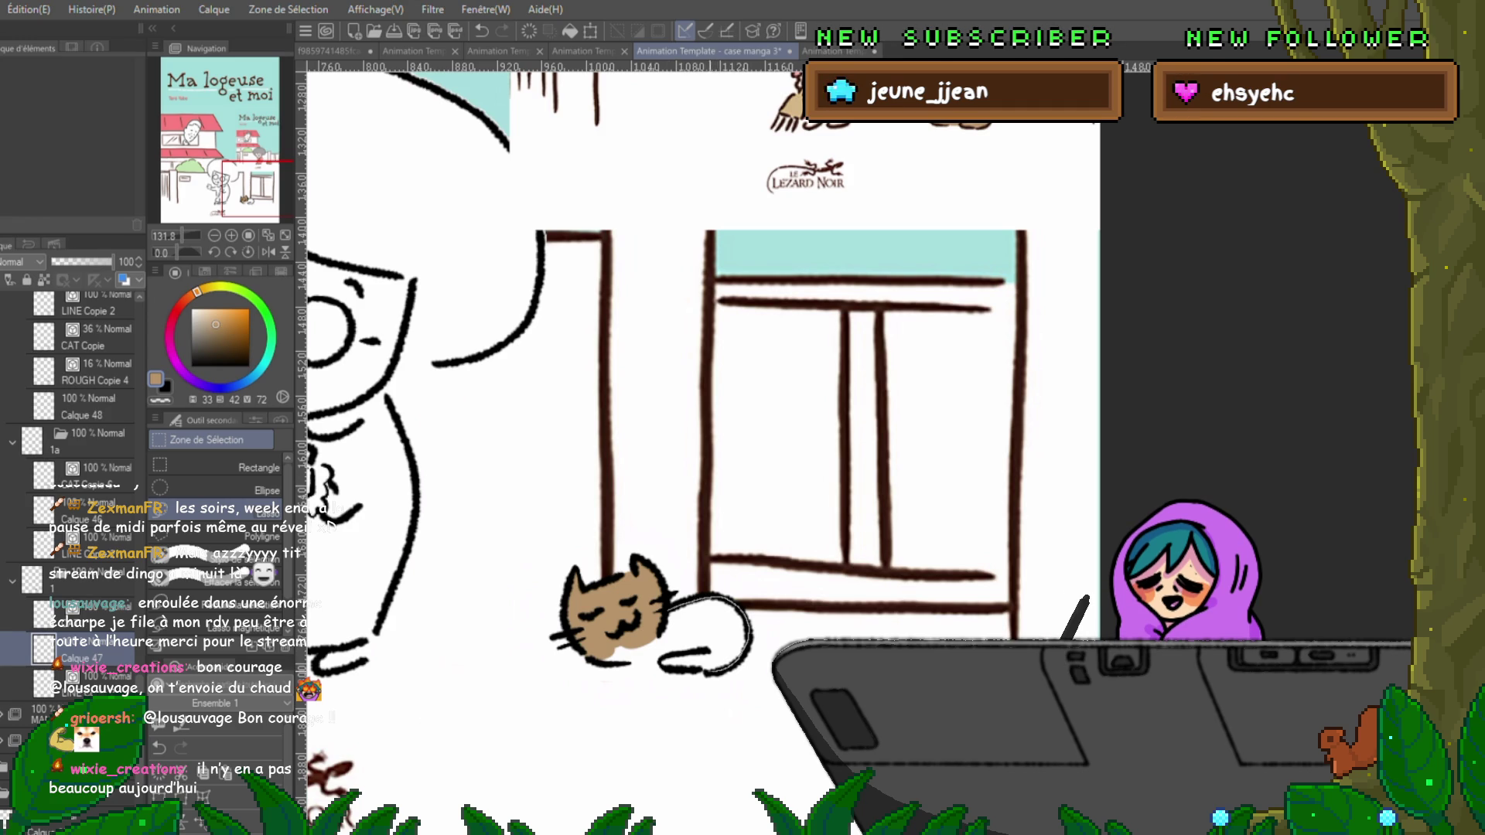
Fill the cat's white tail and muzzle-and-chest area brown.
click(700, 630)
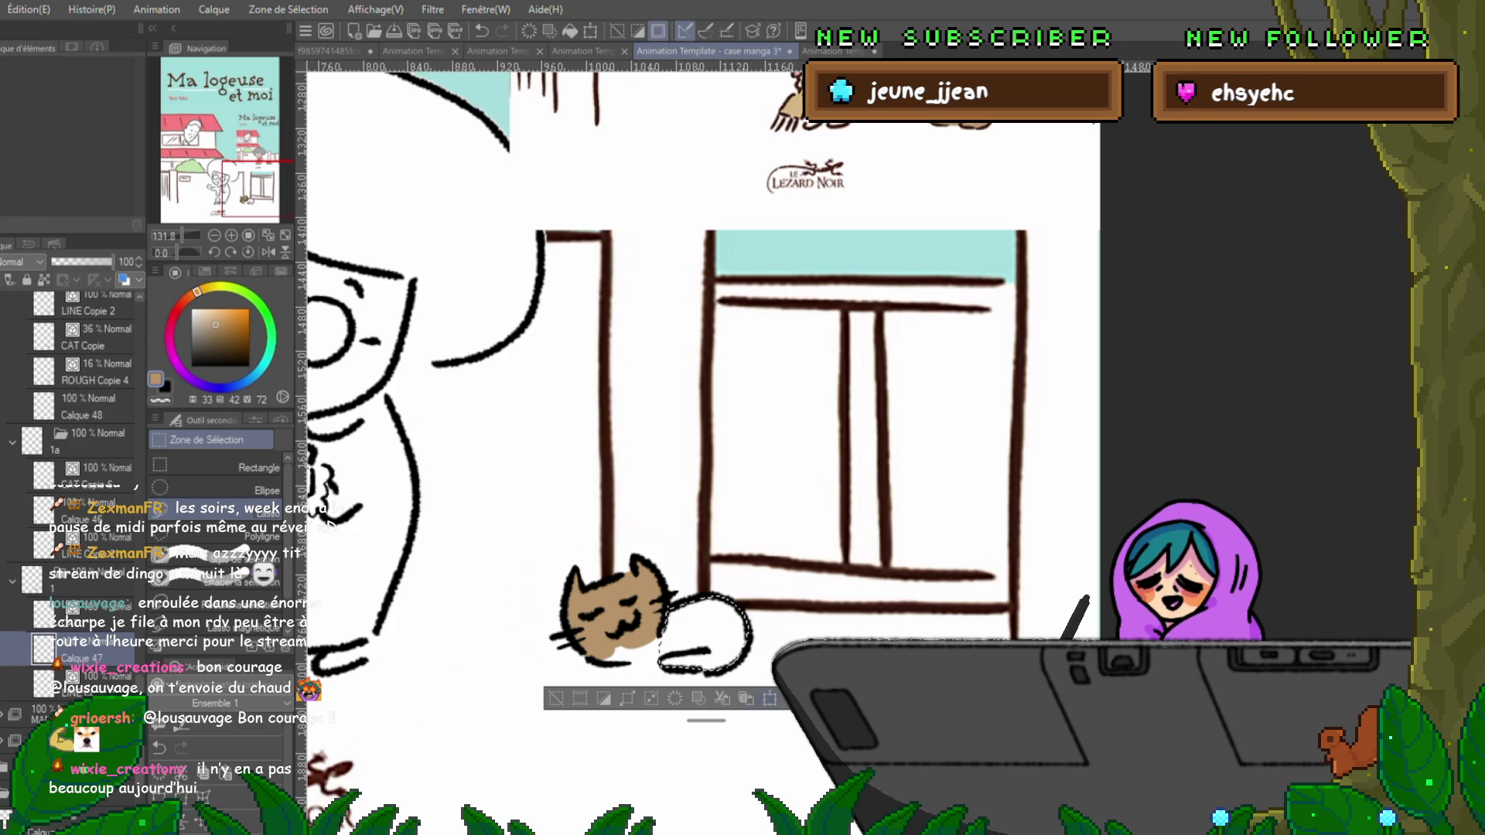
key(alt+Delete)
key(ctrl+d)
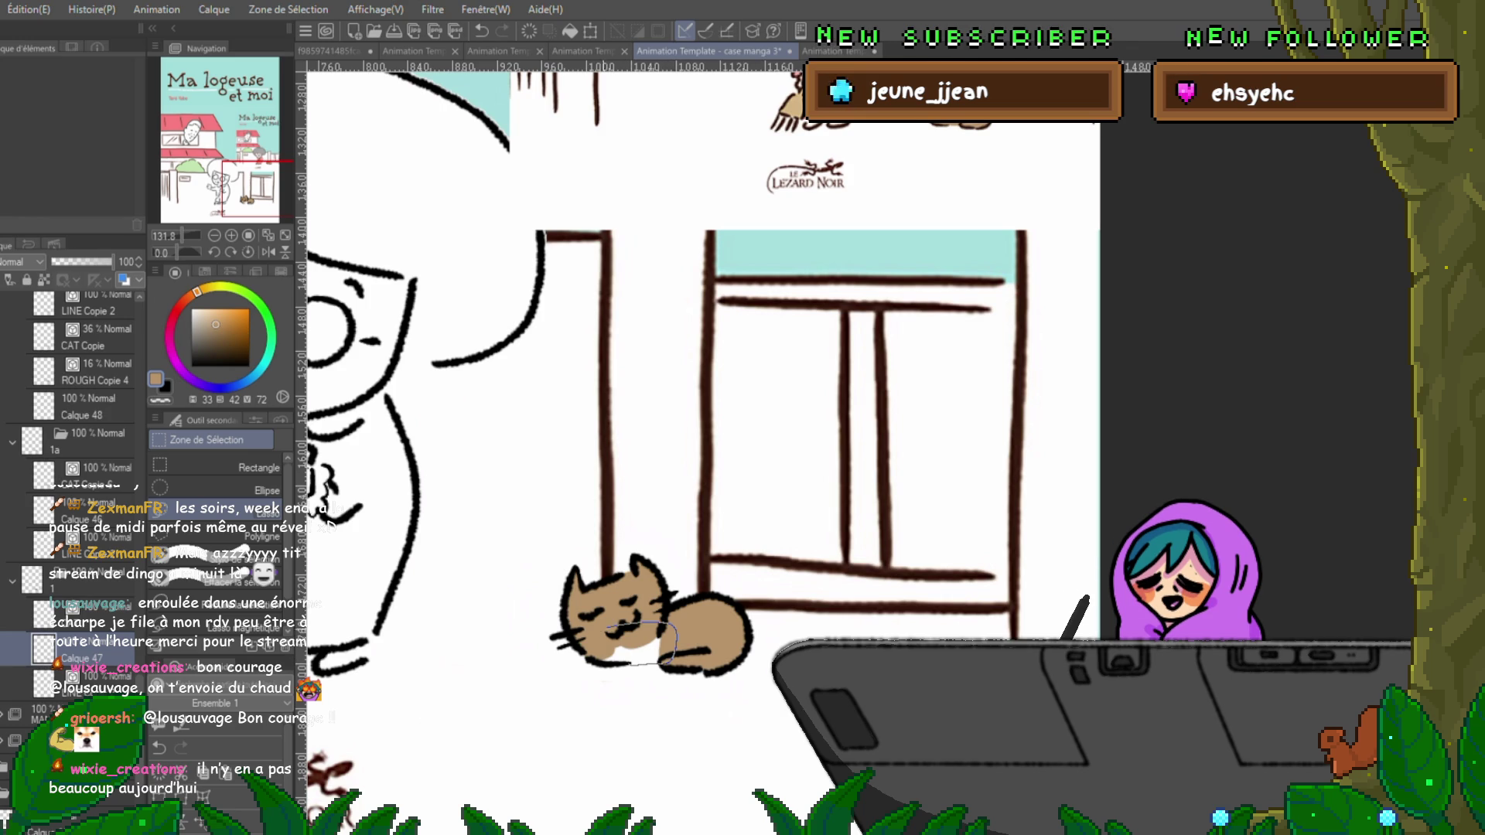
drag(673, 627, 670, 631)
key(ctrl+d)
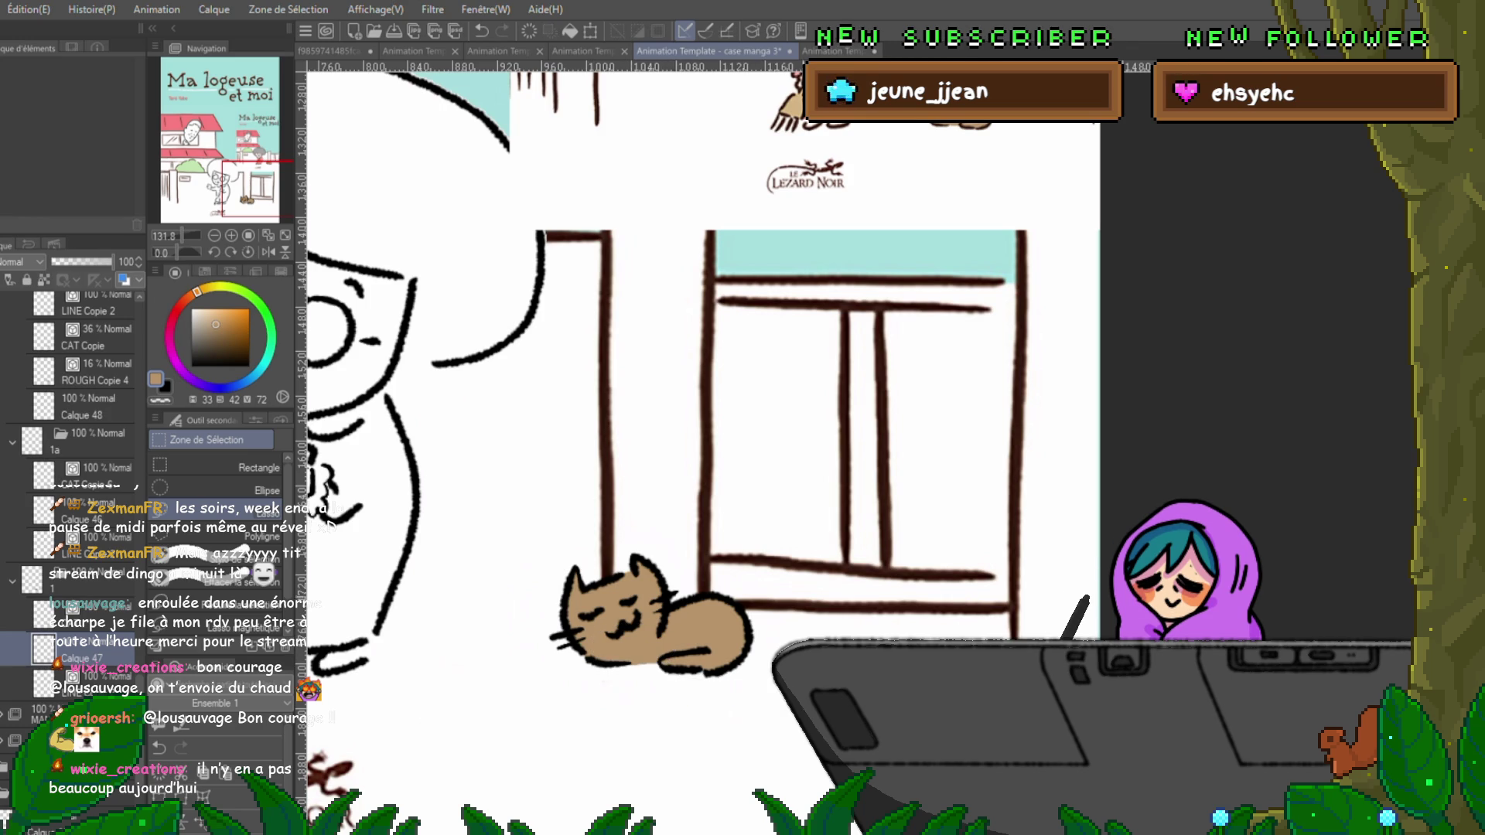
Step through neighbouring frames and pick the layer of the next uncoloured cat frame.
key(Right)
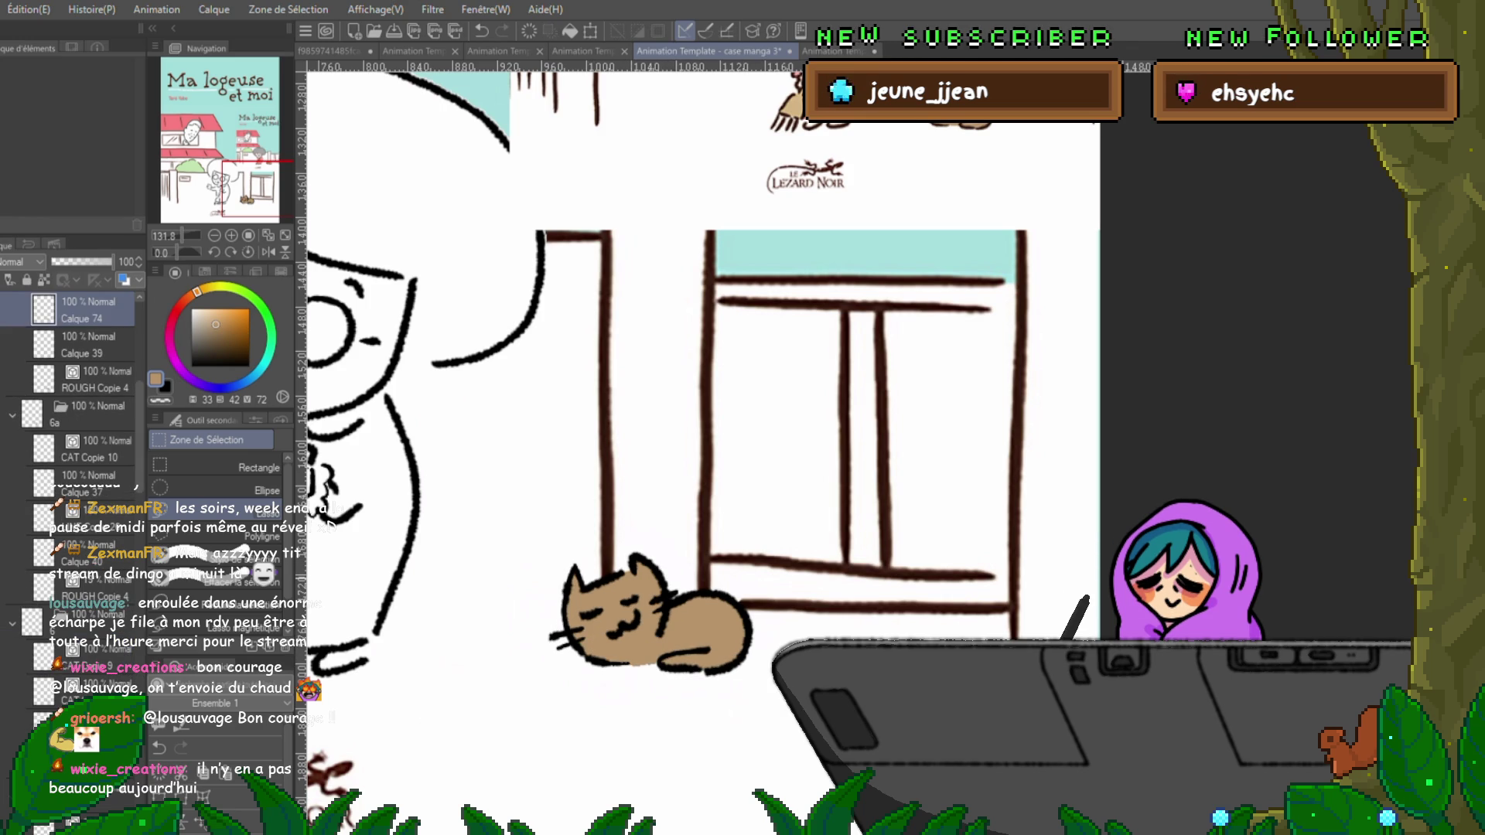
key(Left)
key(Right)
scroll(74, 418, down, 3)
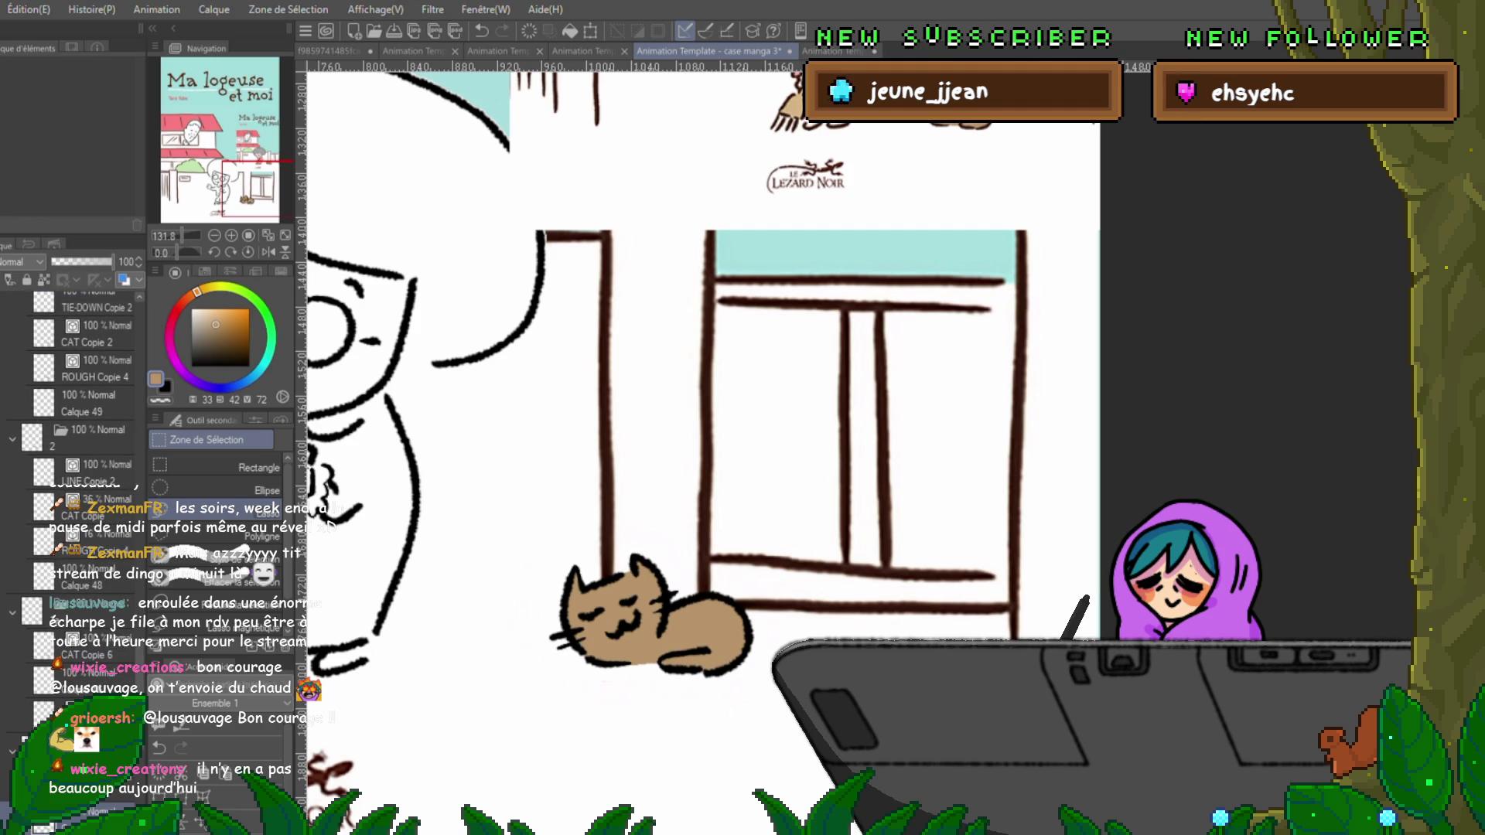
scroll(68, 402, up, 3)
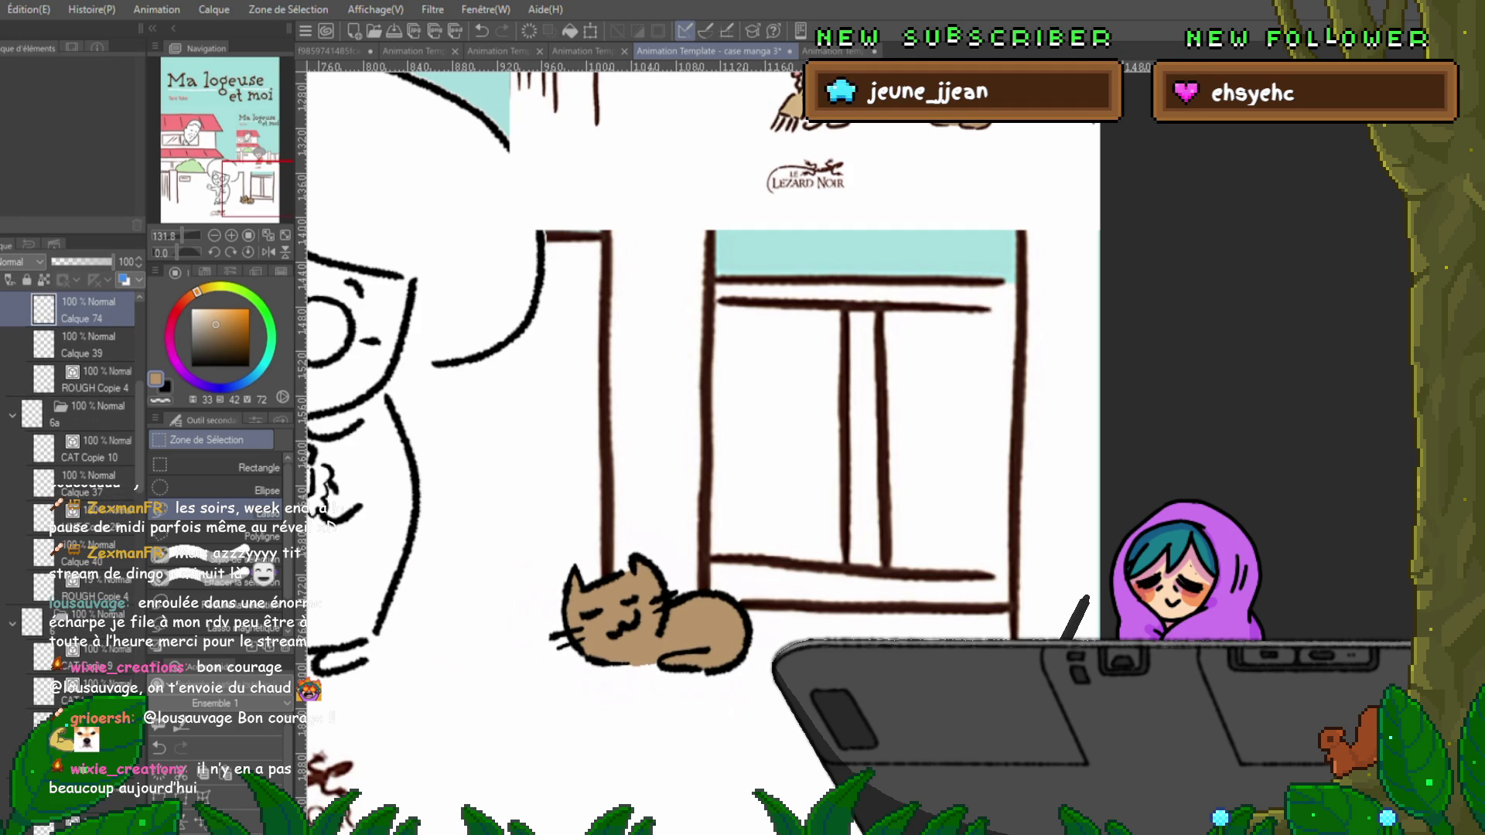
click(85, 553)
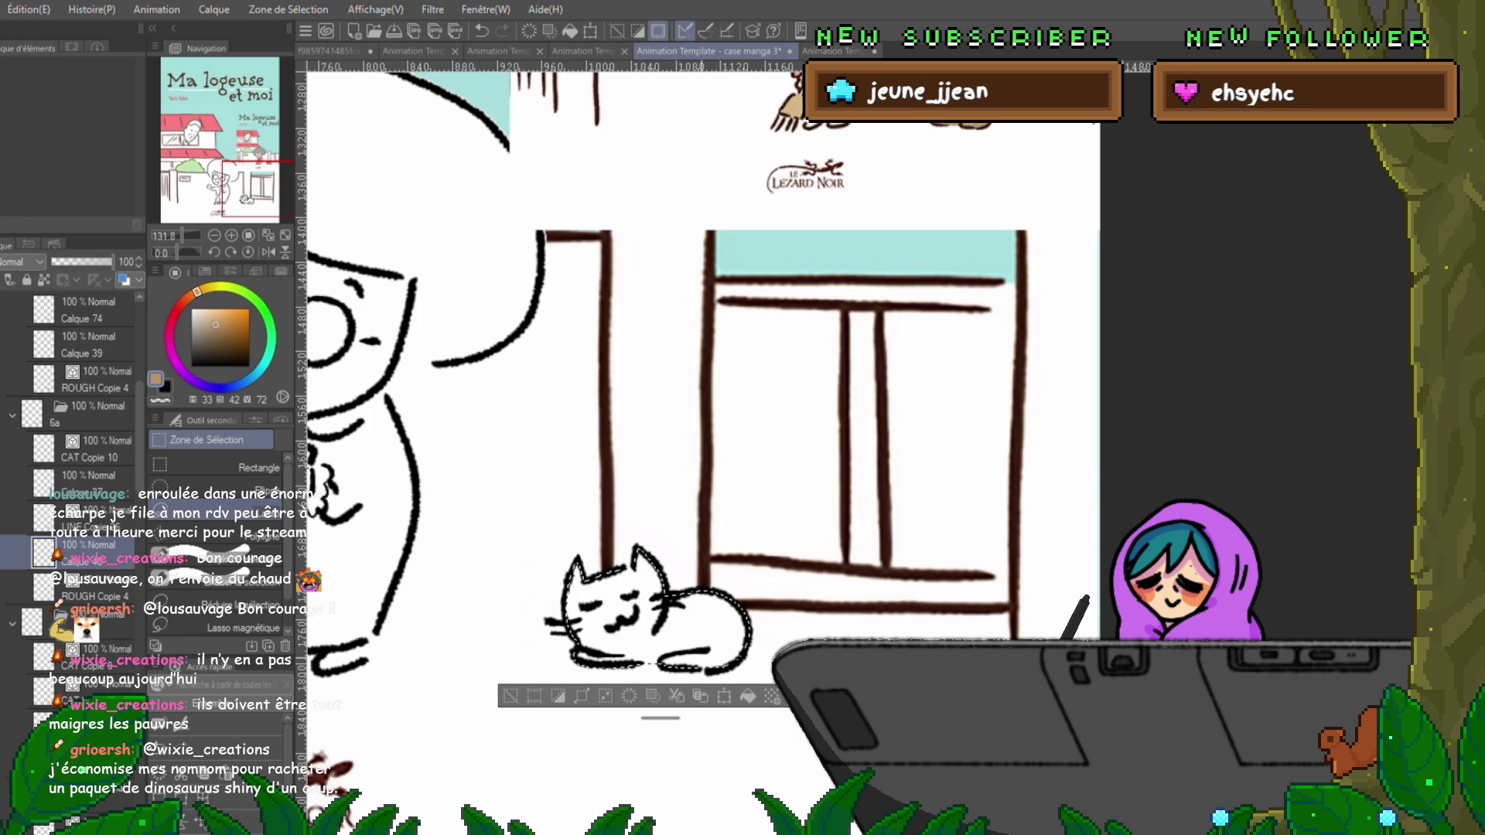
Bucket-fill the cat brown, then in the next cel lasso-fill the cat's head tan-brown.
click(689, 627)
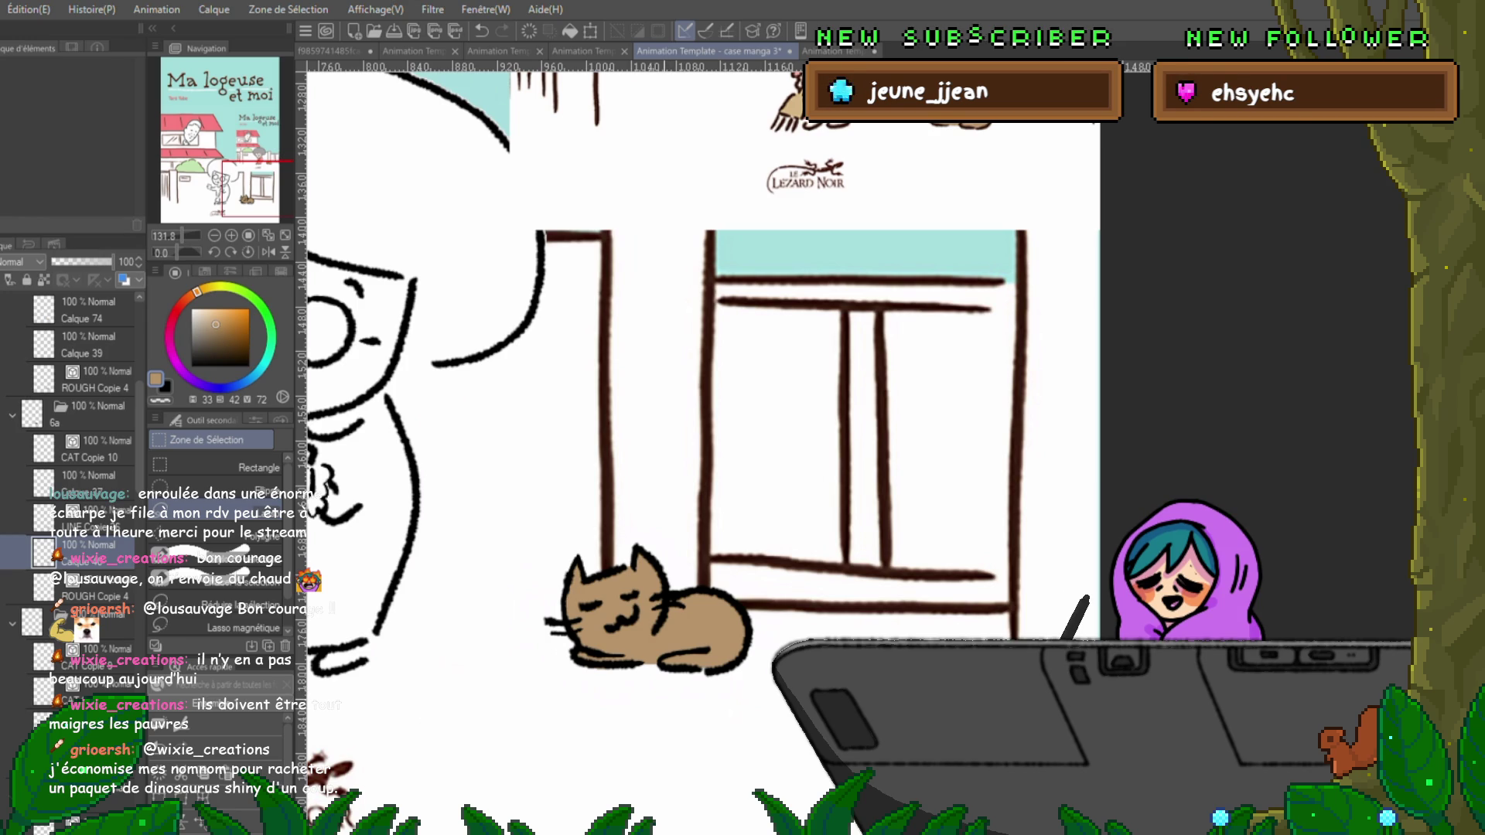
click(85, 725)
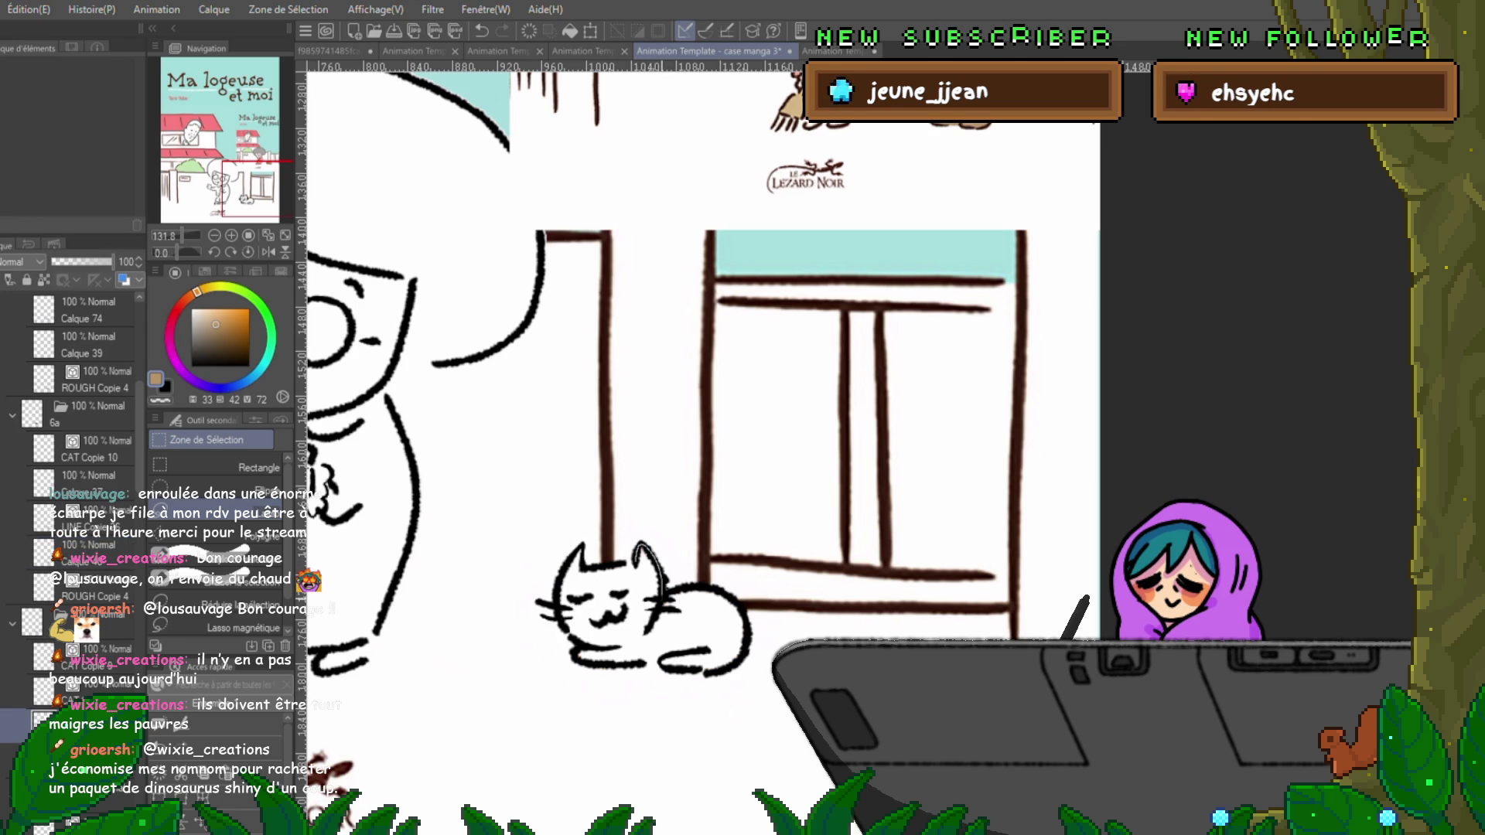
drag(599, 587, 603, 592)
key(alt+BackSpace)
key(ctrl+d)
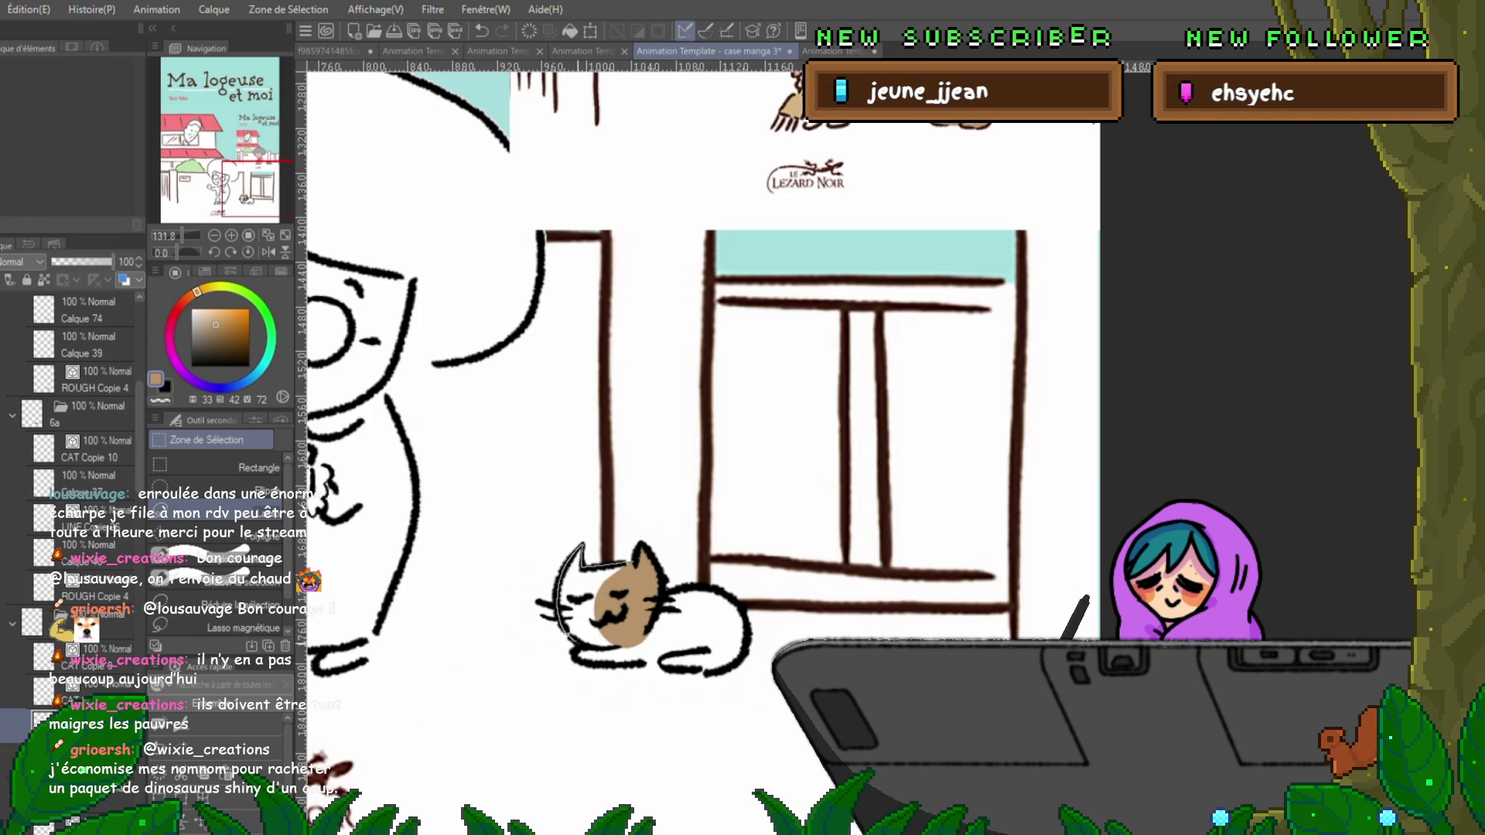
Fill the rest of the head, the chin, hip and tail brown, then advance a frame.
drag(582, 549, 615, 646)
key(alt+BackSpace)
key(ctrl+d)
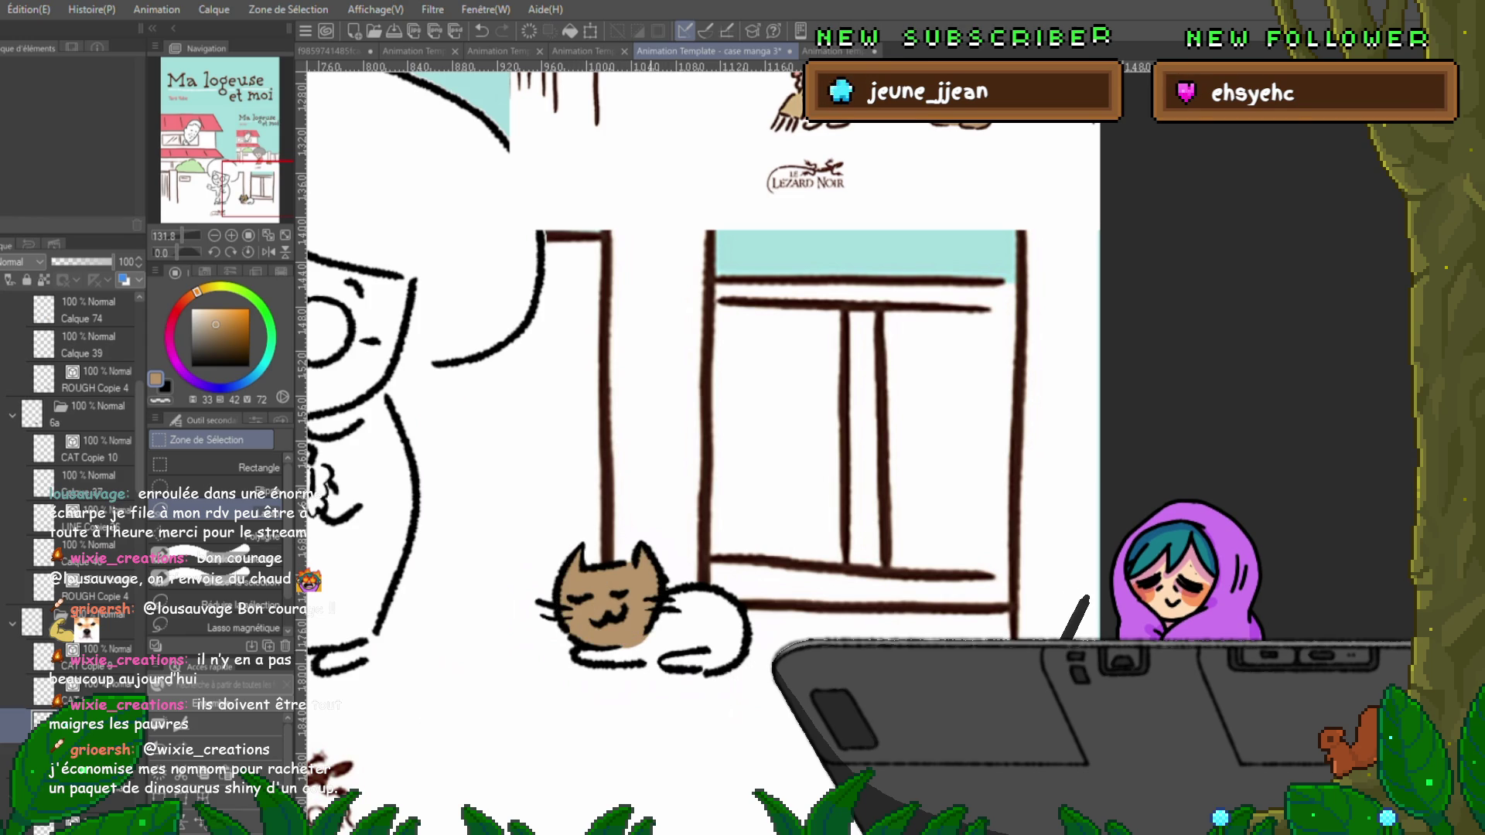
mouse_move(657, 618)
mouse_down()
mouse_move(587, 648)
mouse_move(657, 619)
mouse_up()
key(alt+BackSpace)
key(ctrl+d)
key(alt+BackSpace)
key(ctrl+d)
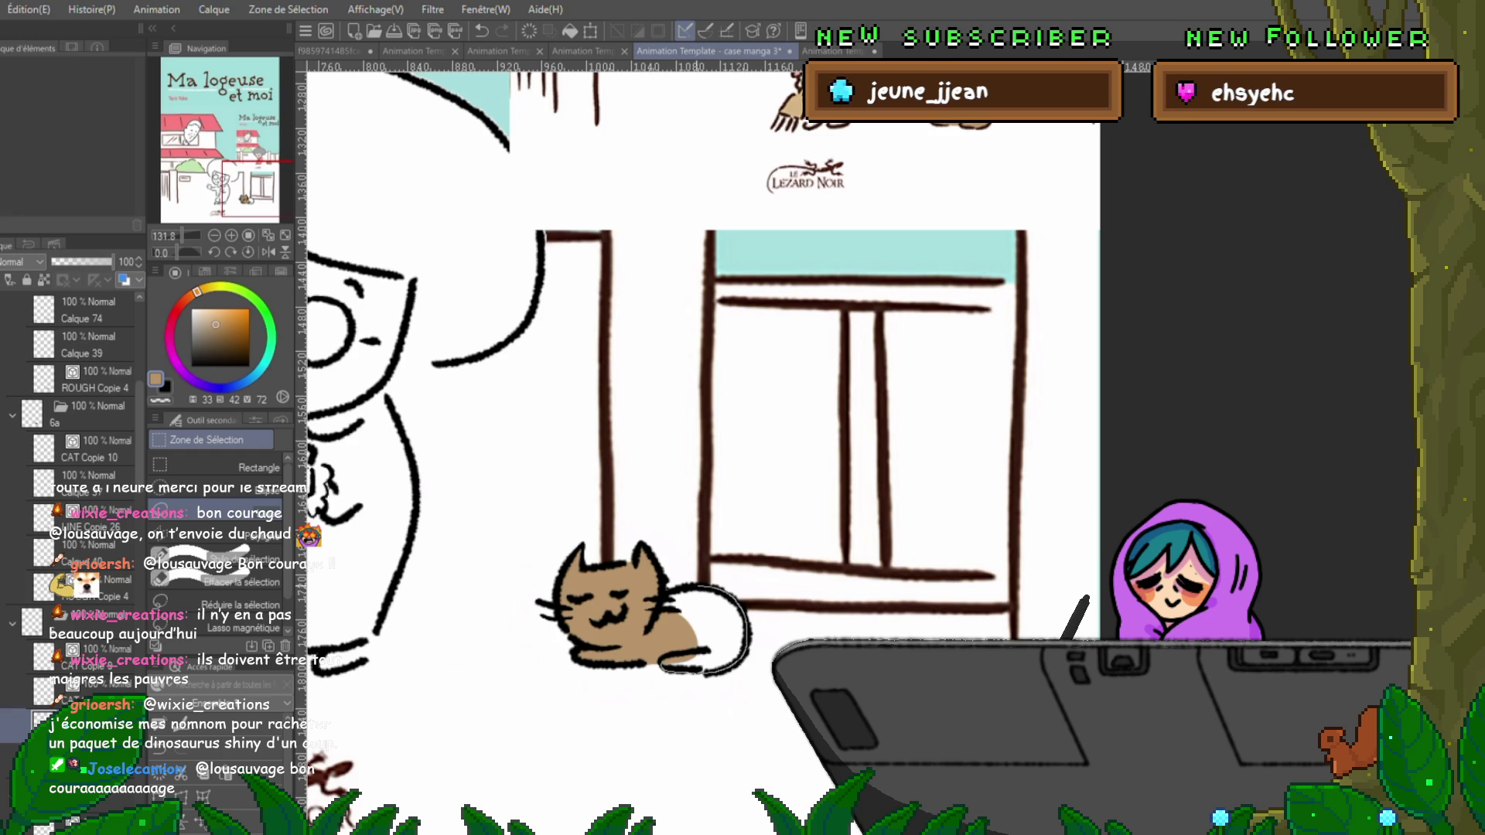
drag(649, 611, 654, 657)
key(alt+BackSpace)
key(ctrl+d)
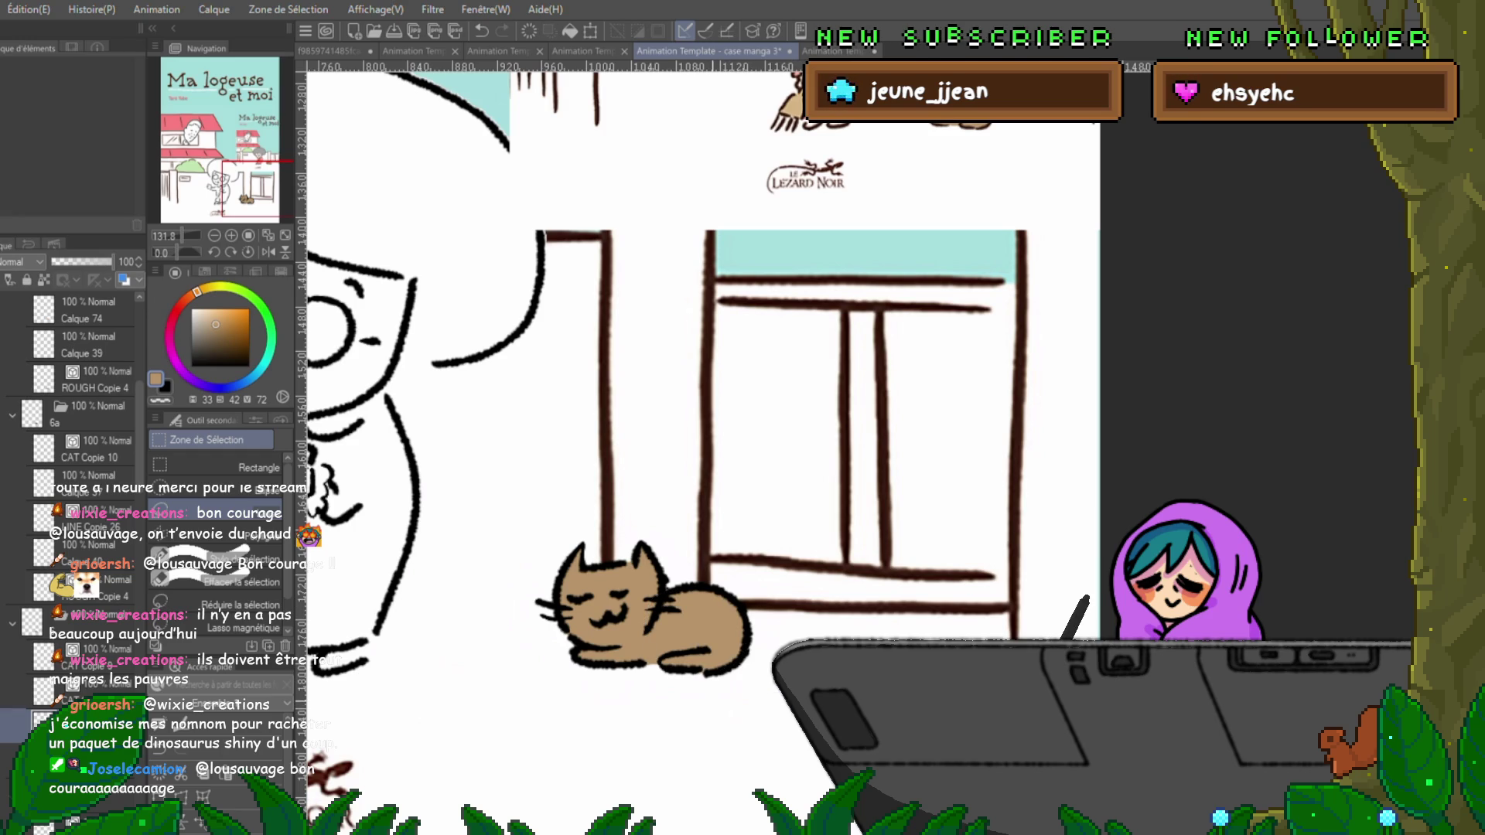
key(Right)
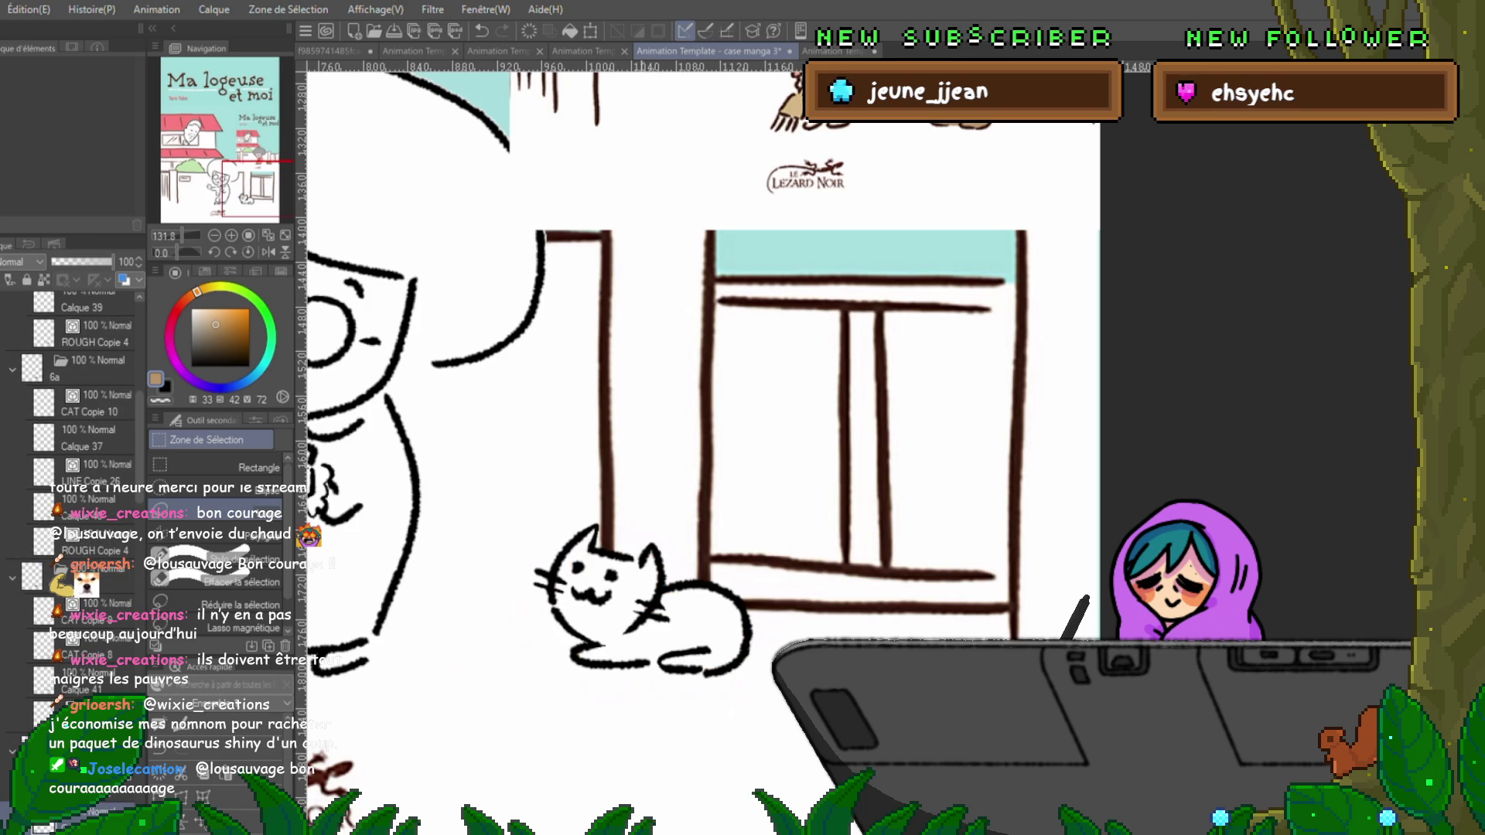
Fill the cat's head, back and white body brown.
drag(651, 546, 648, 549)
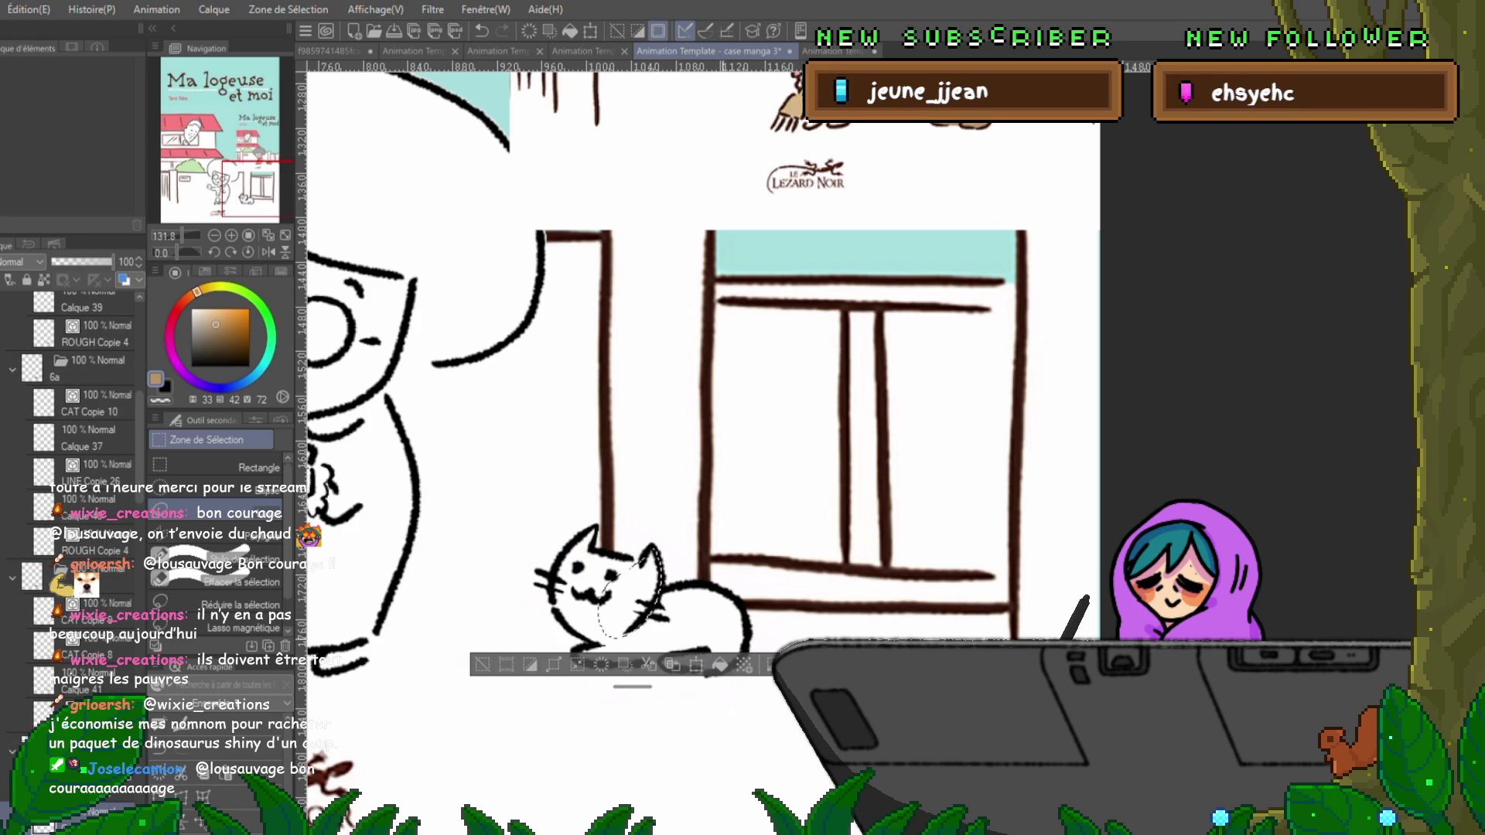
click(720, 664)
key(ctrl+d)
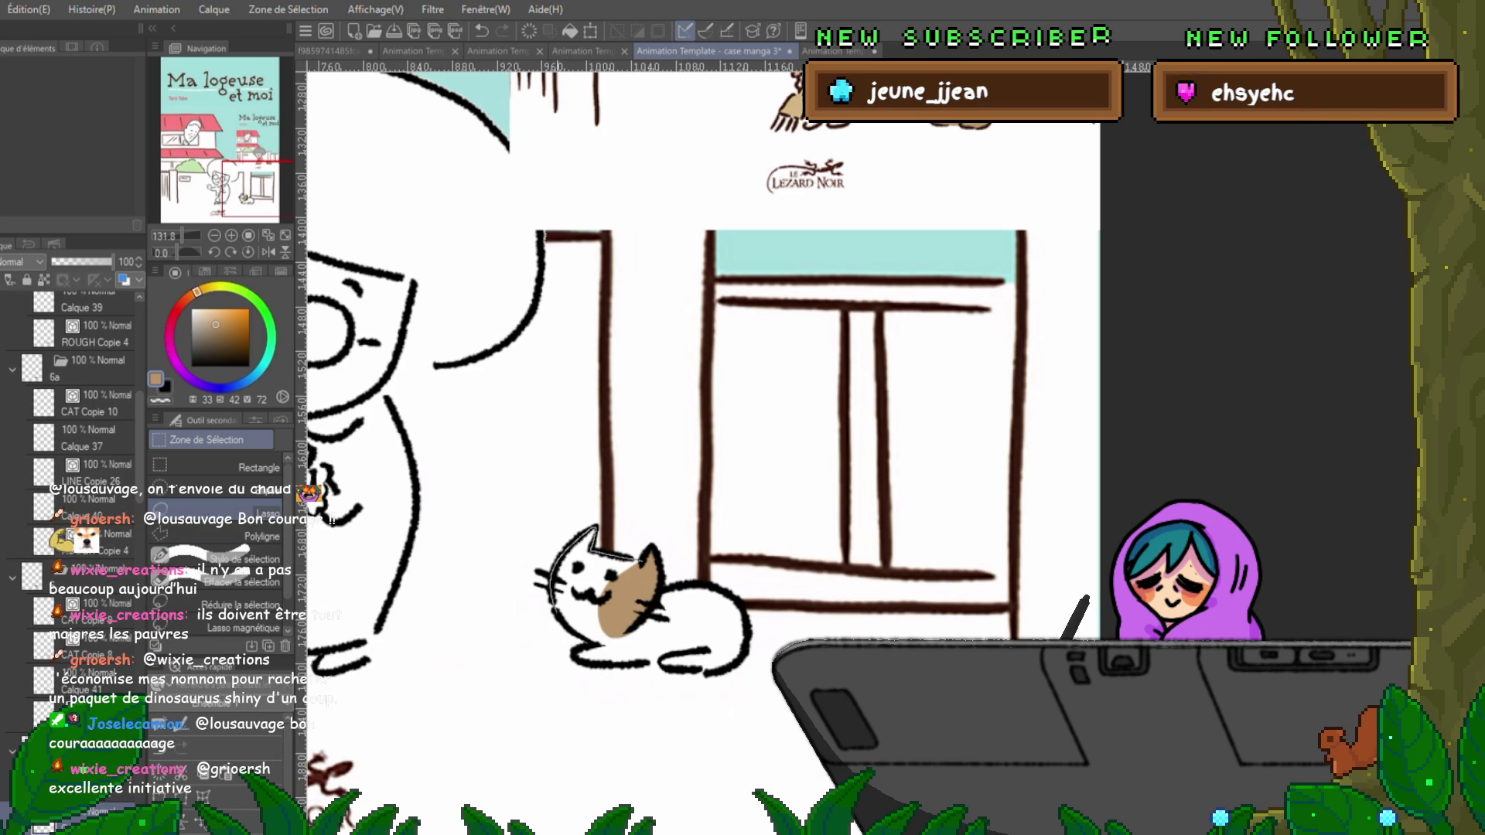
click(587, 576)
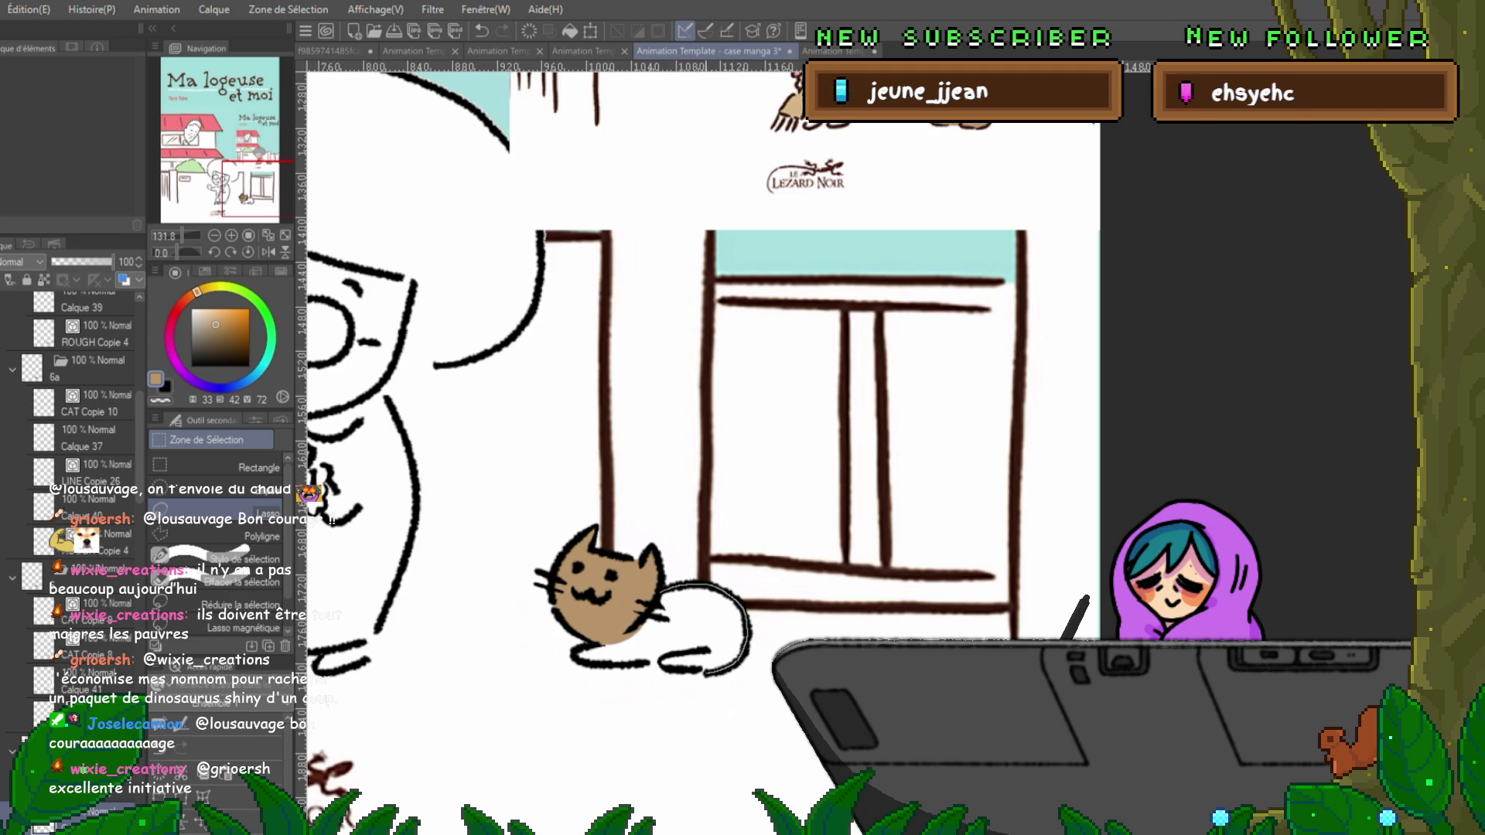
click(715, 627)
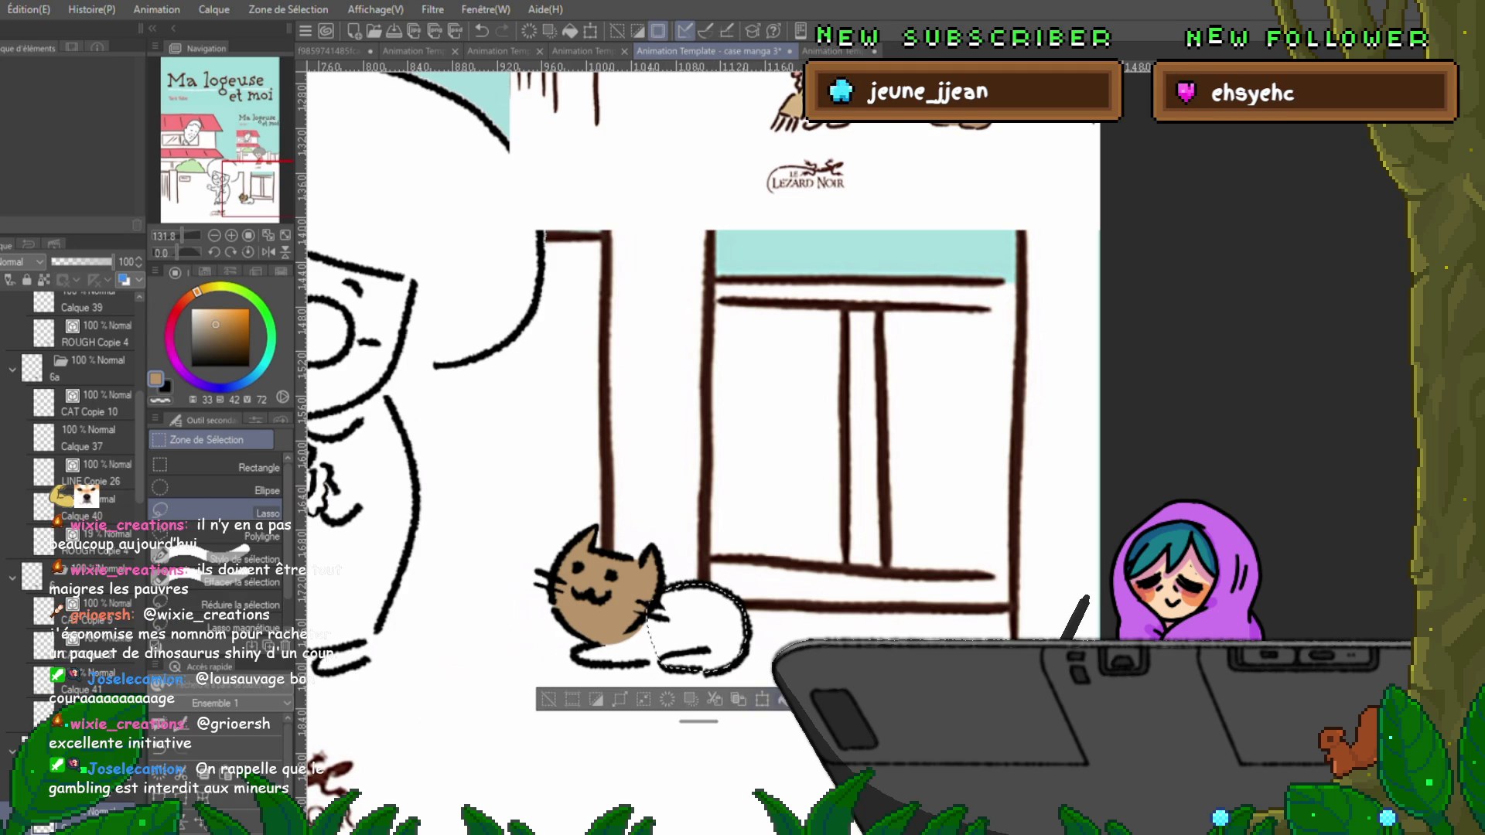
click(673, 634)
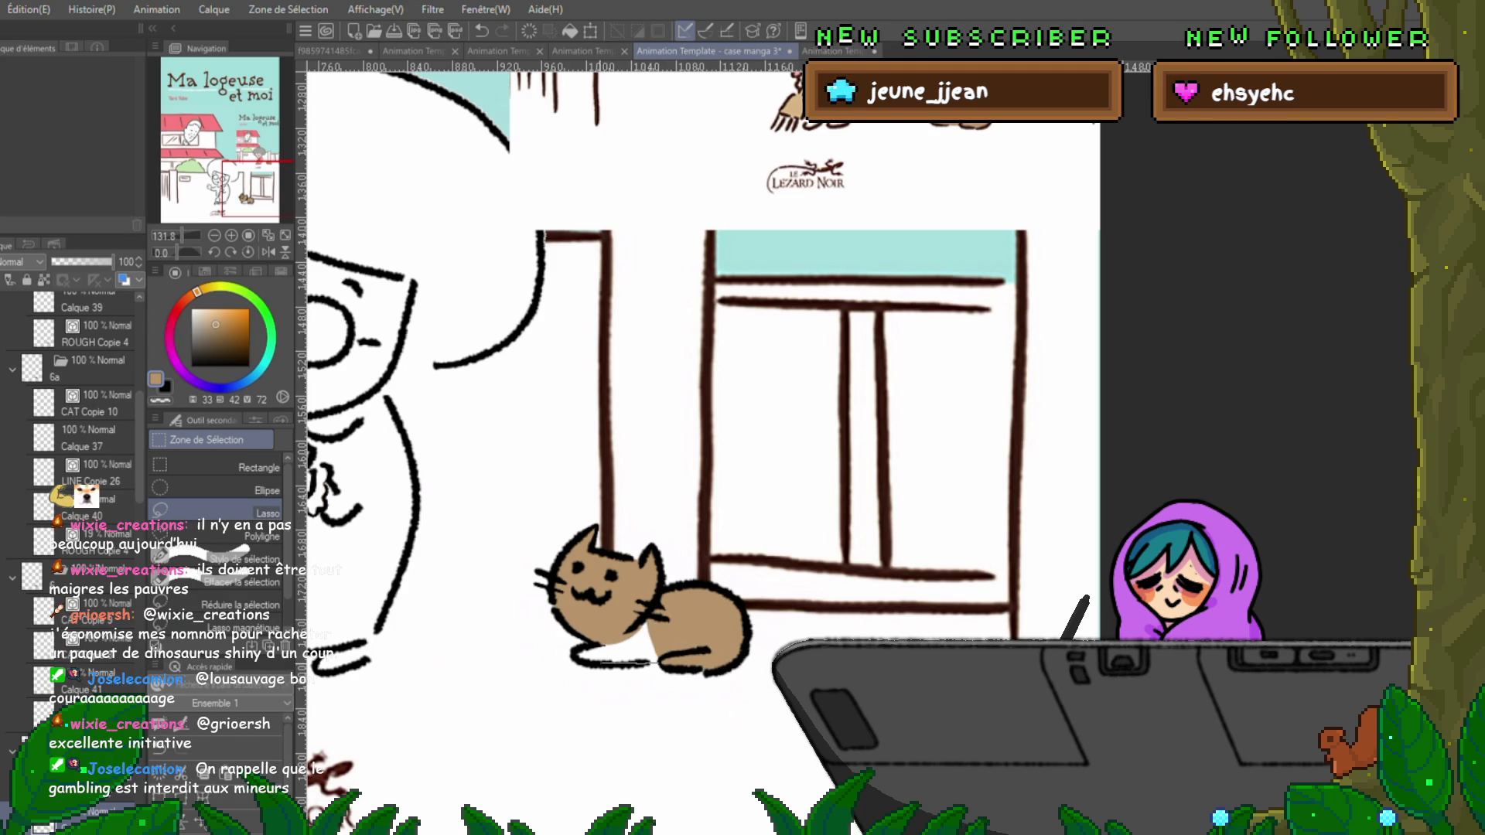
Select and erase the leftover white stroke on the cat's body.
mouse_move(618, 586)
mouse_down()
mouse_move(653, 659)
mouse_move(646, 622)
mouse_up()
key(ctrl+d)
key(Delete)
key(ctrl+d)
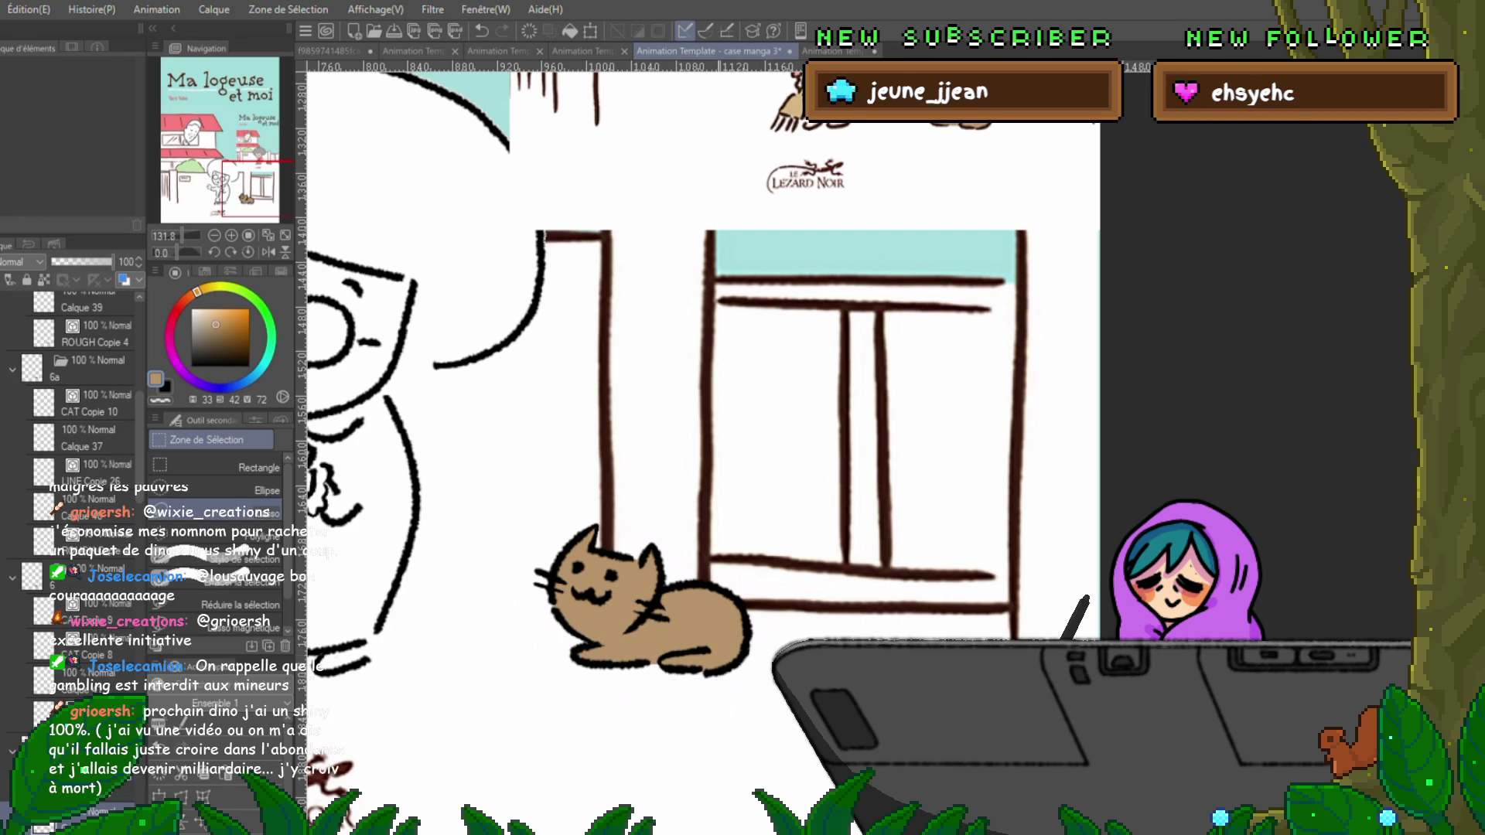
drag(696, 386, 686, 340)
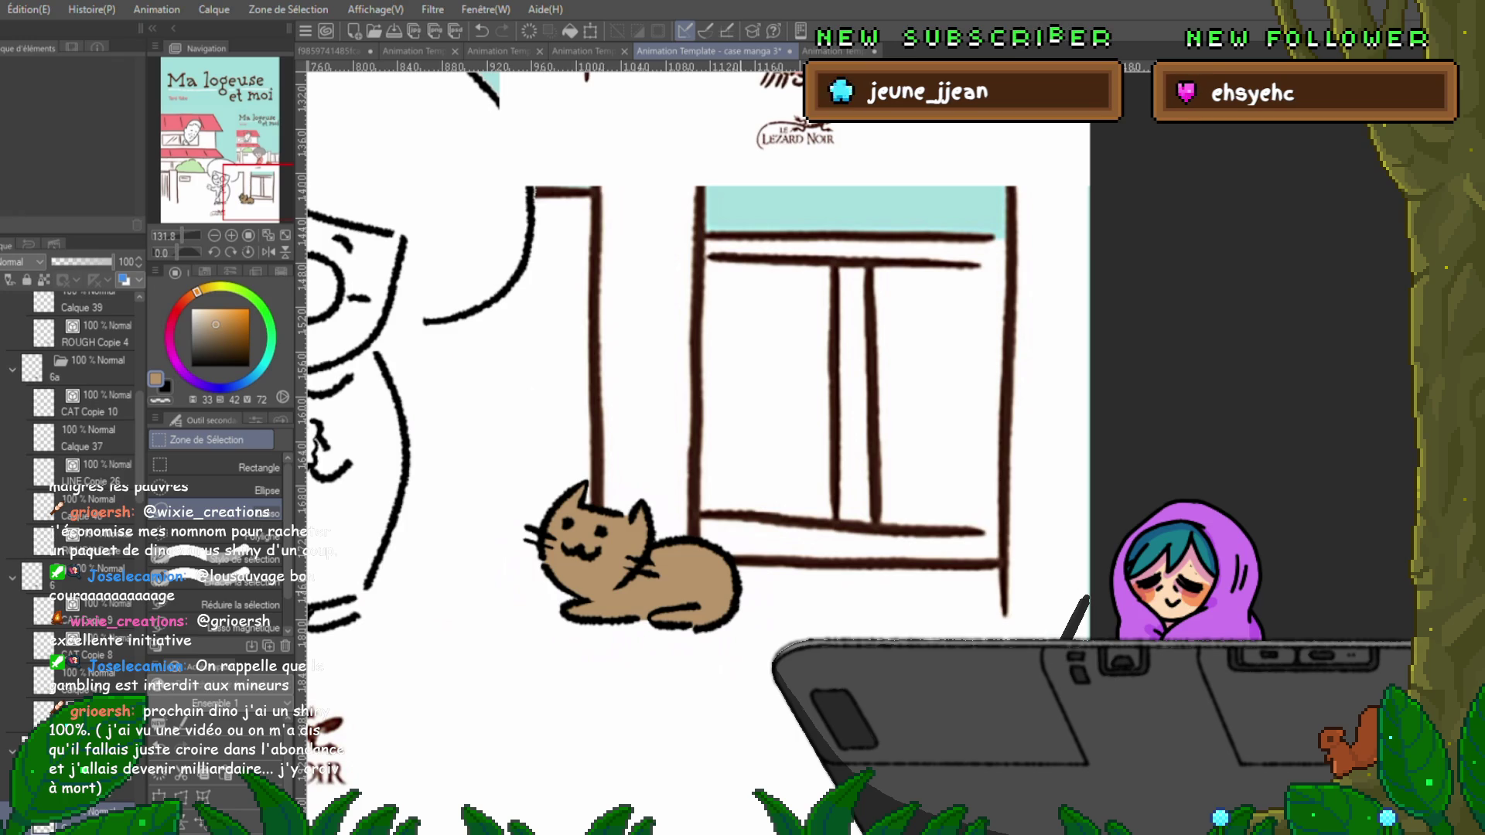
Go to the next frame and fill the cat's head tan.
key(ctrl+Left)
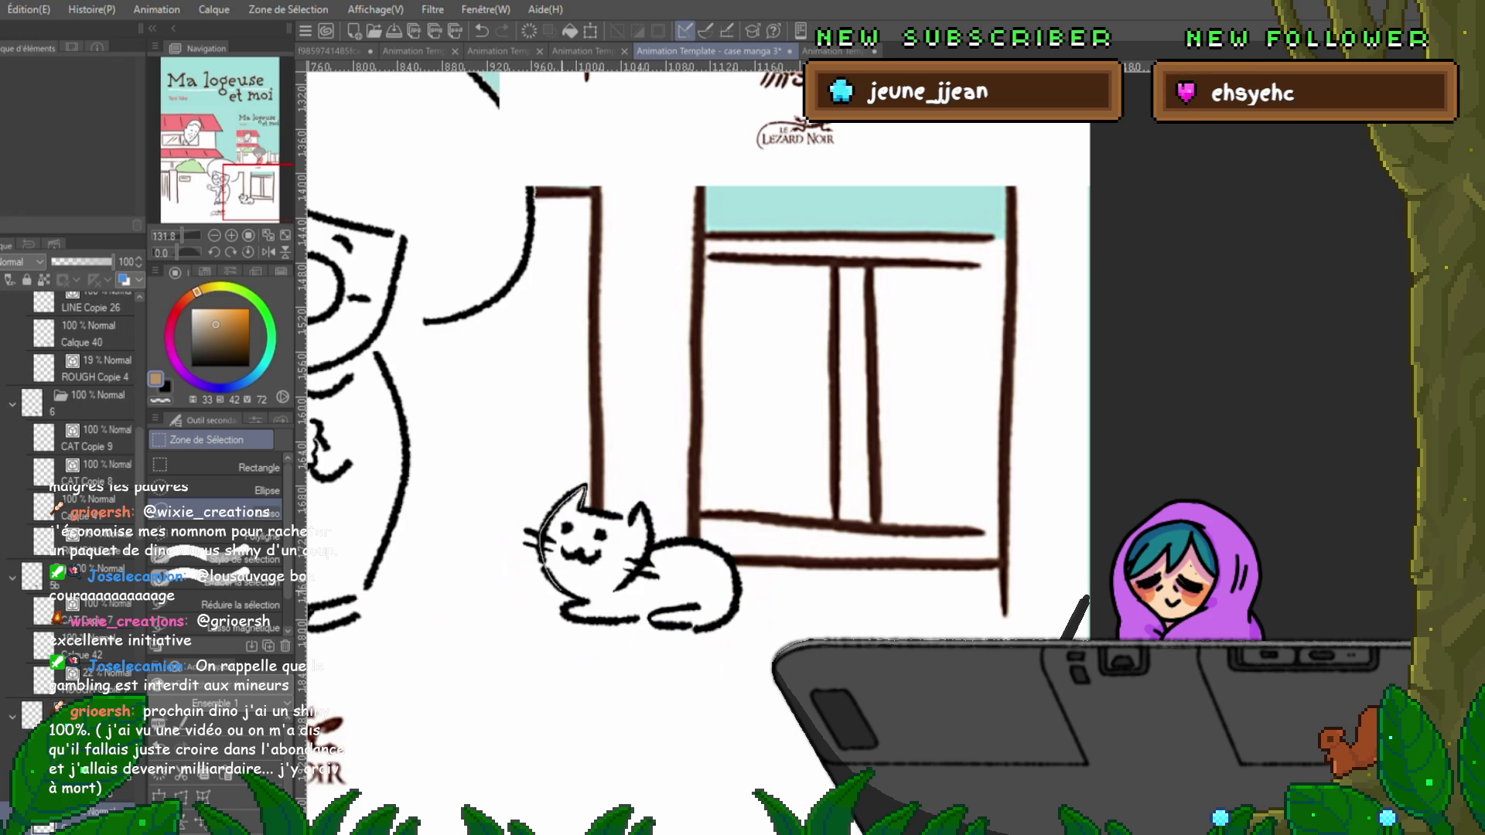
drag(545, 534, 631, 572)
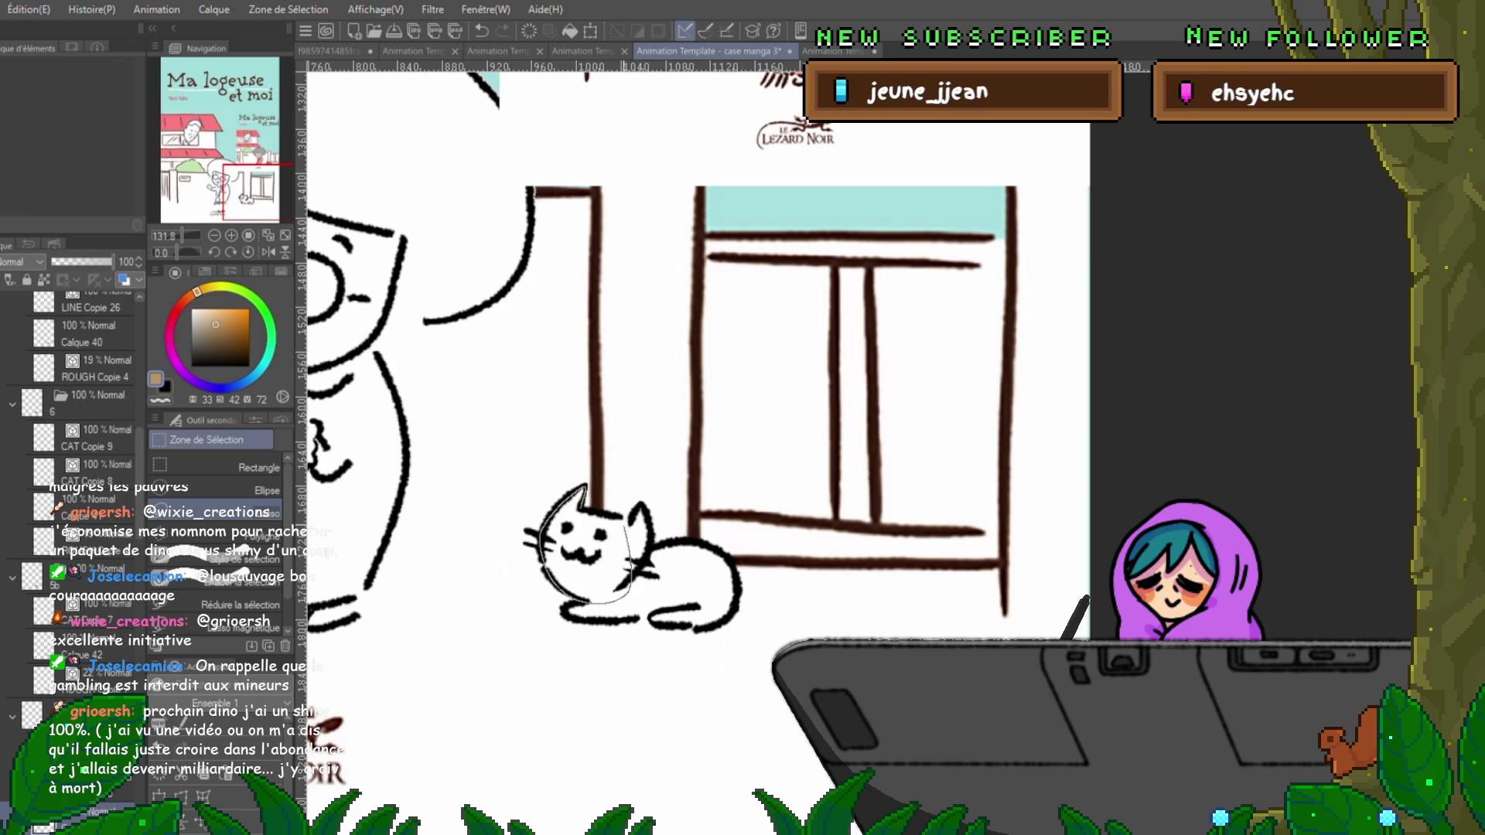
key(alt+BackSpace)
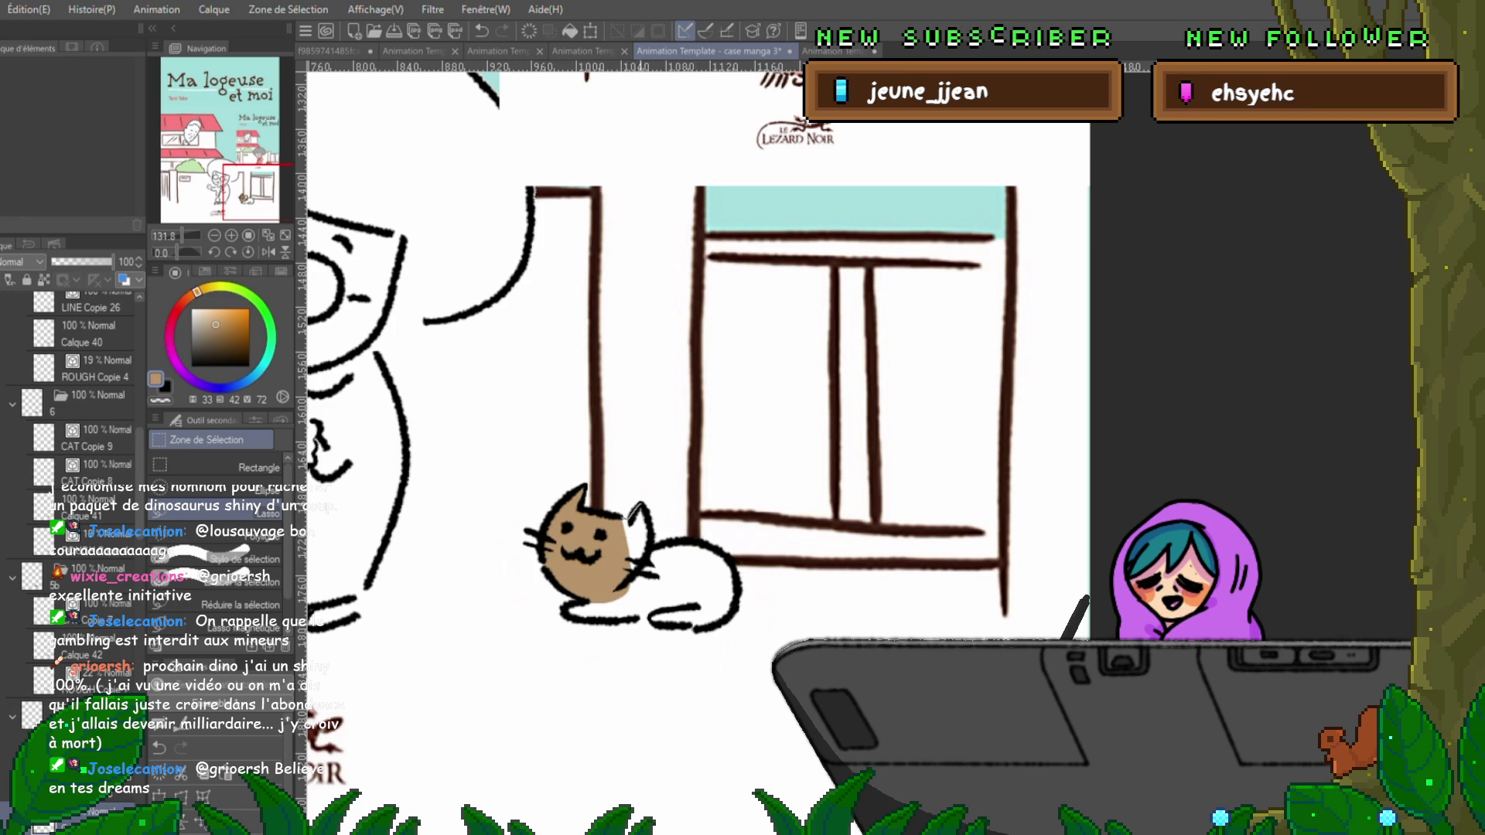
mouse_move(639, 506)
mouse_down()
mouse_move(603, 560)
mouse_move(639, 507)
mouse_up()
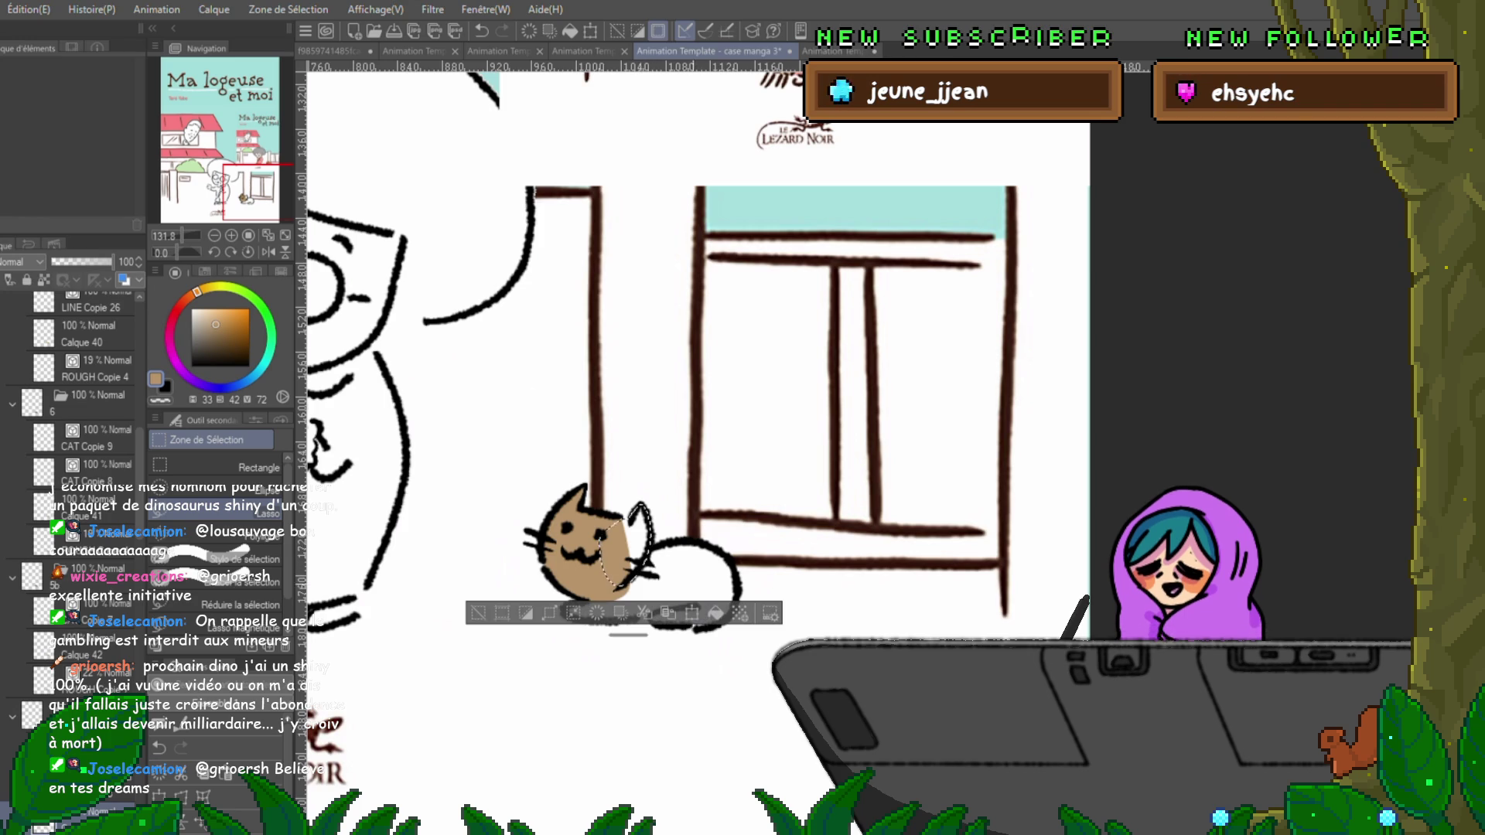
key(ctrl+d)
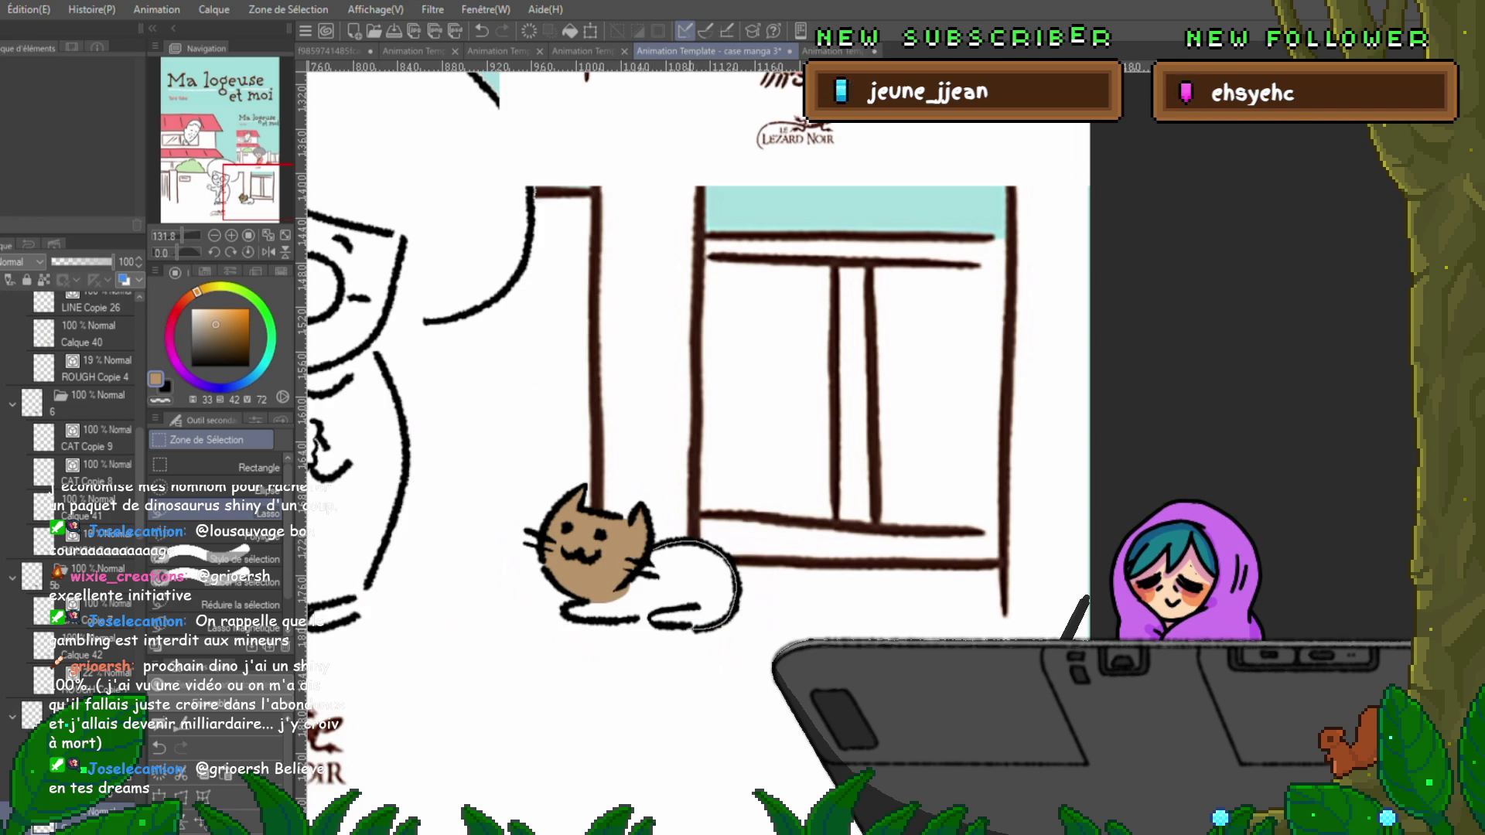
Fill the cat's body, the gap beneath it and the white body streak brown.
mouse_move(646, 619)
mouse_down()
mouse_move(696, 541)
mouse_move(630, 553)
mouse_up()
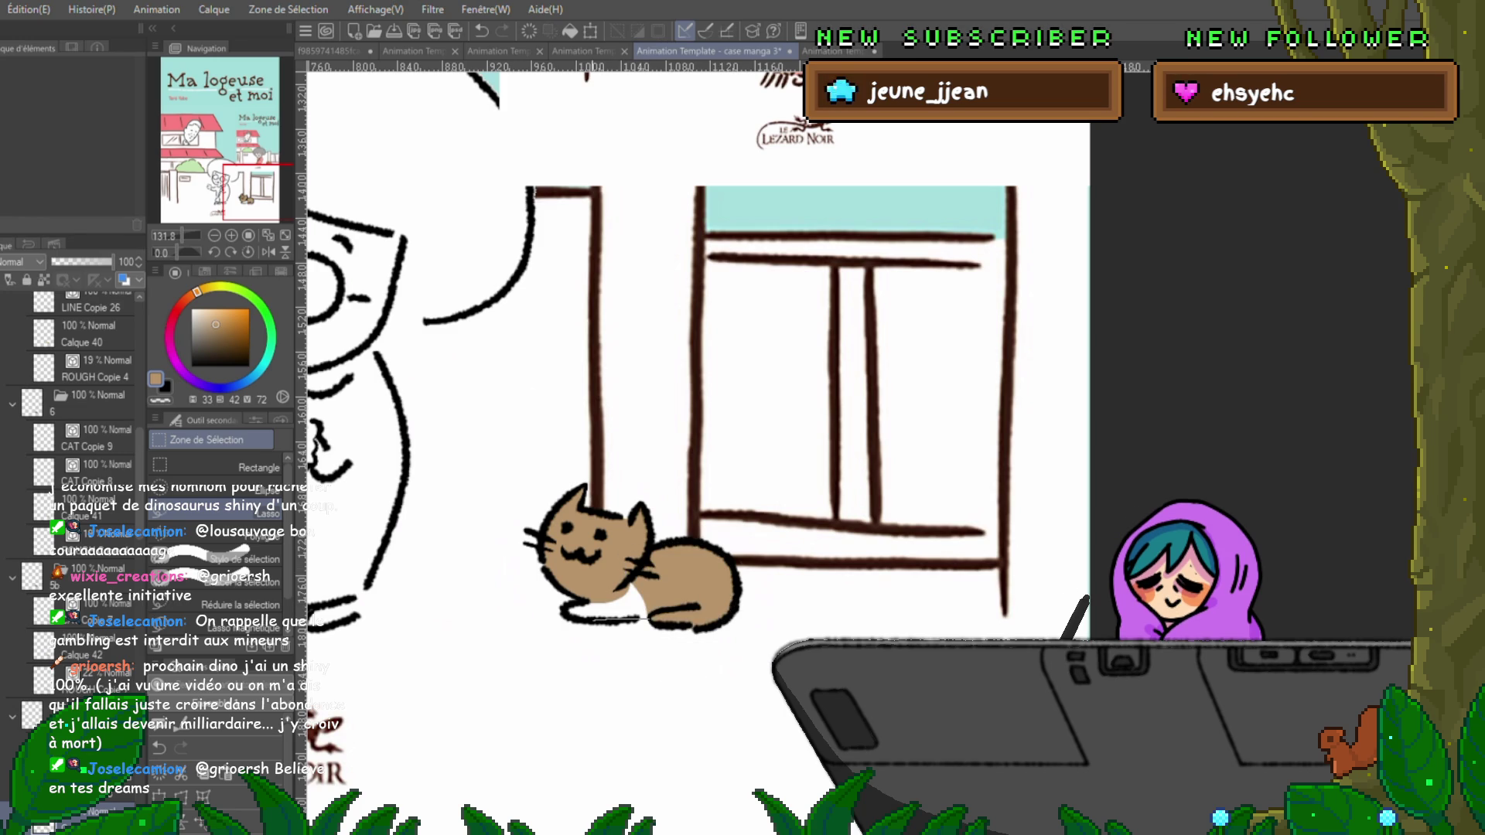
mouse_move(562, 618)
mouse_down()
mouse_move(647, 603)
mouse_move(628, 572)
mouse_up()
key(alt+BackSpace)
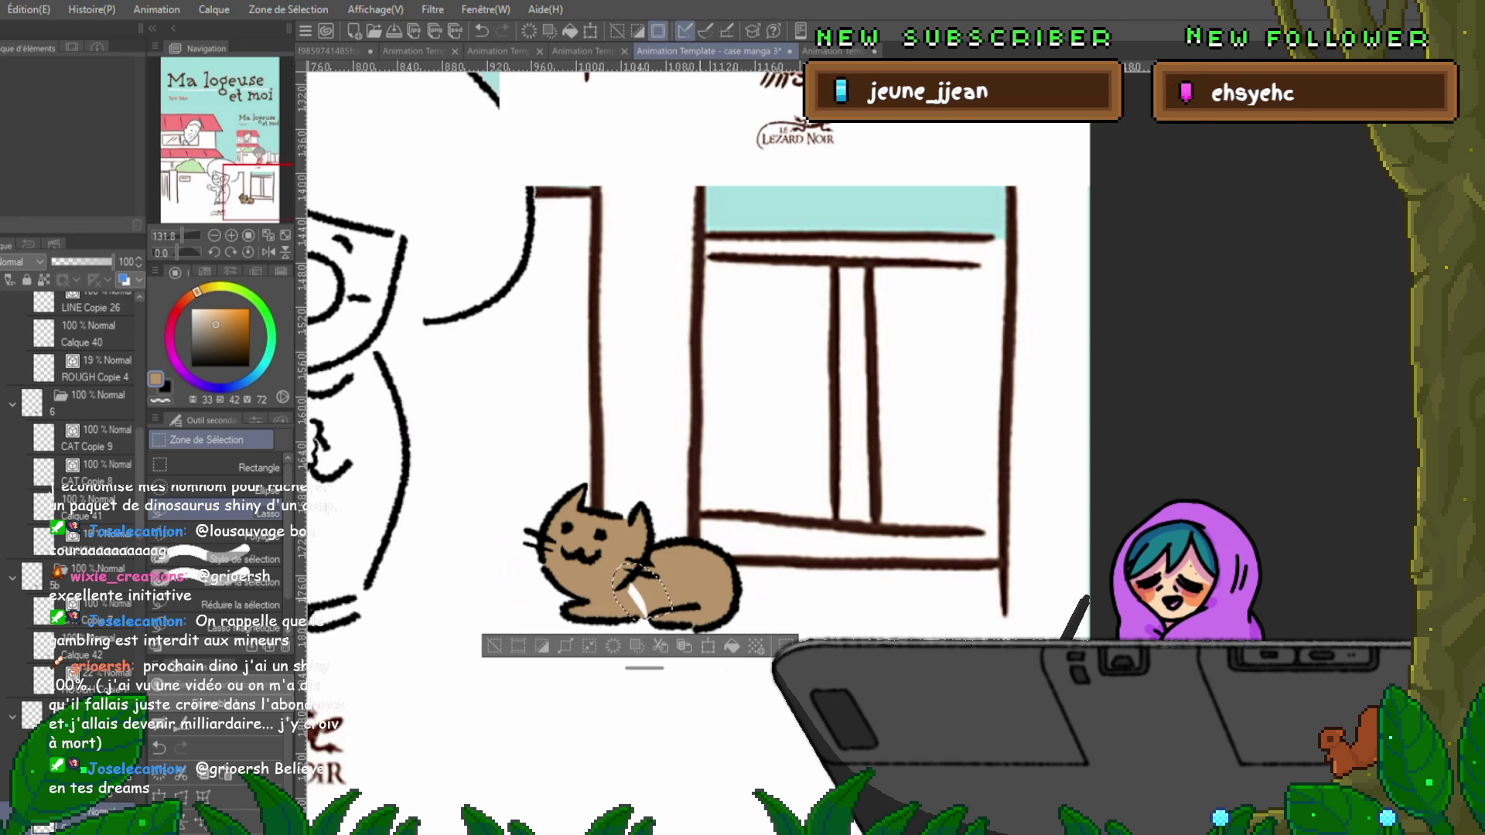
key(alt+BackSpace)
key(ctrl+d)
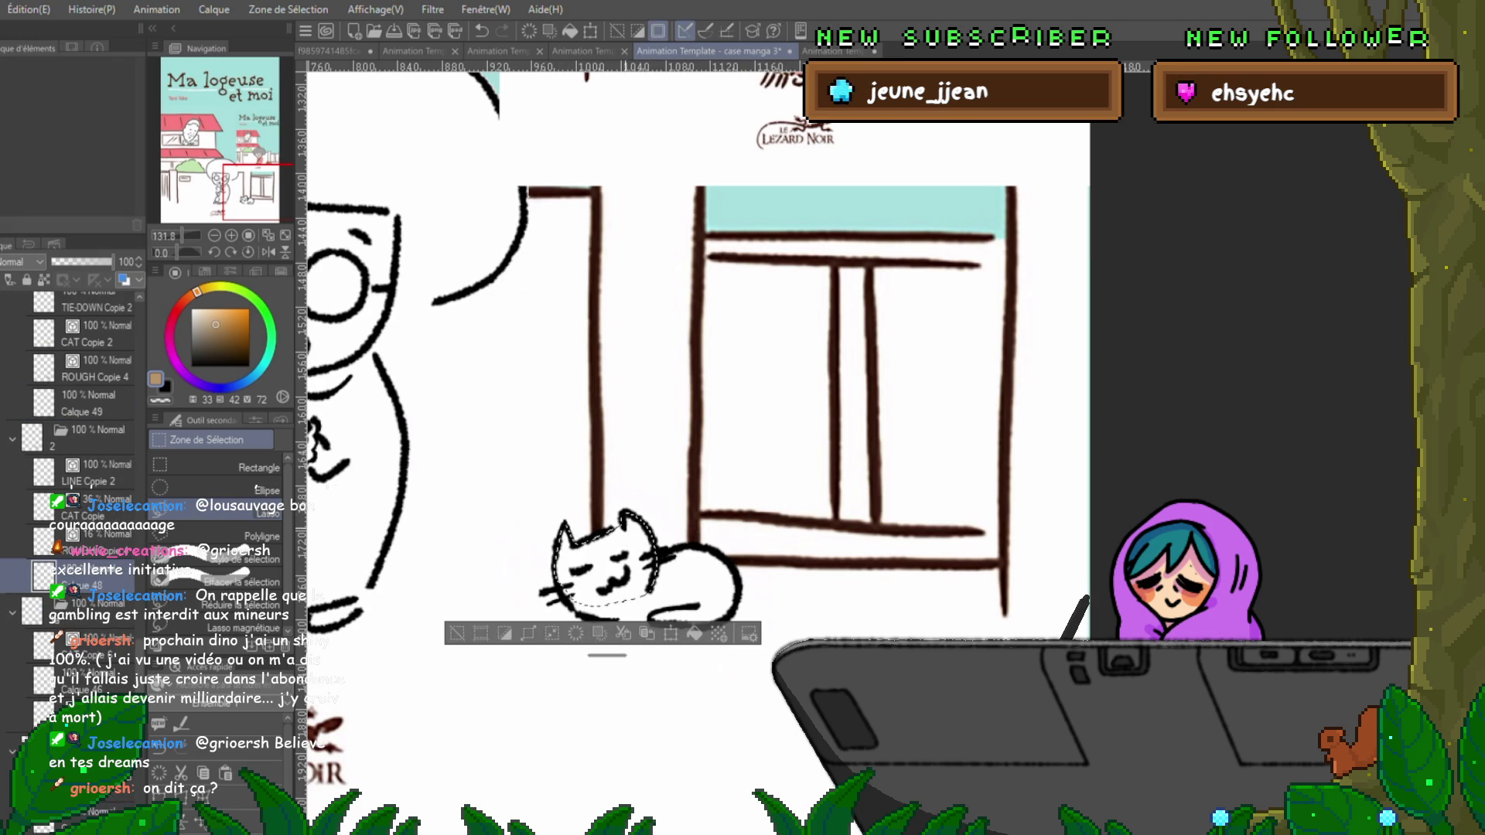
Fill the cat's head, lower head and rear body tan in this frame.
key(alt+BackSpace)
key(ctrl+d)
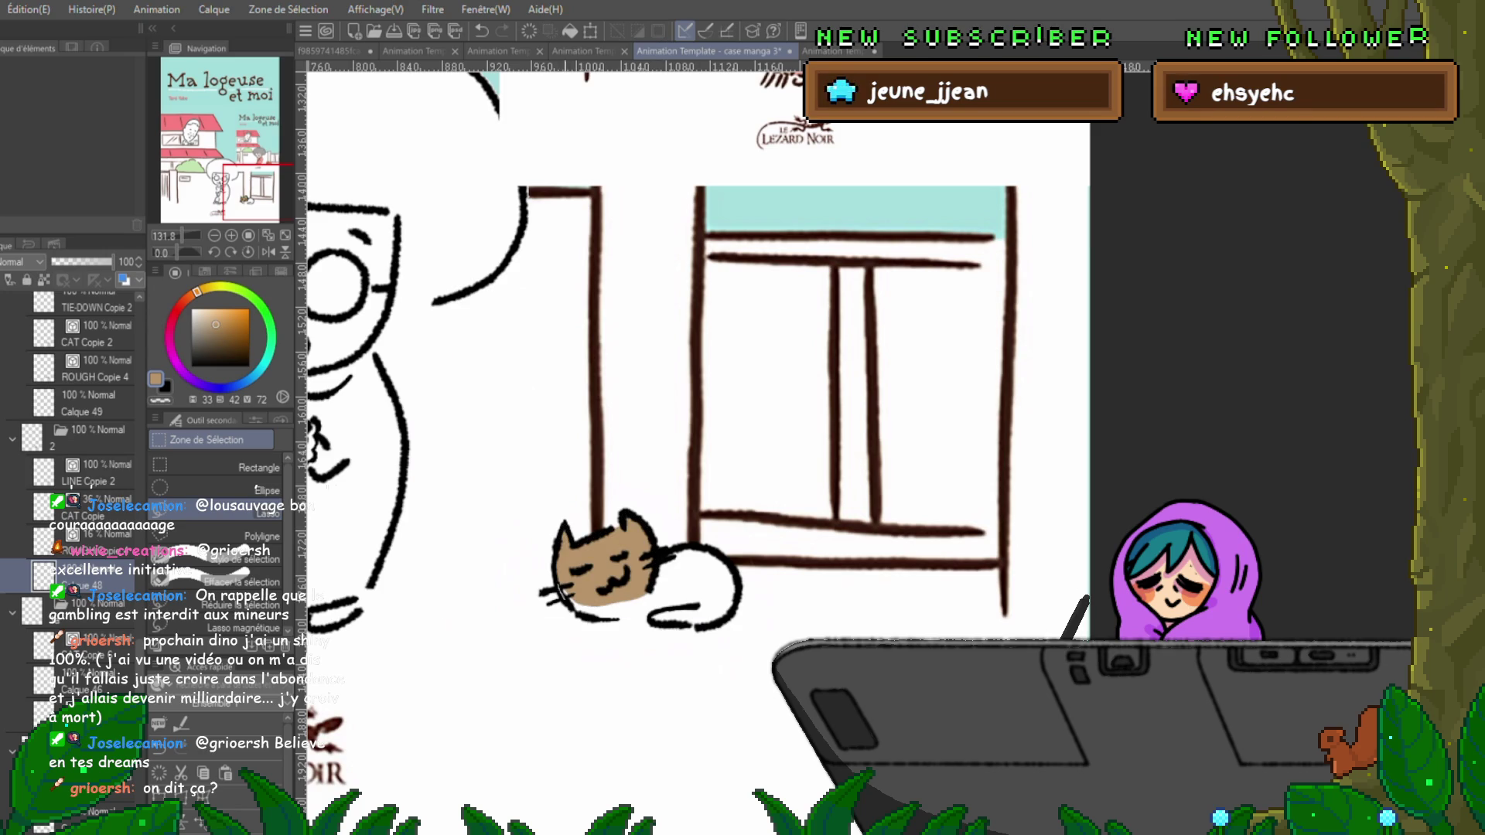
drag(559, 589, 562, 595)
key(alt+BackSpace)
key(ctrl+d)
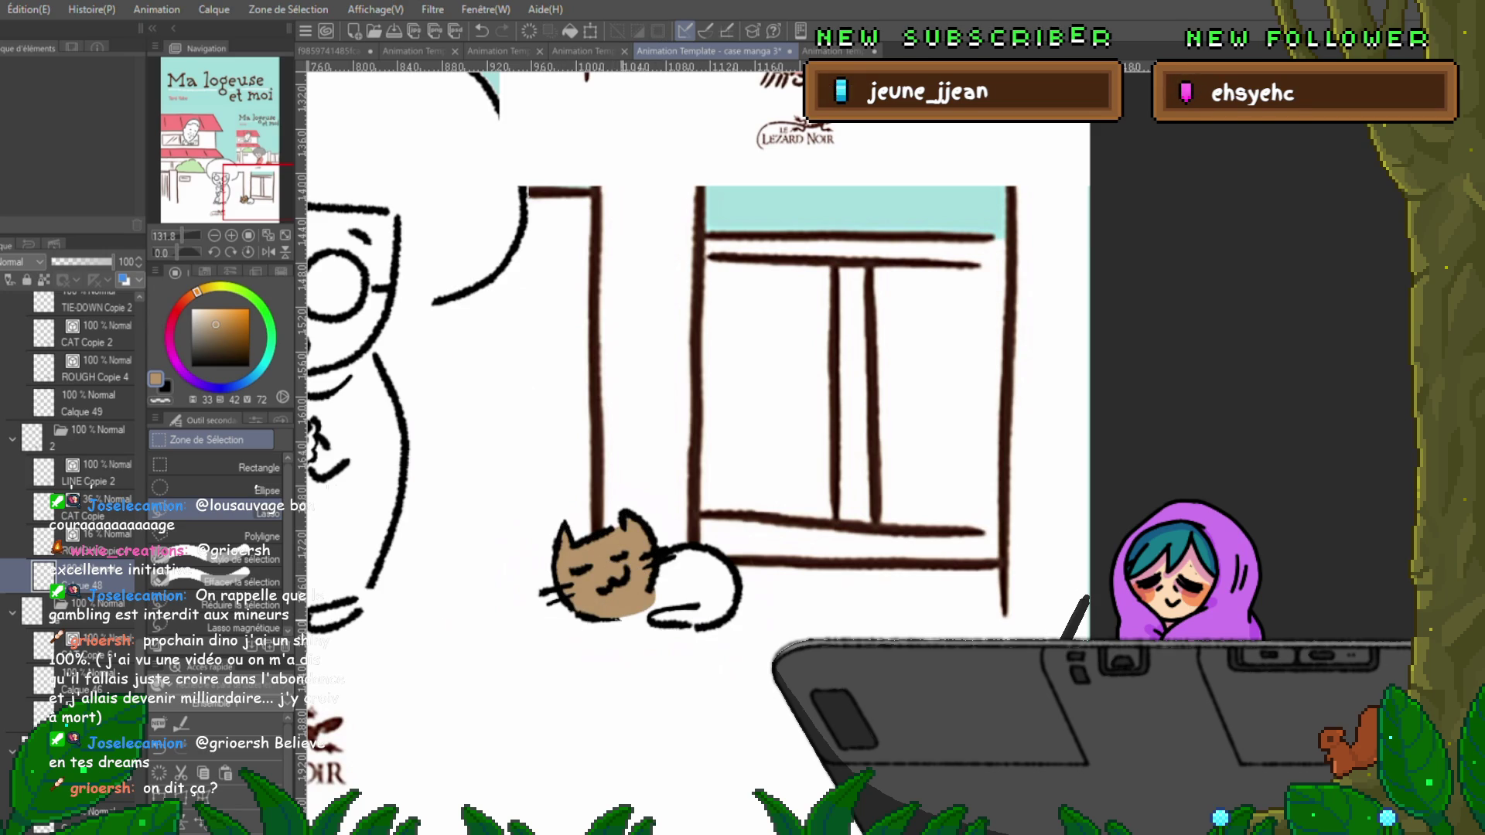
mouse_move(653, 572)
mouse_down()
mouse_move(733, 619)
mouse_move(740, 580)
mouse_move(681, 546)
mouse_move(649, 618)
mouse_up()
key(alt+BackSpace)
key(ctrl+d)
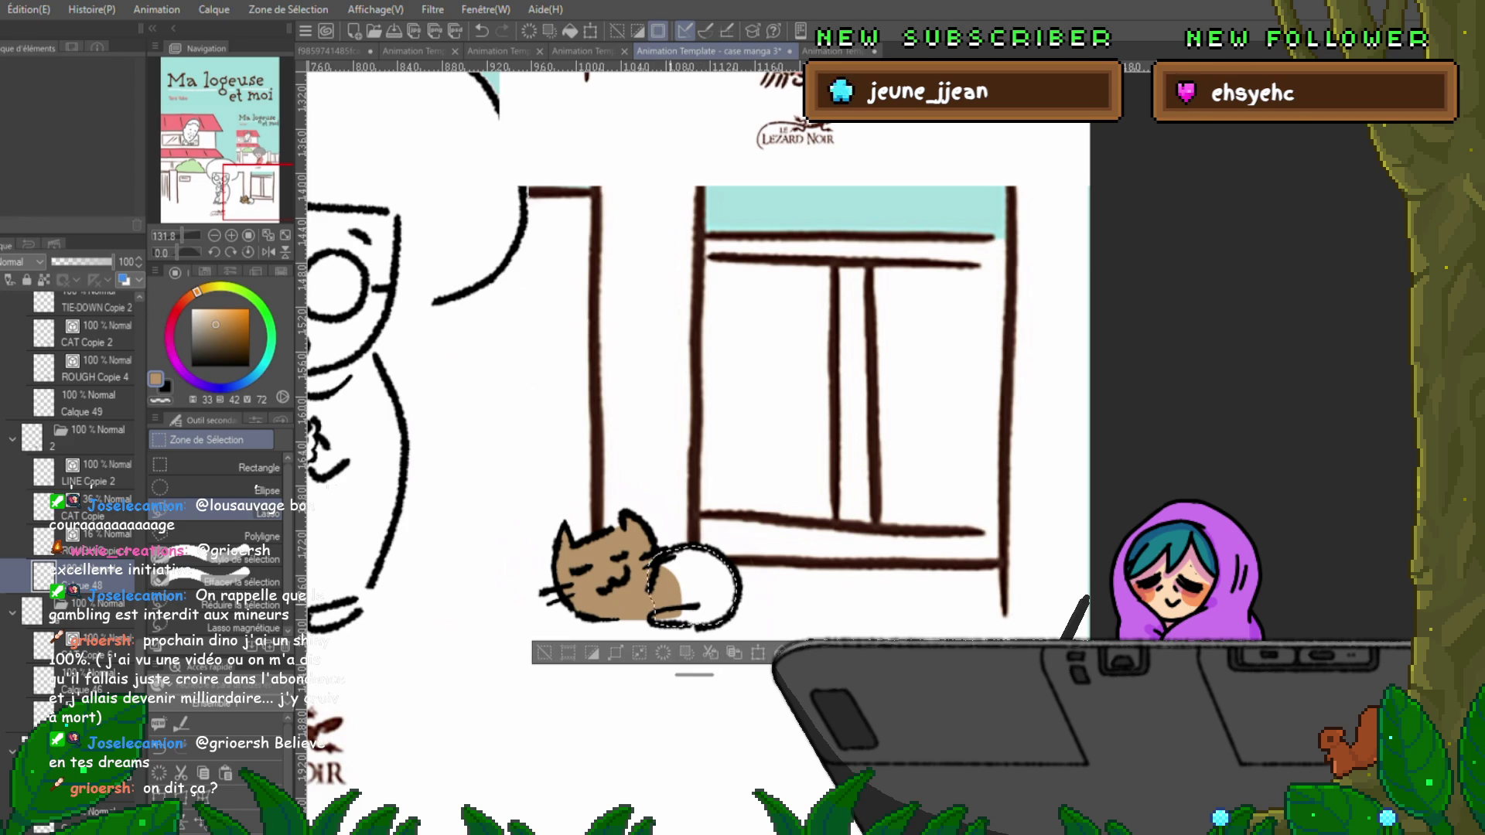
key(alt+BackSpace)
key(ctrl+d)
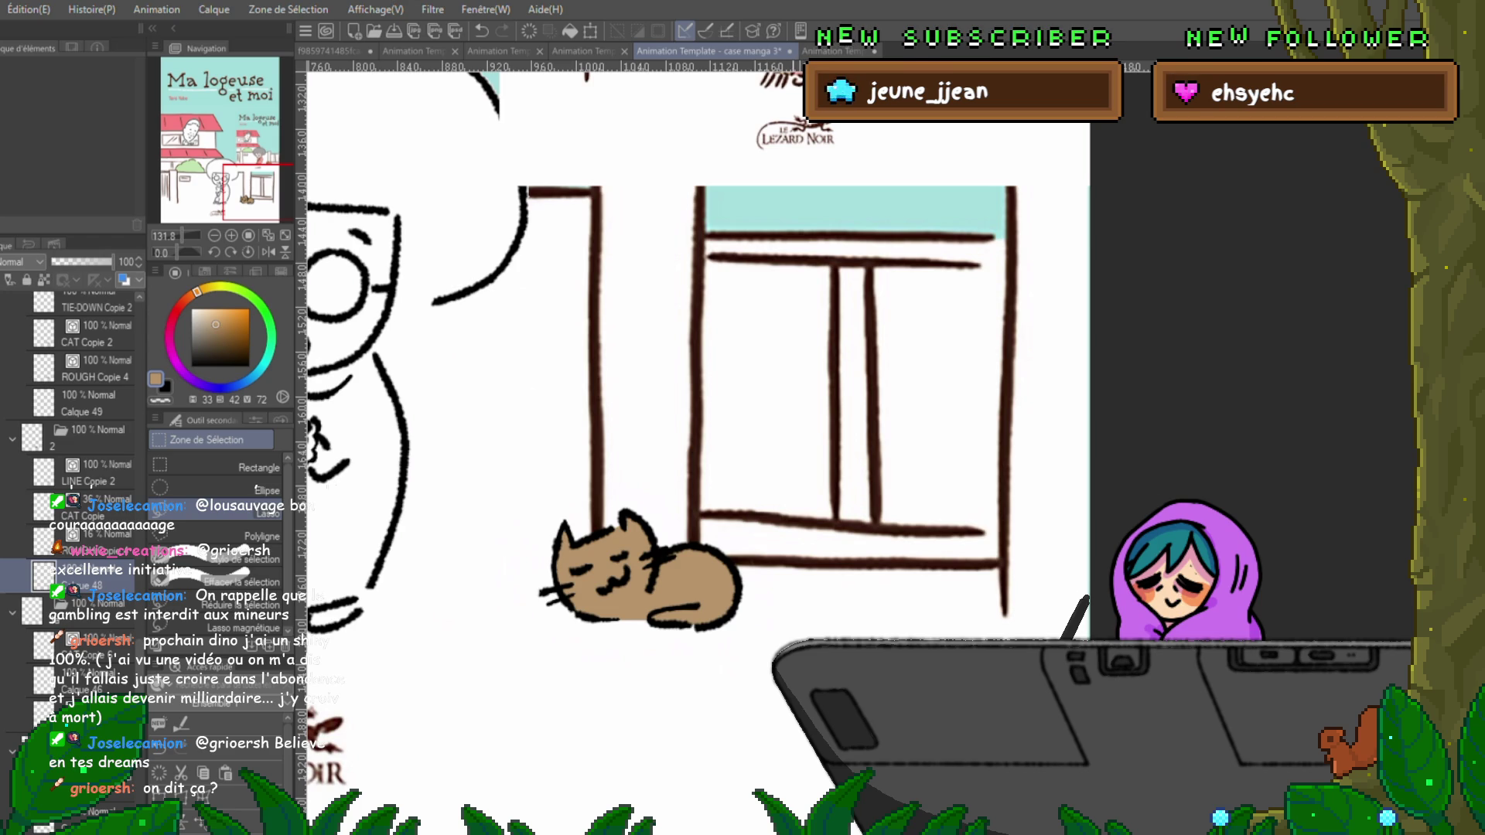
Advance two frames, fill that cat's head tan and outline its lower face.
key(Right)
key(Right)
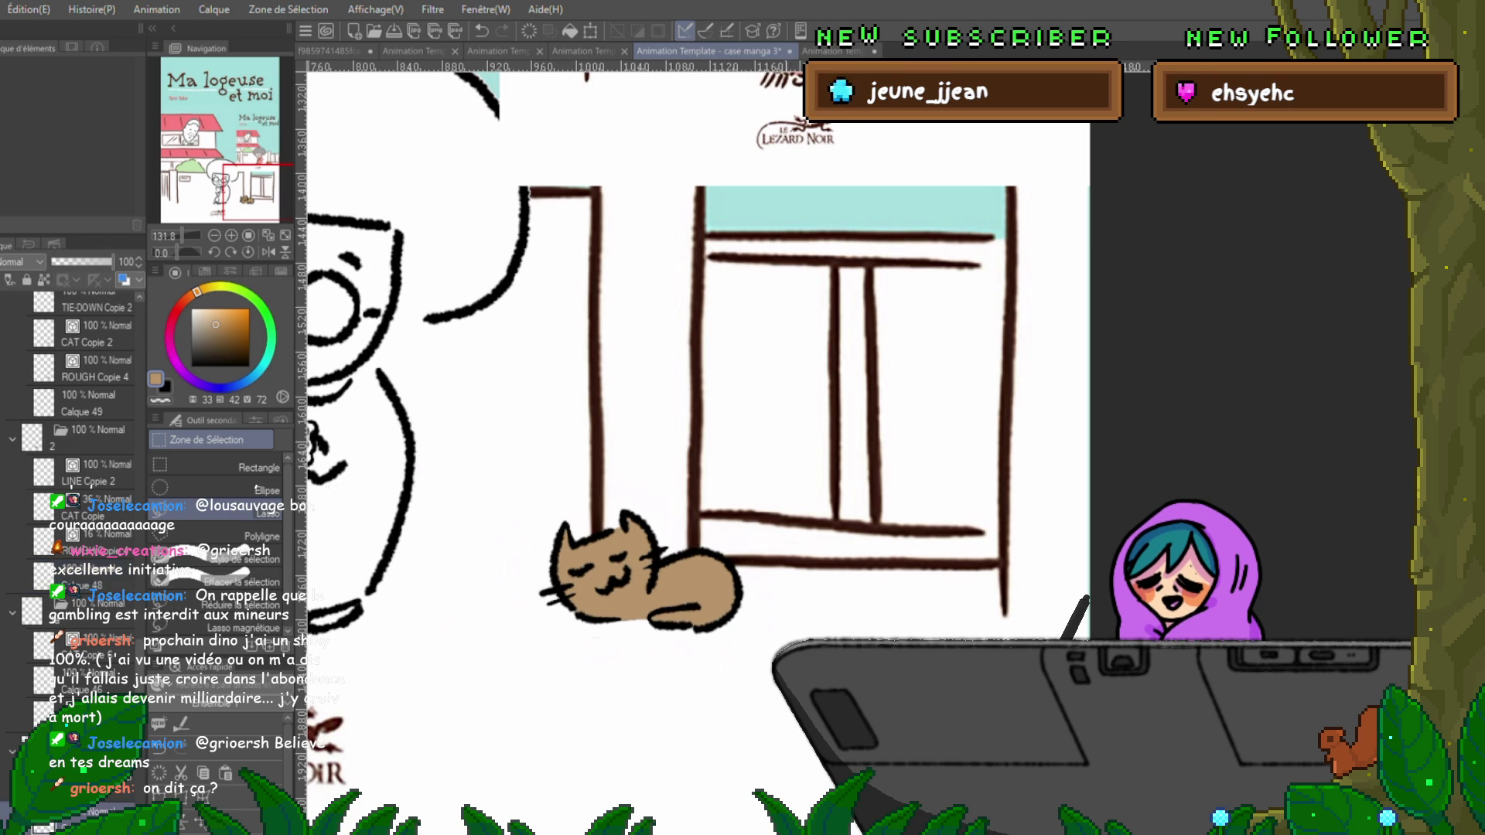
key(Right)
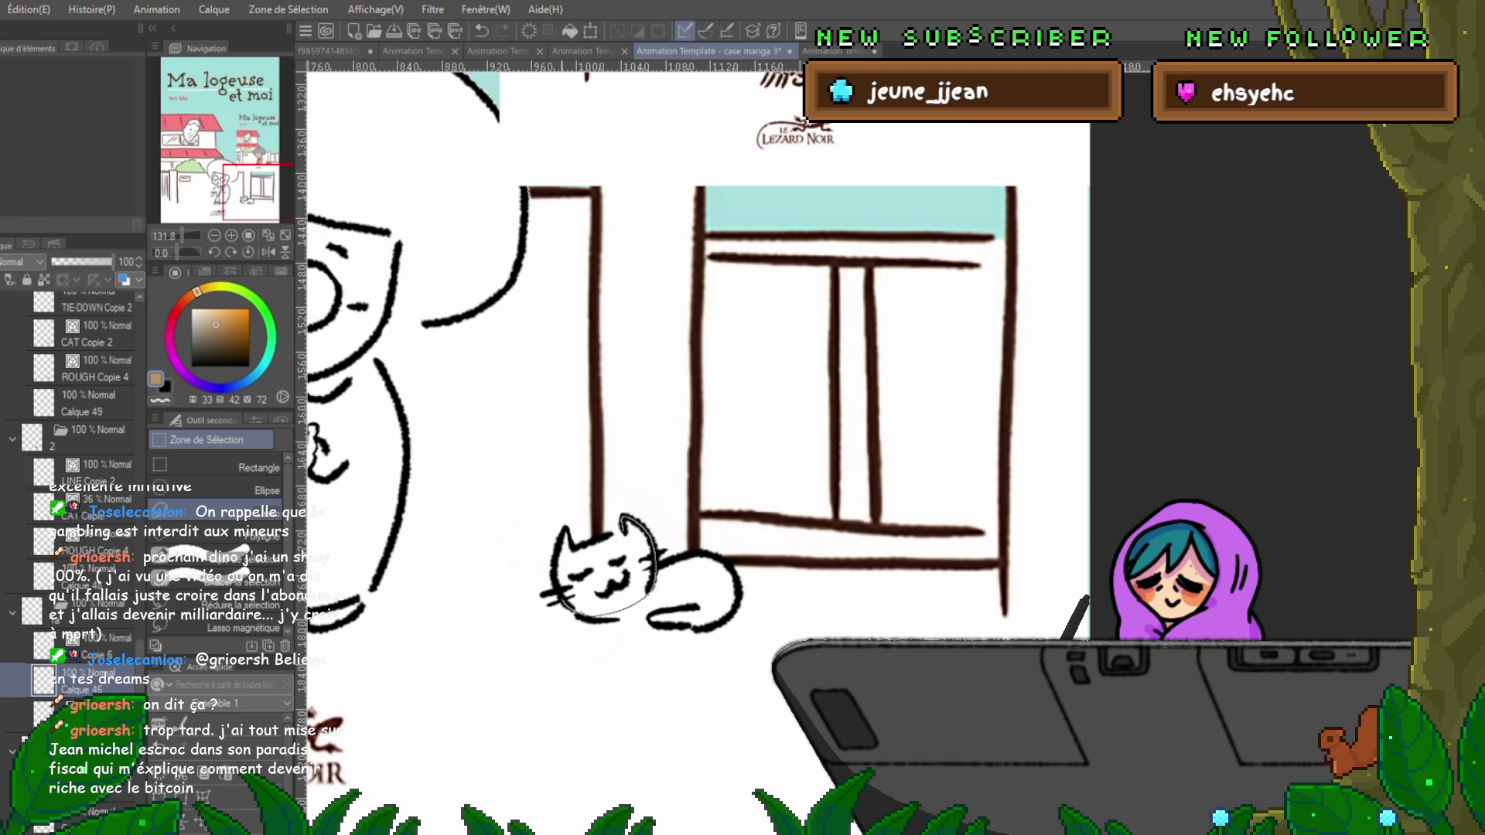
mouse_move(568, 527)
mouse_down()
mouse_move(653, 576)
mouse_move(567, 532)
mouse_up()
key(alt+BackSpace)
key(ctrl+d)
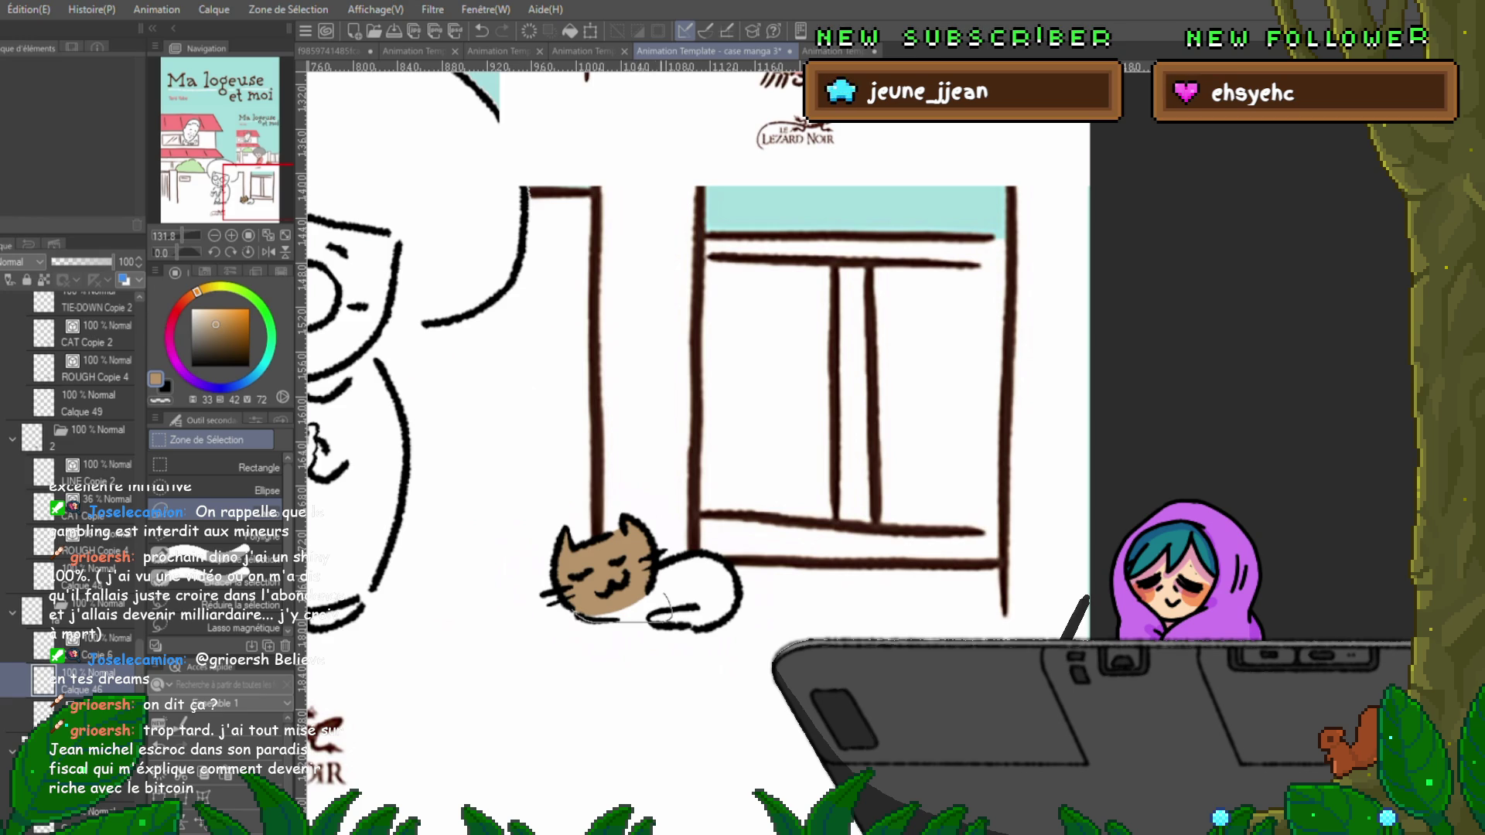
drag(576, 580, 578, 619)
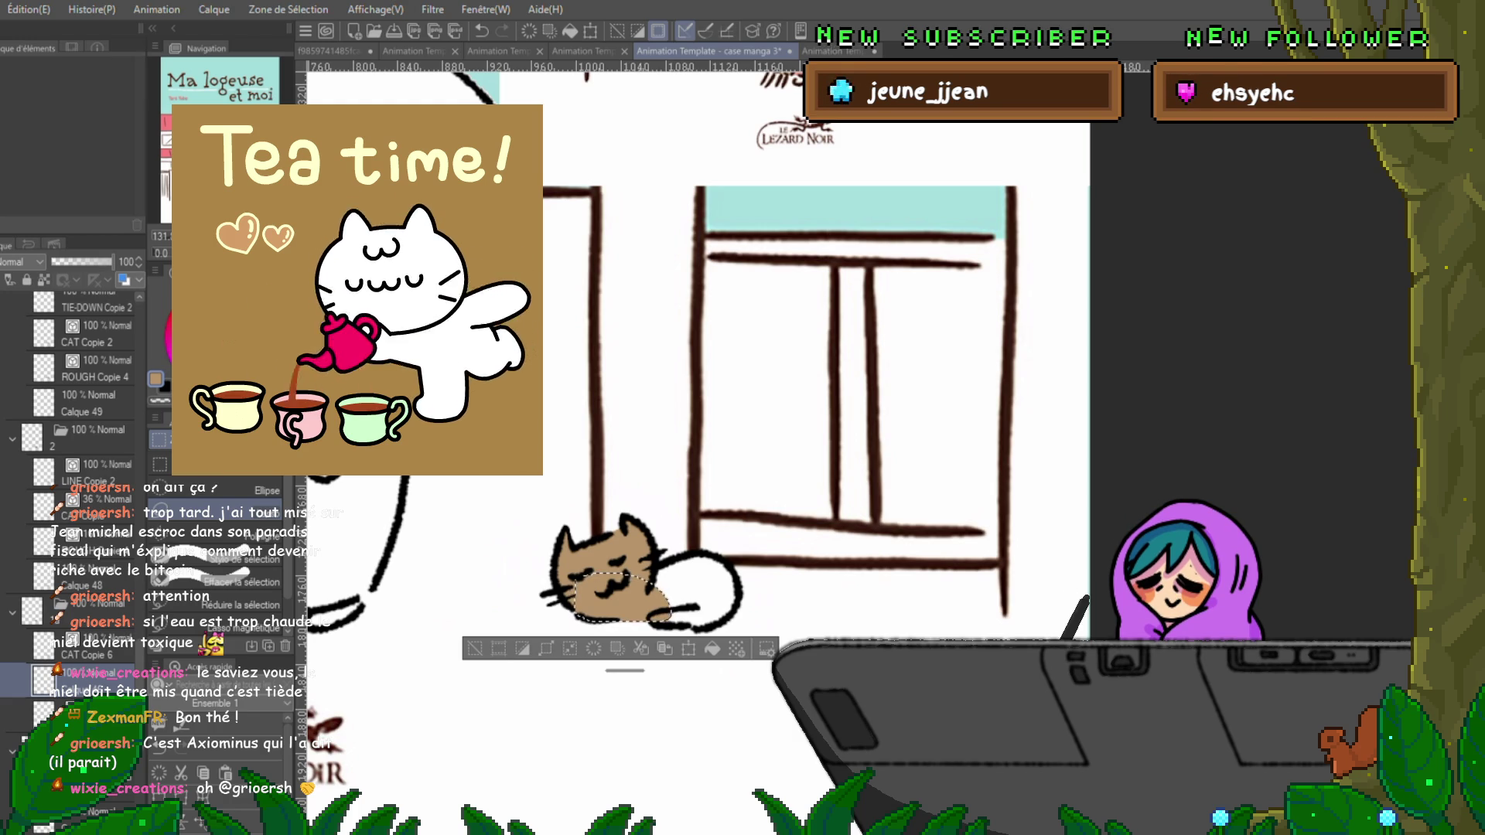
Deselect the filled lower face and switch to the other open manga street canvas.
key(ctrl+d)
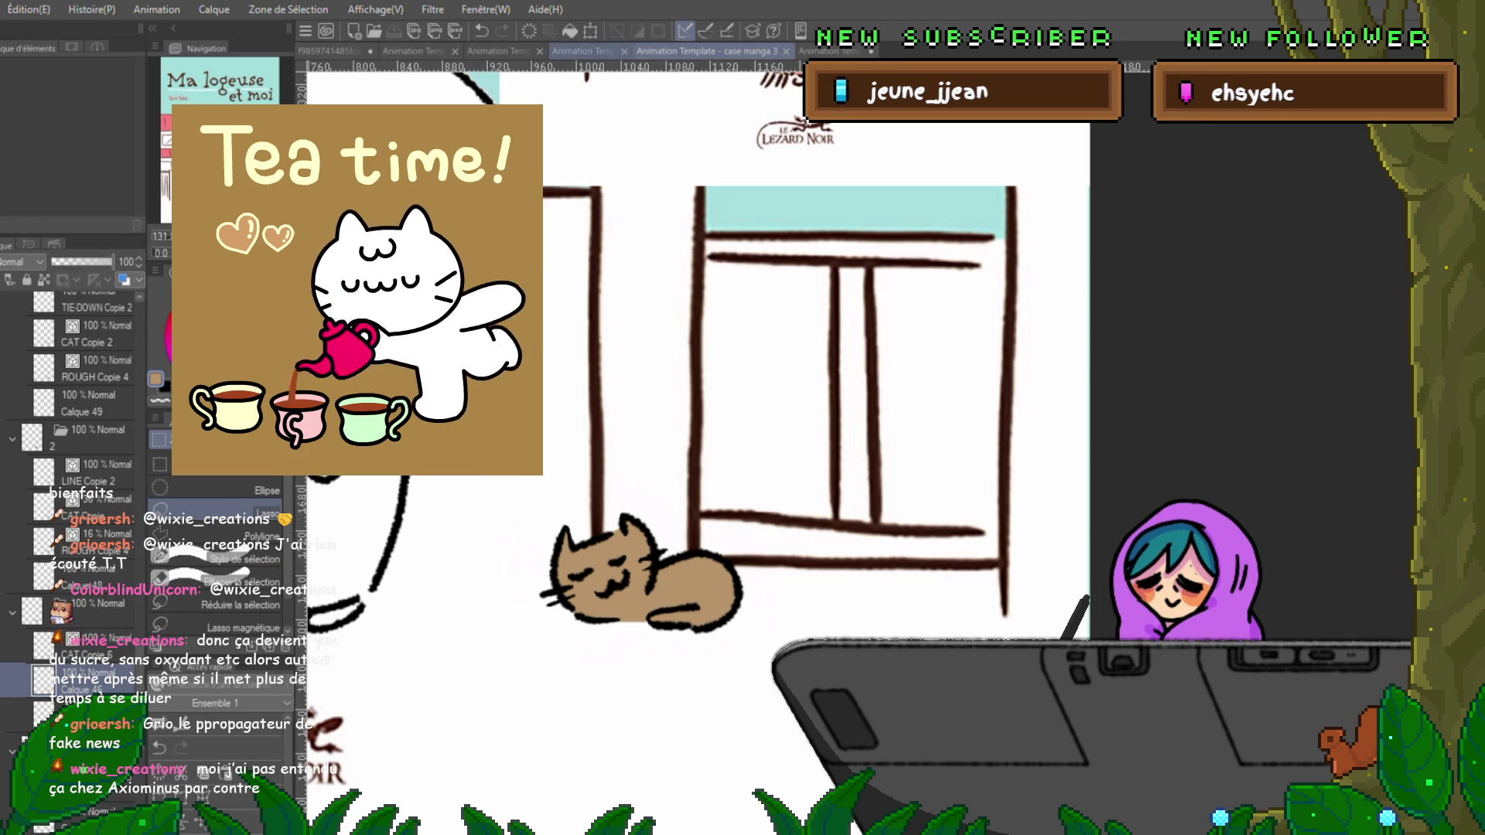
click(584, 51)
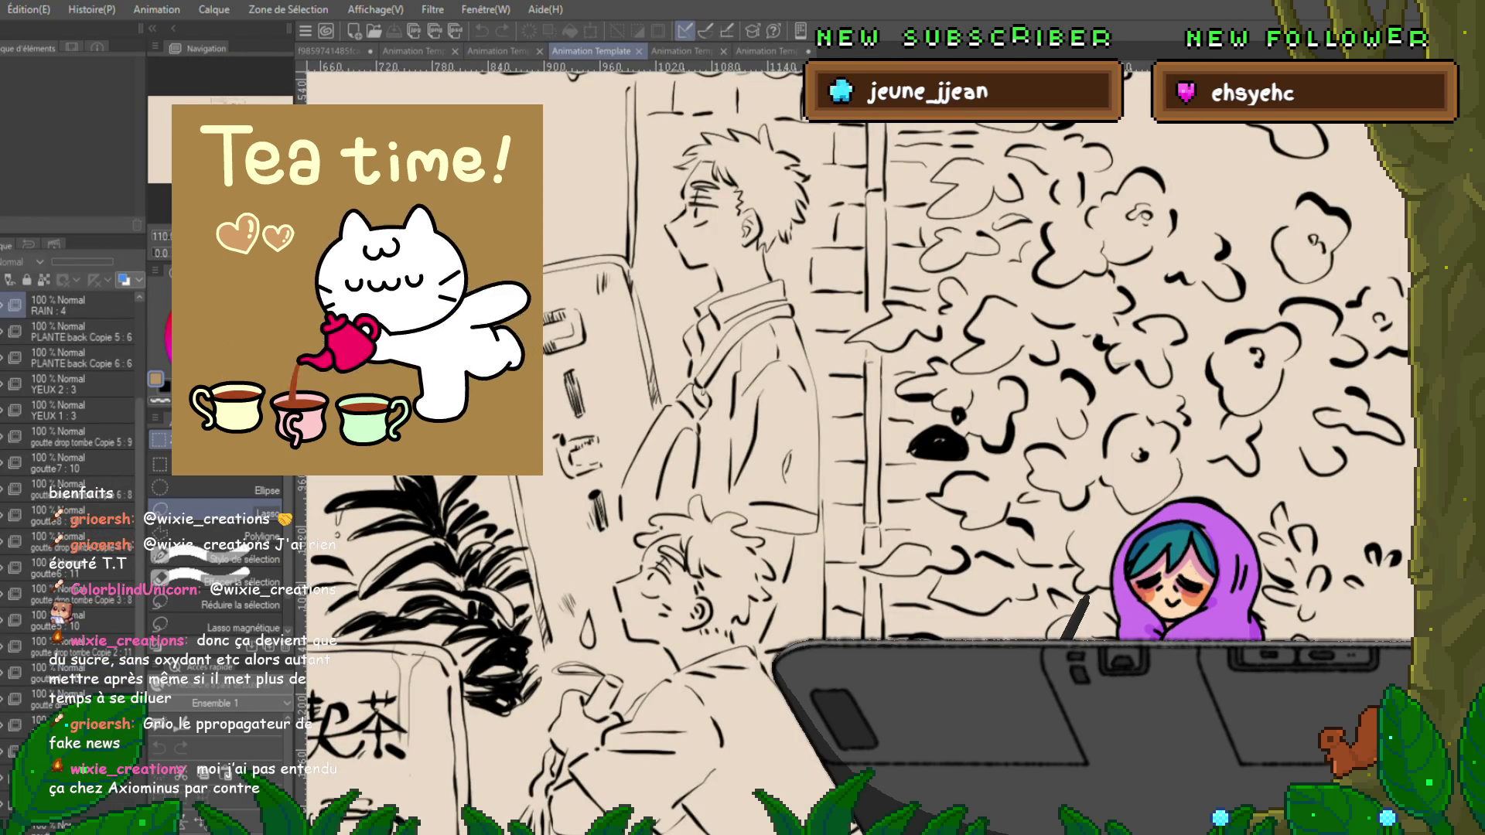